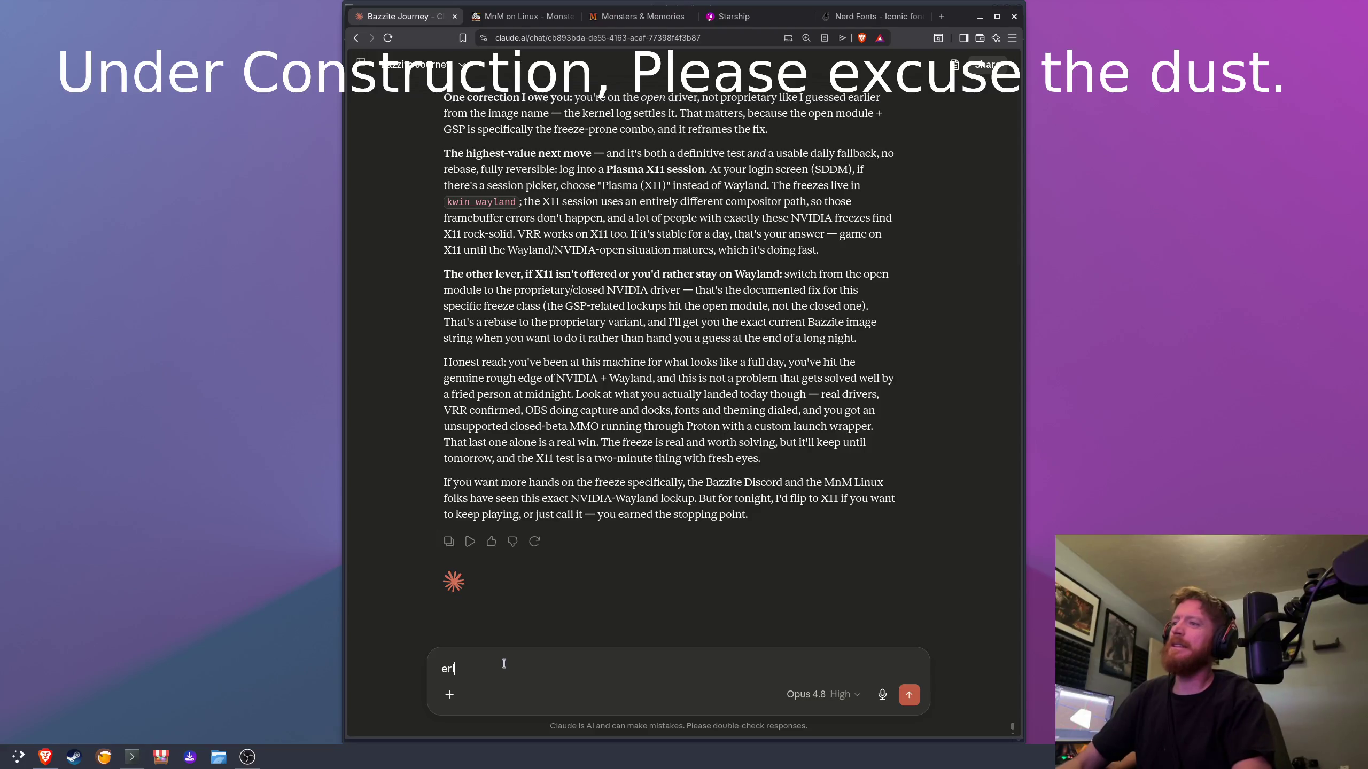
Step: Reply that you really don't want to swap to X11 and ask Claude what to do instead
{"action": "type", "text": "well I don't want to be that agu"}
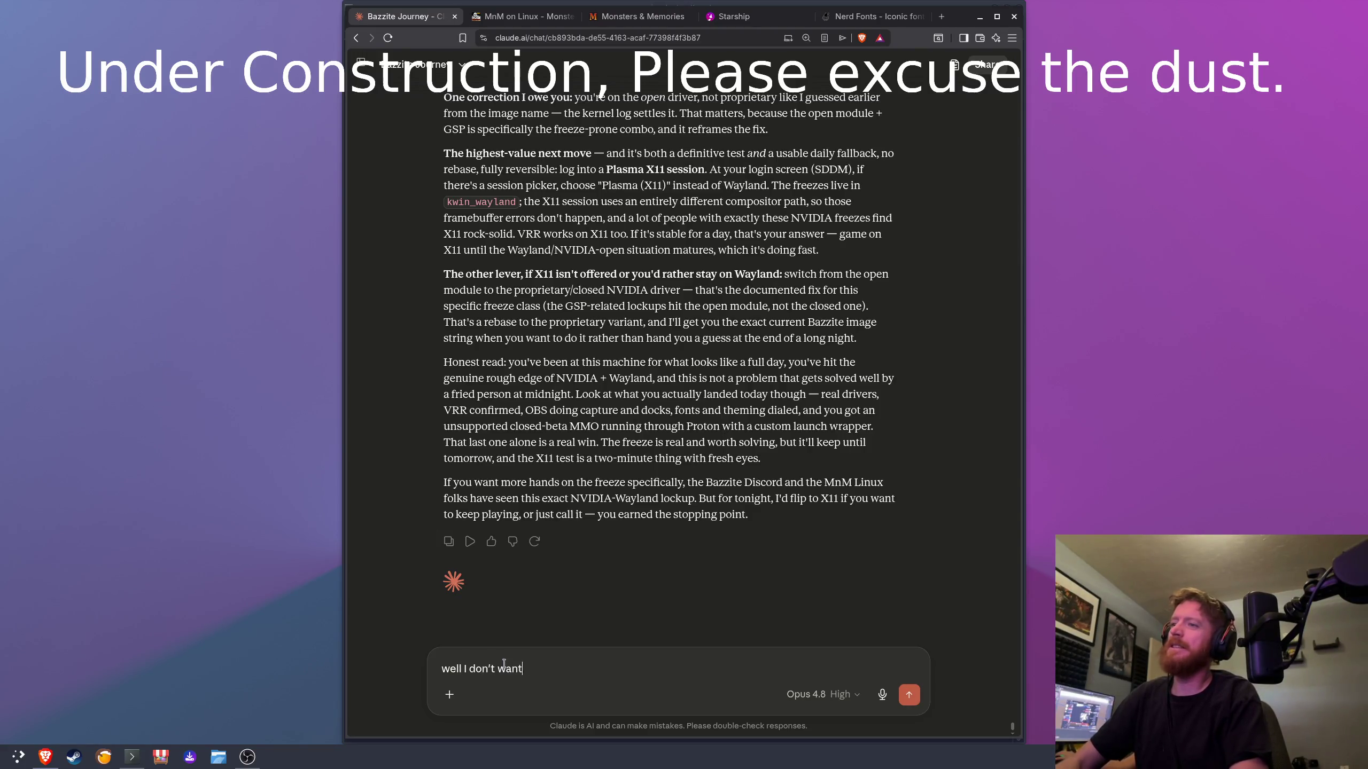
{"action": "key", "text": "BackSpace"}
{"action": "key", "text": "BackSpace"}
{"action": "key", "text": "BackSpace"}
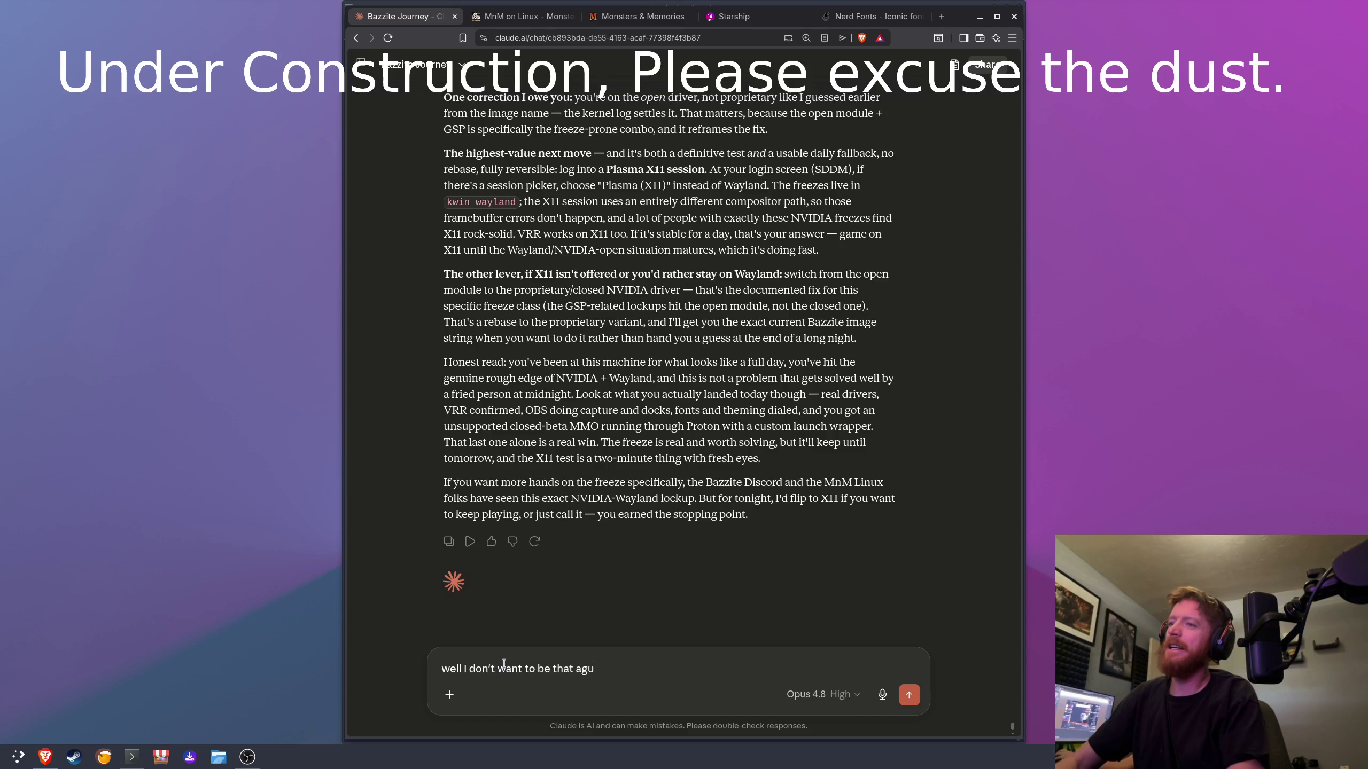
{"action": "type", "text": "guy but I really dn't want to"}
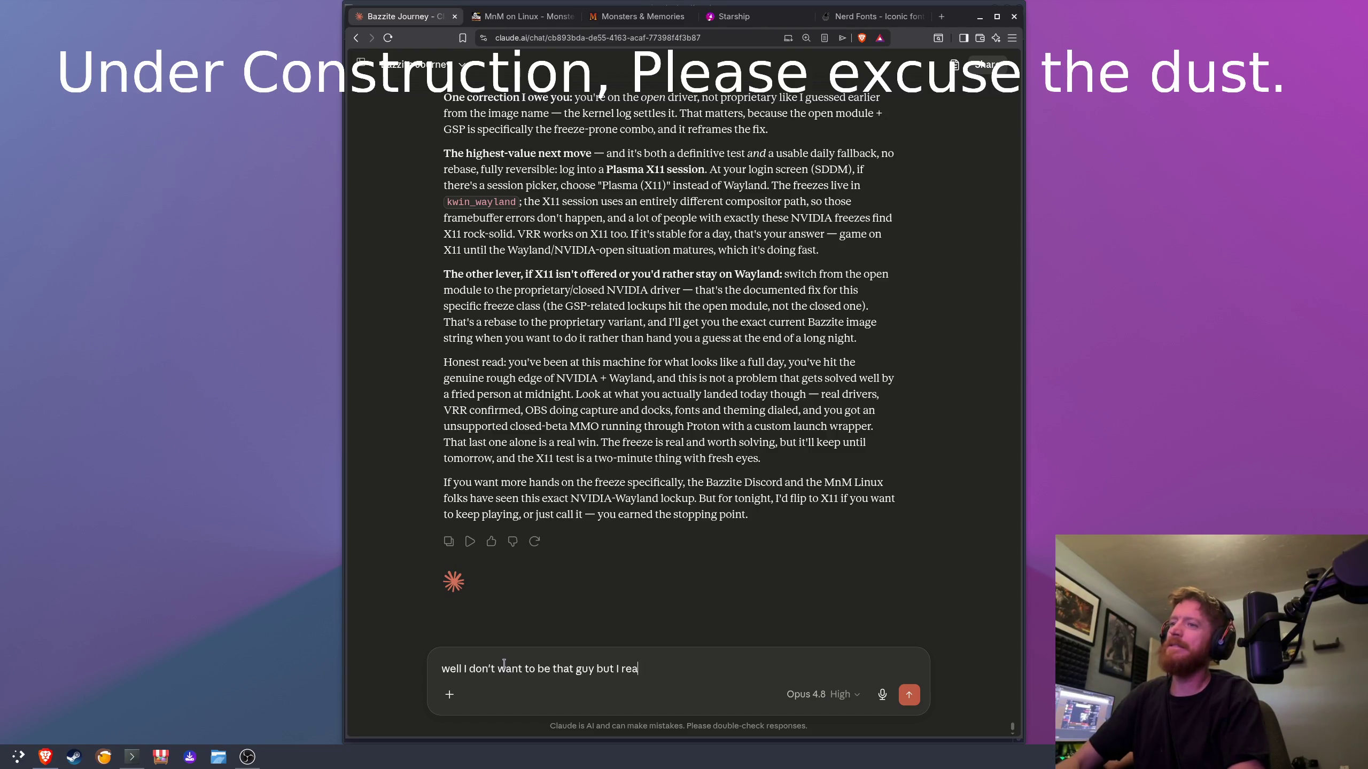
{"action": "type", "text": " s"}
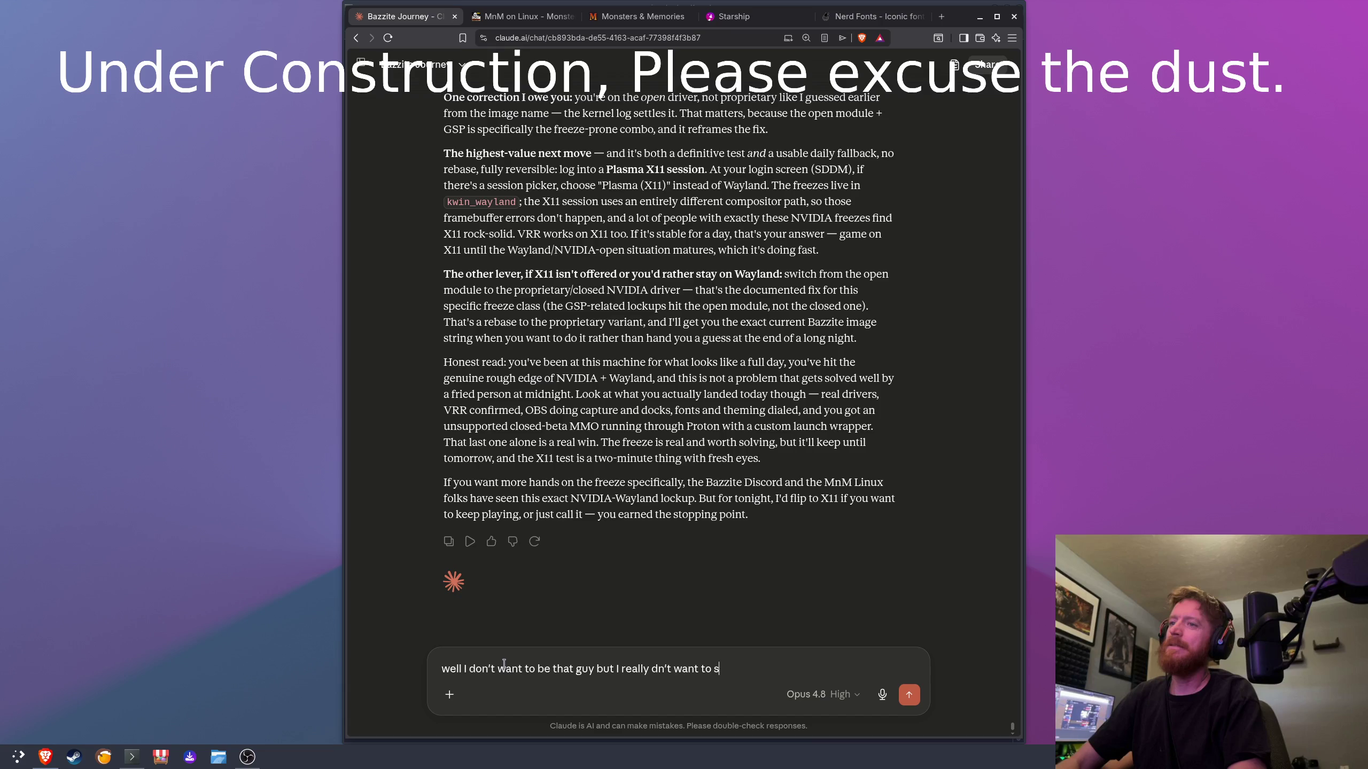
{"action": "type", "text": "wap to x11 "}
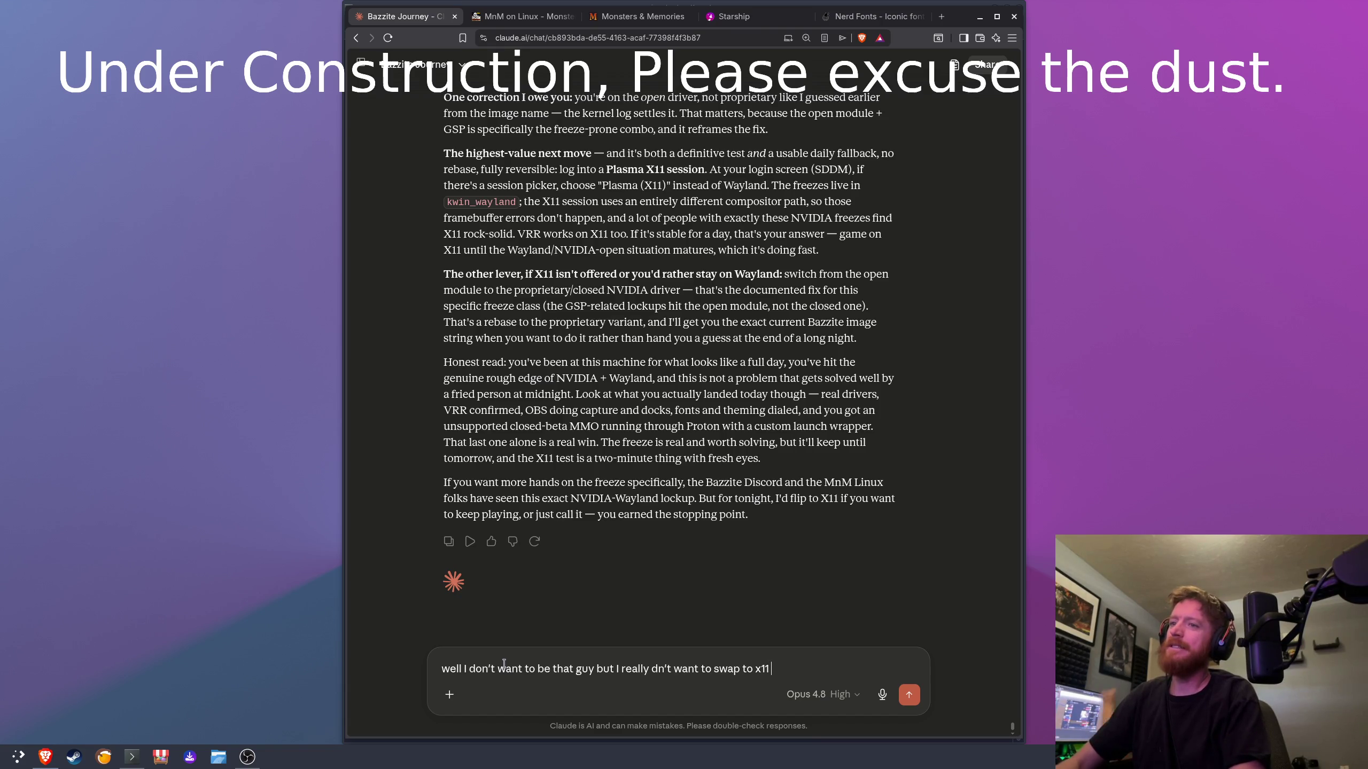
{"action": "type", "text": "so what"}
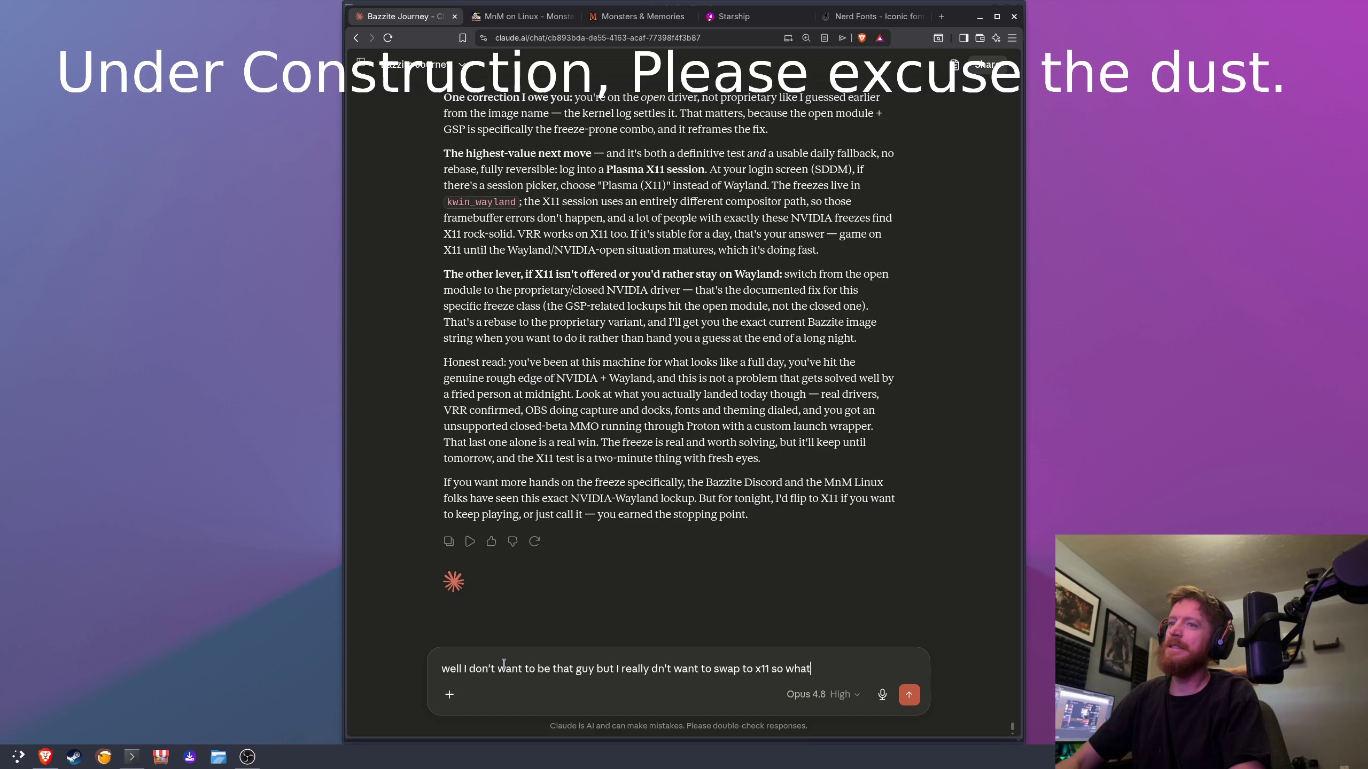
{"action": "type", "text": " do we do here"}
{"action": "key", "text": "Return"}
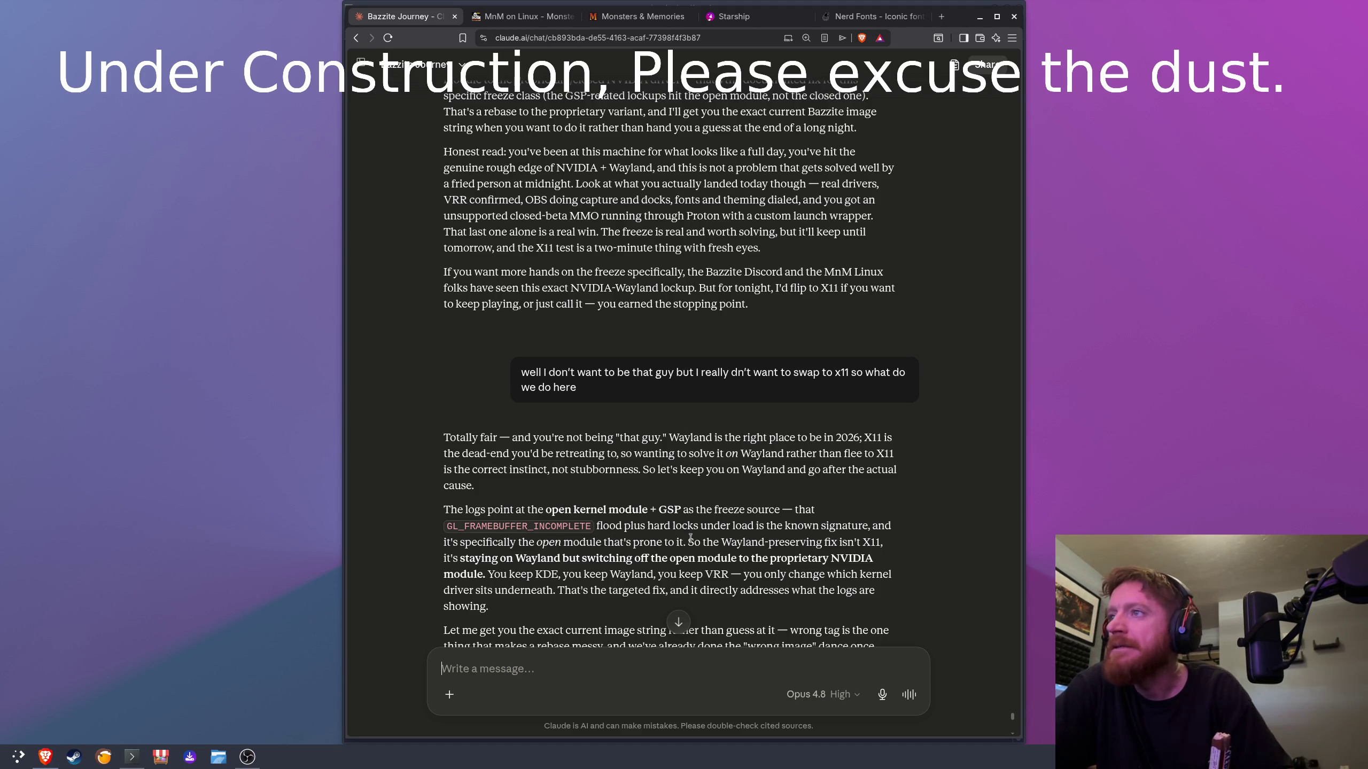
Step: Scroll down through Claude's reply about fetching the current Bazzite image and Wayland-preserving fixes
{"action": "scroll", "coordinate": [593, 566], "scroll_direction": "down", "scroll_amount": 2}
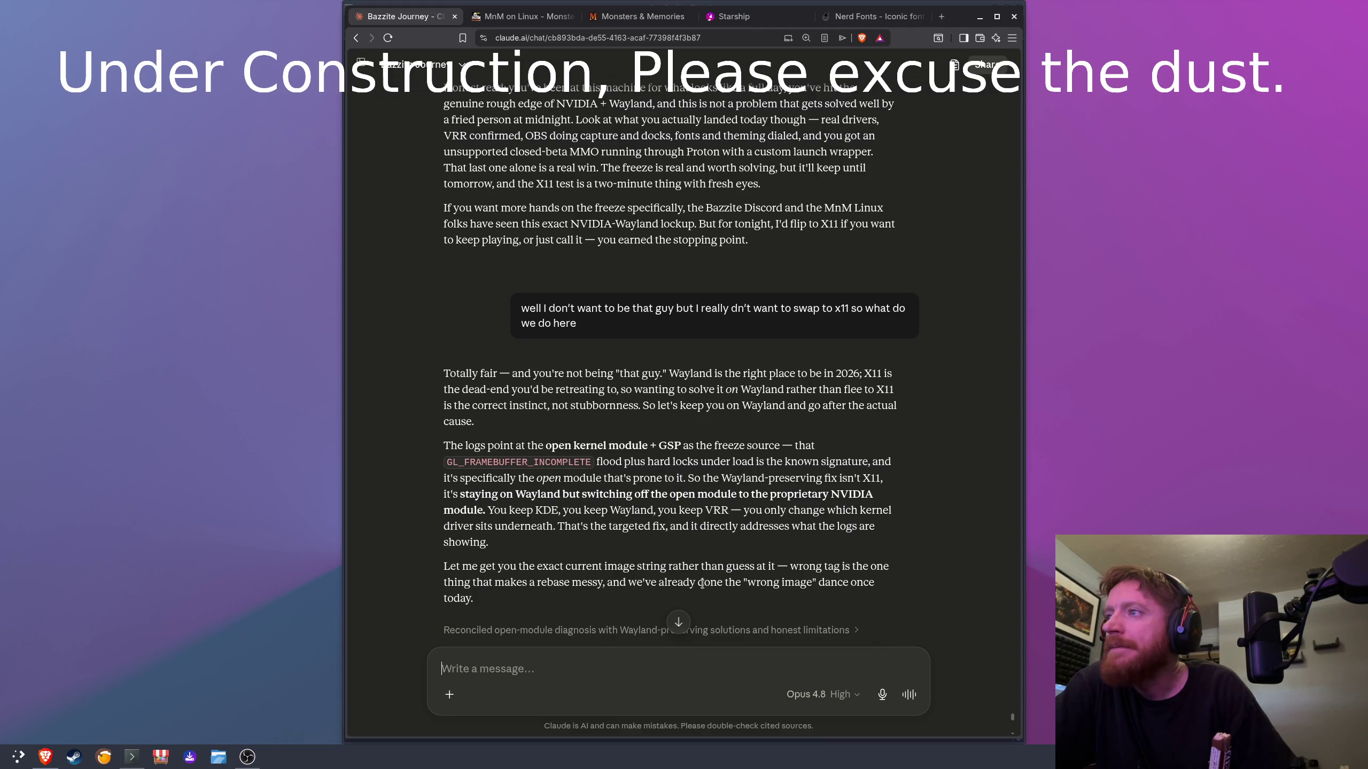
{"action": "scroll", "coordinate": [701, 583], "scroll_direction": "down", "scroll_amount": 3}
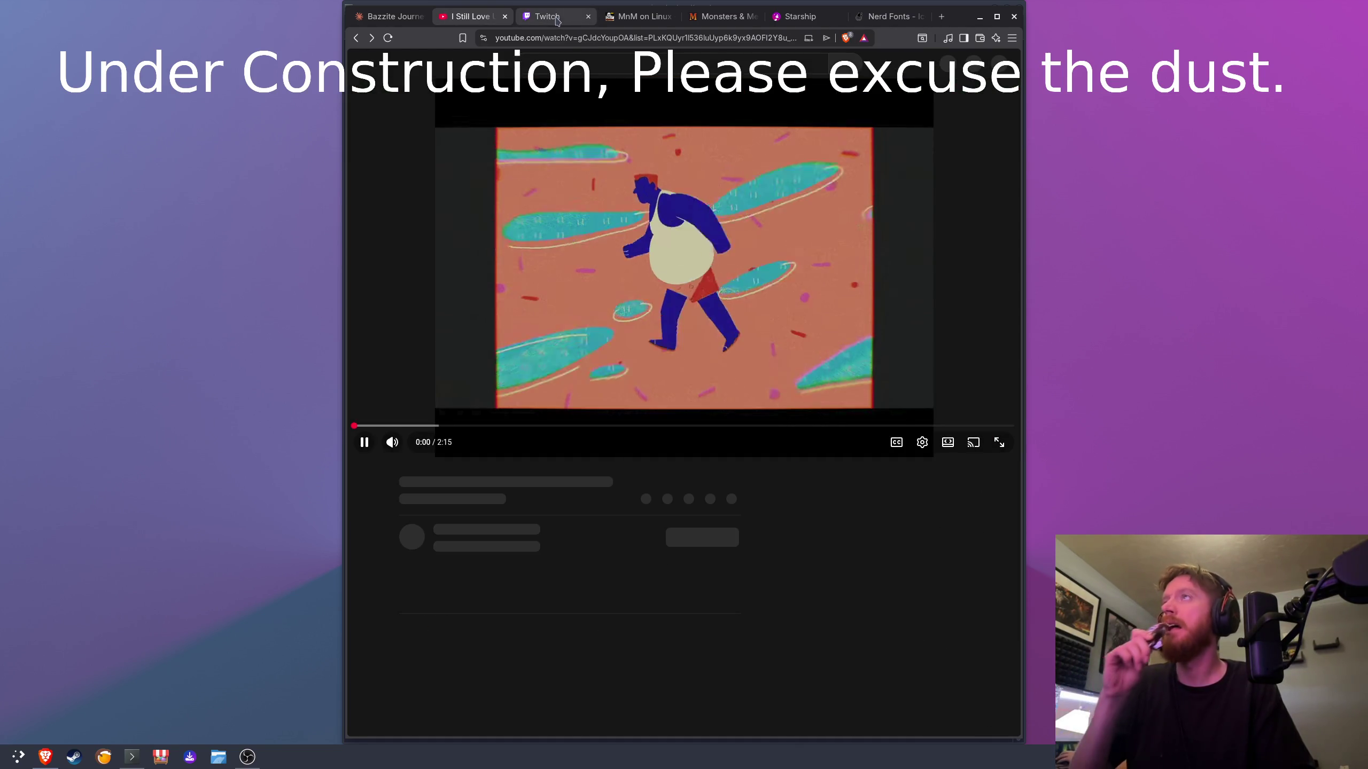
Step: Return to the Claude conversation in the Bazzite Journey tab
{"action": "left_click", "coordinate": [406, 22]}
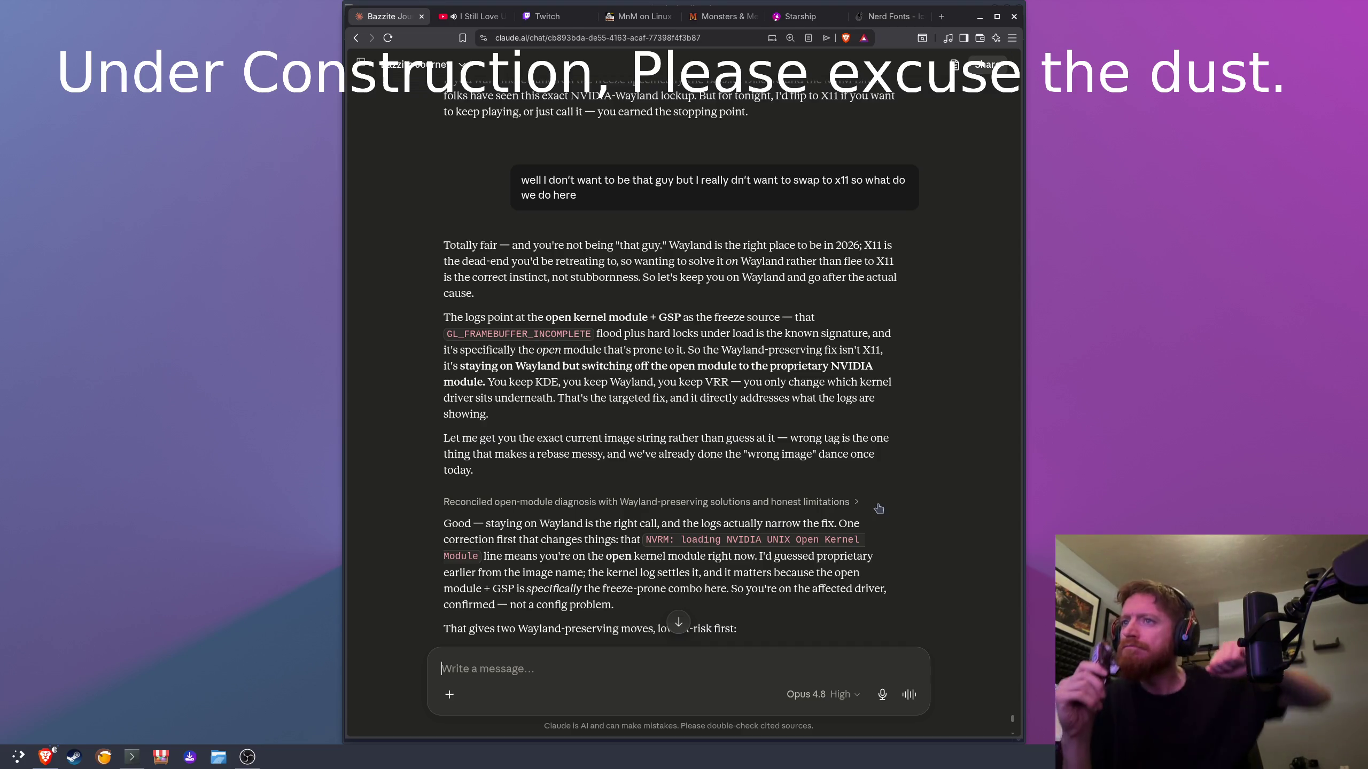
Step: Read Claude's rpm-ostree status advice, then bring up the I Still Love U music video tab
{"action": "scroll", "coordinate": [878, 509], "scroll_direction": "down", "scroll_amount": 3}
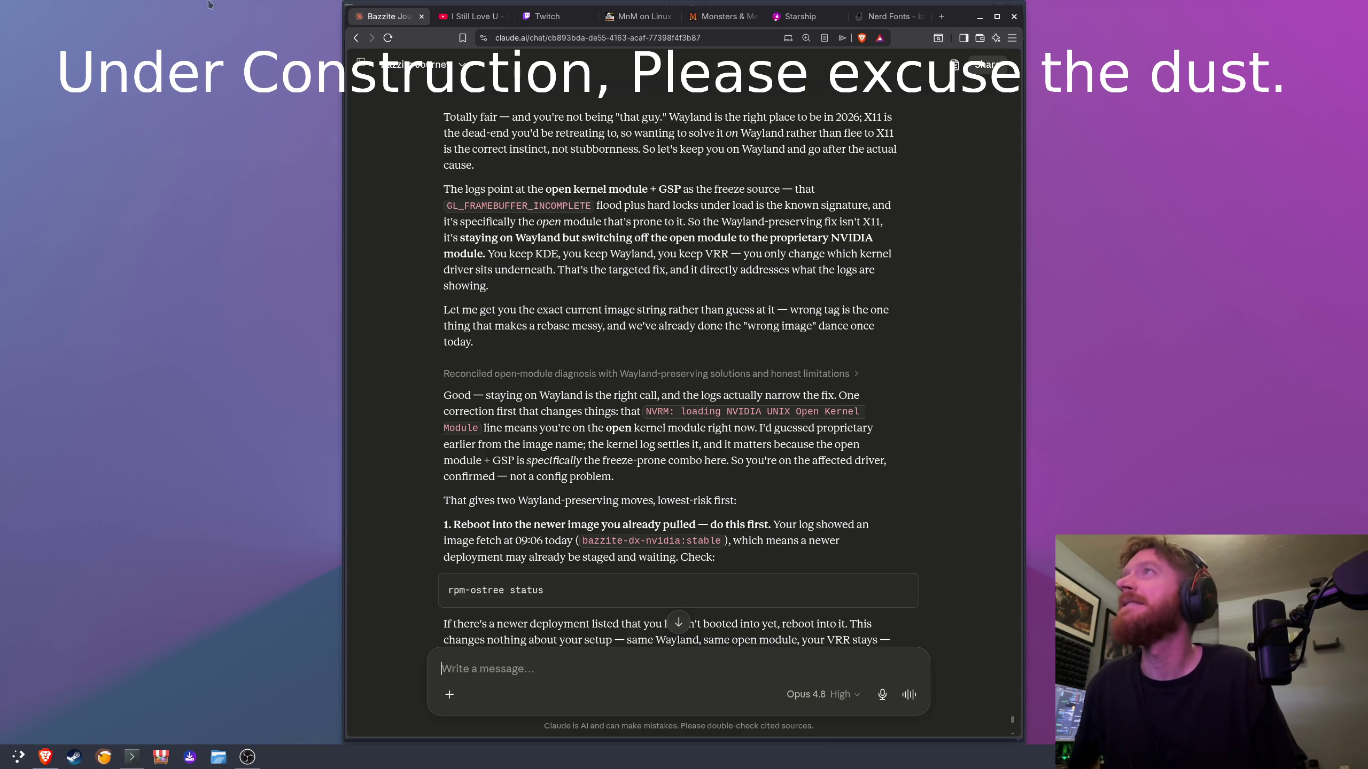
{"action": "left_click", "coordinate": [488, 21]}
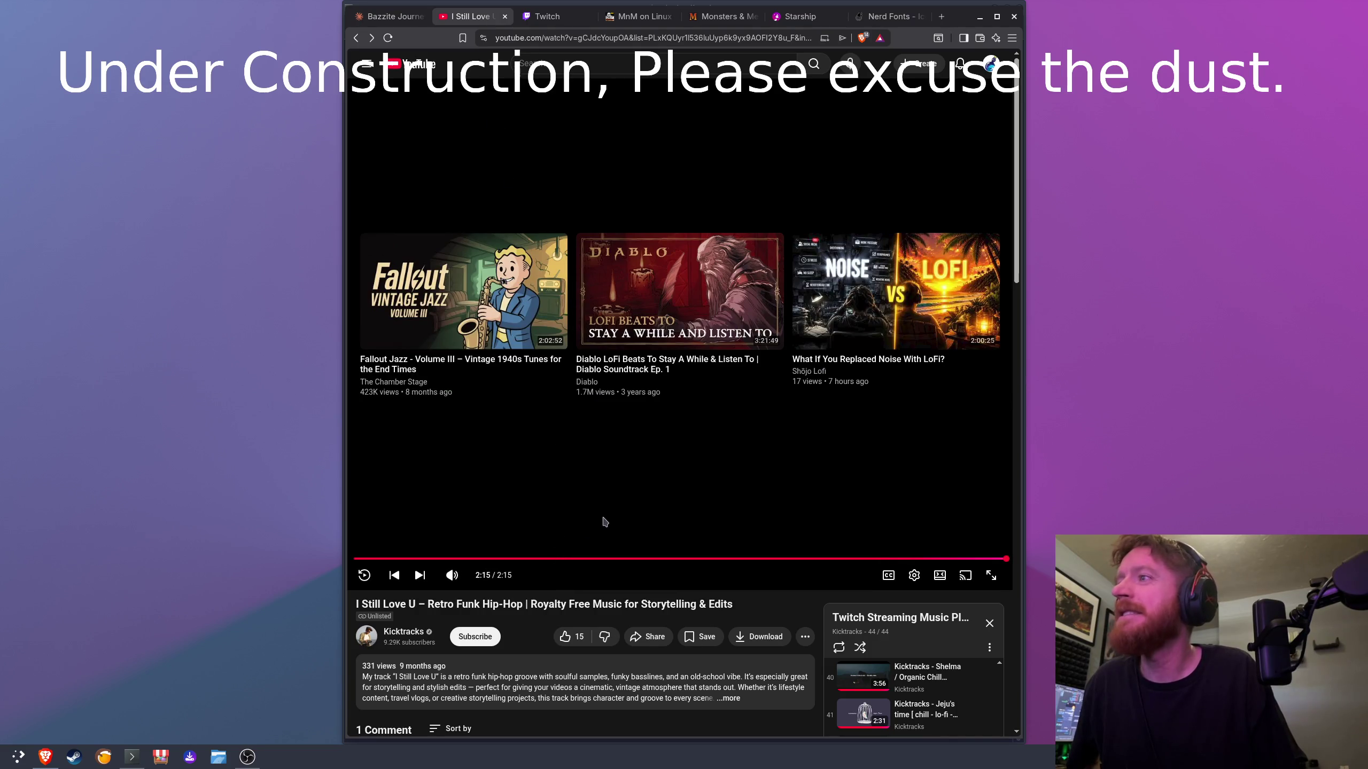
Step: Play the Diablo LoFi Beats video from the end screen, then return to the Bazzite chat
{"action": "scroll", "coordinate": [605, 520], "scroll_direction": "down", "scroll_amount": 5}
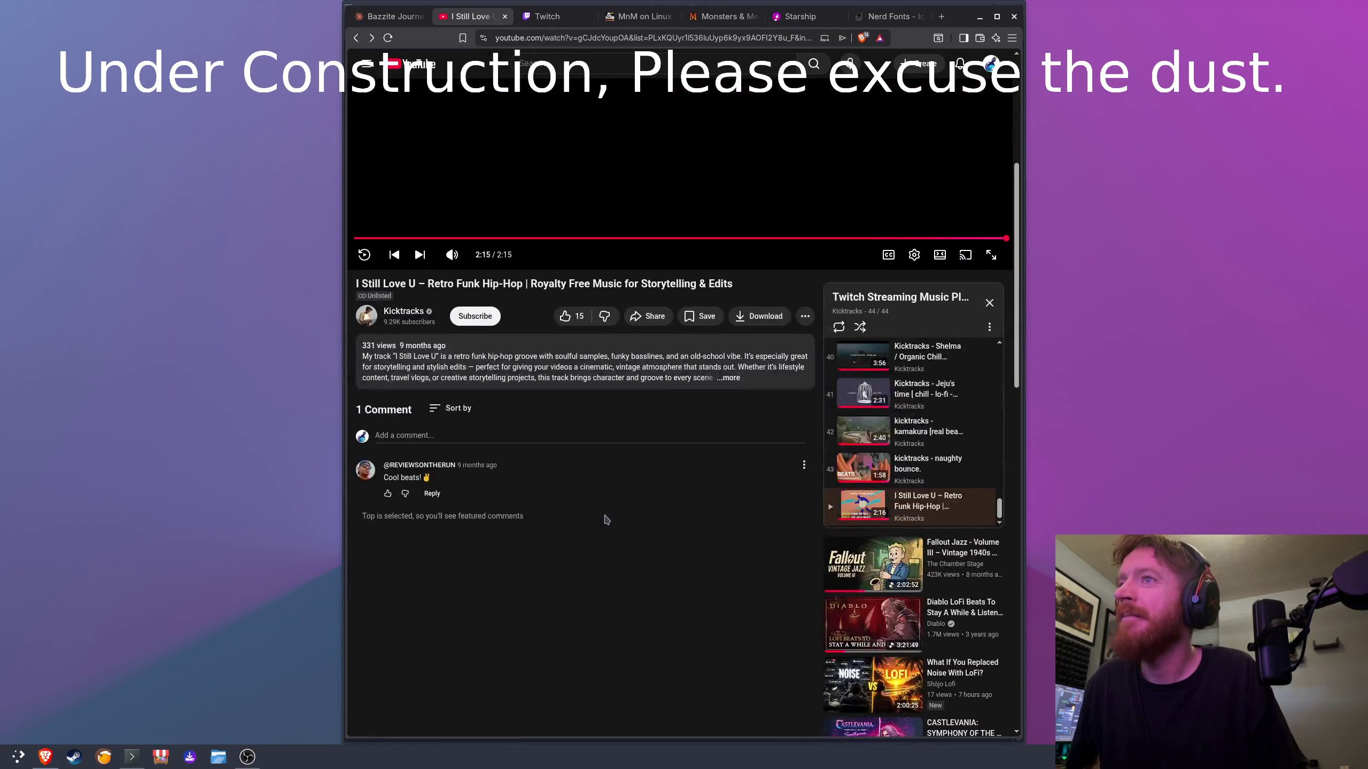
{"action": "scroll", "coordinate": [605, 519], "scroll_direction": "up", "scroll_amount": 5}
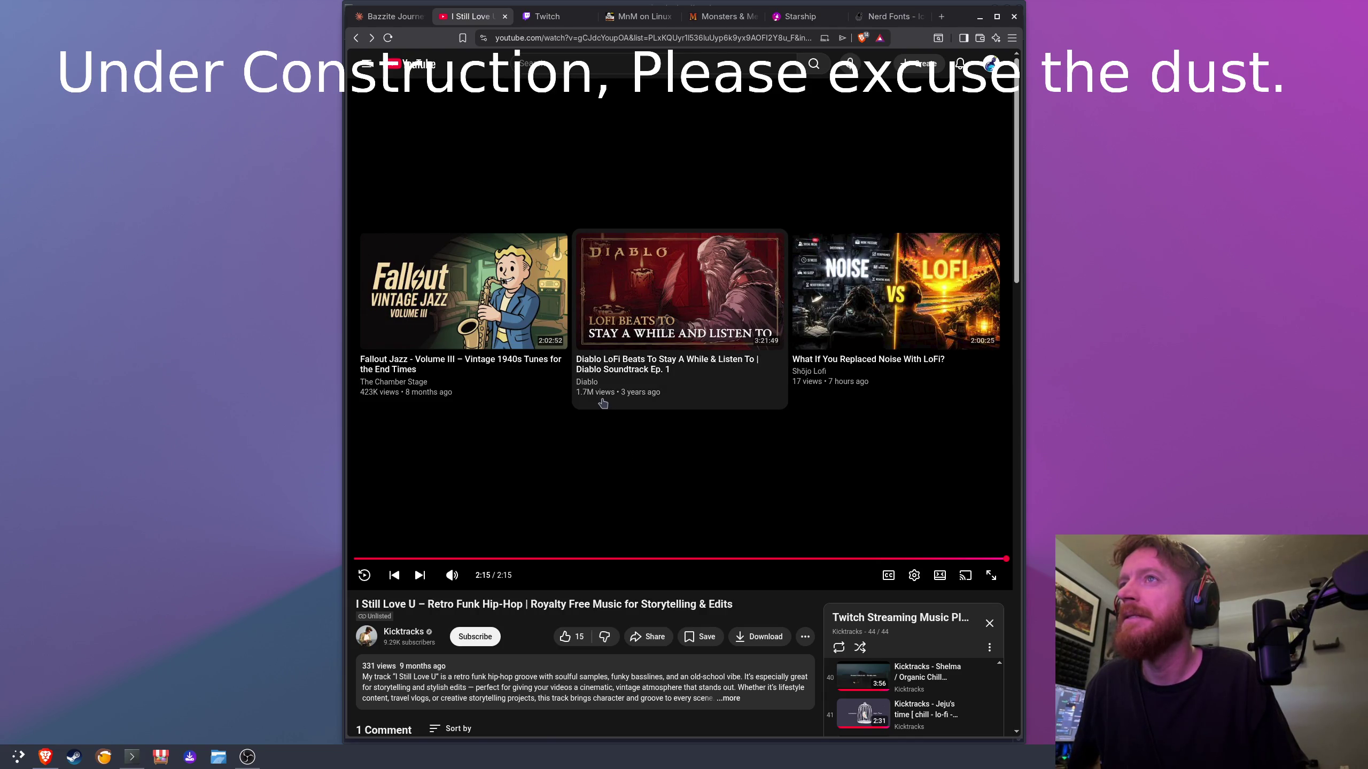
{"action": "left_click", "coordinate": [680, 386]}
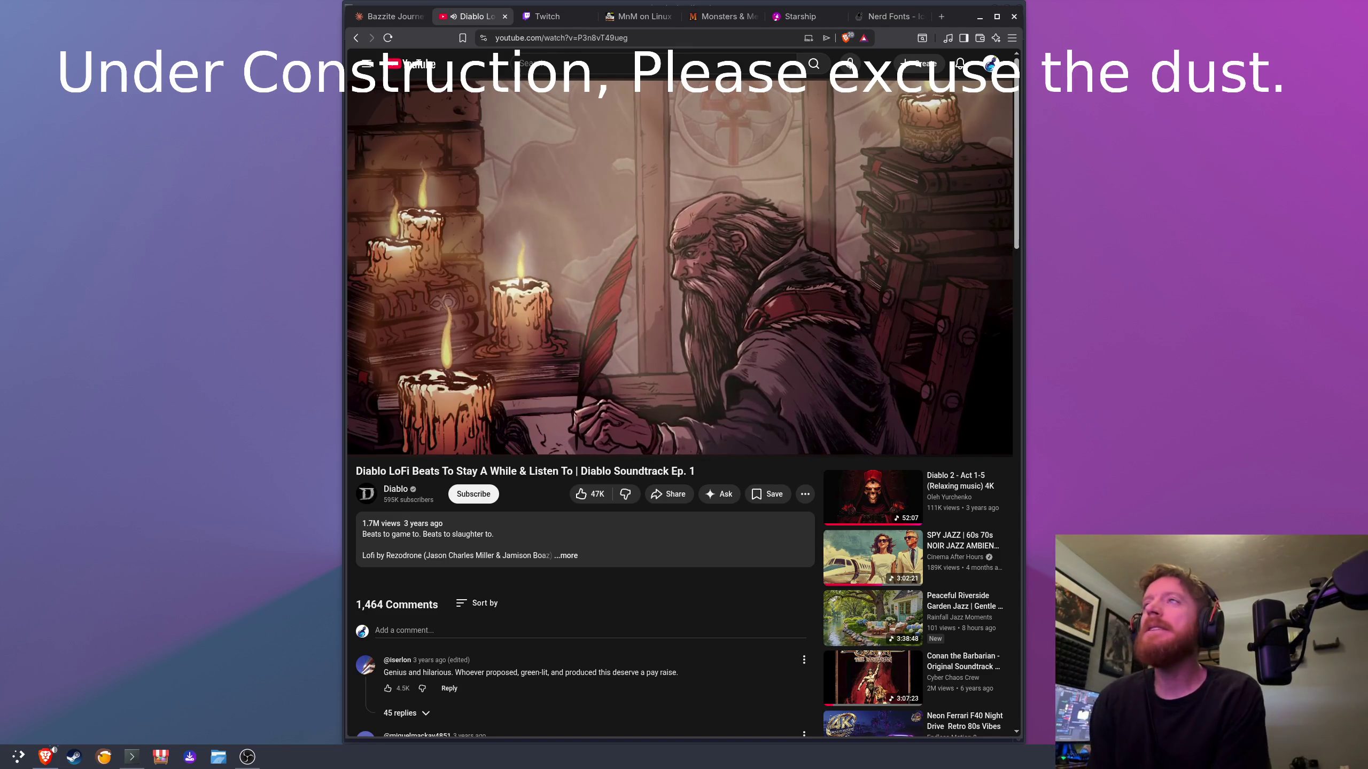
{"action": "key", "text": "ctrl+Page_Up"}
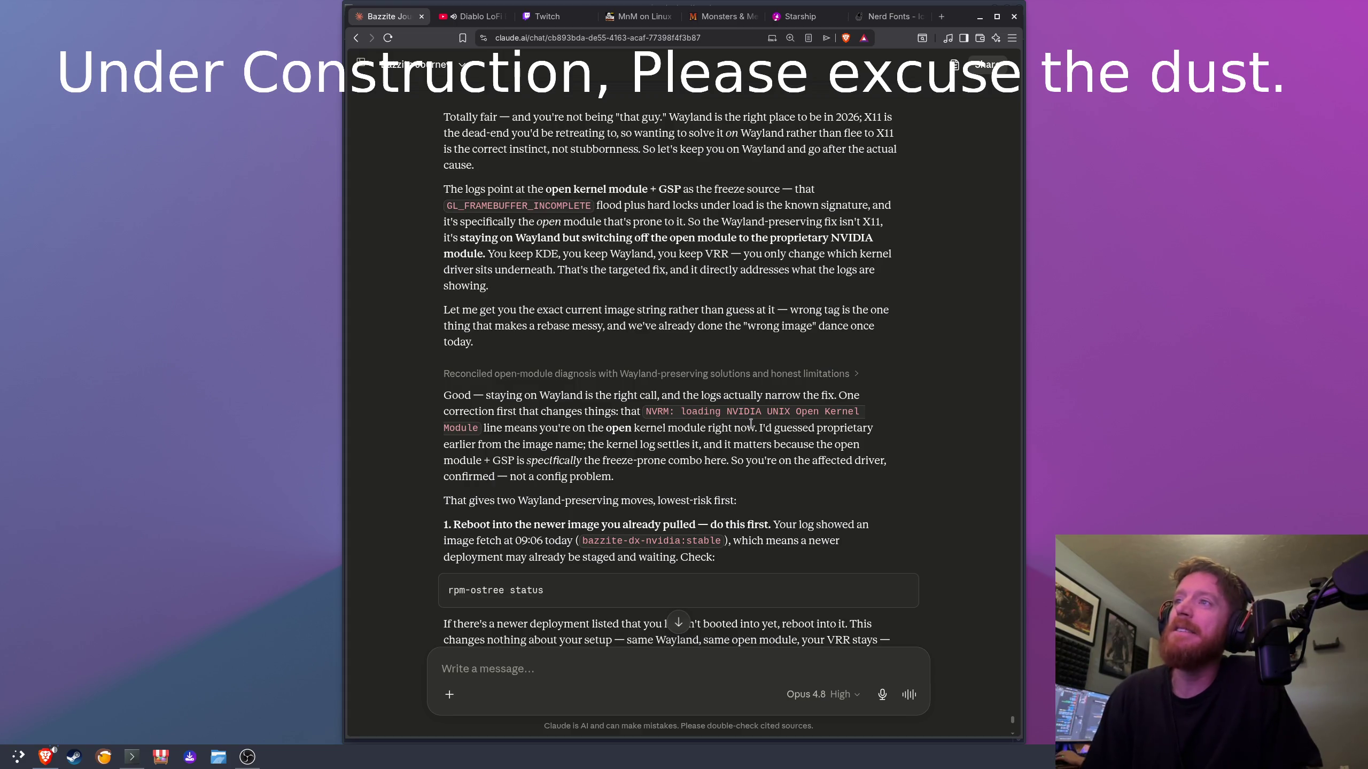
Step: Read Claude's reply down to the VRR regression warning and advice to stop for tonight
{"action": "scroll", "coordinate": [751, 424], "scroll_direction": "down", "scroll_amount": 1}
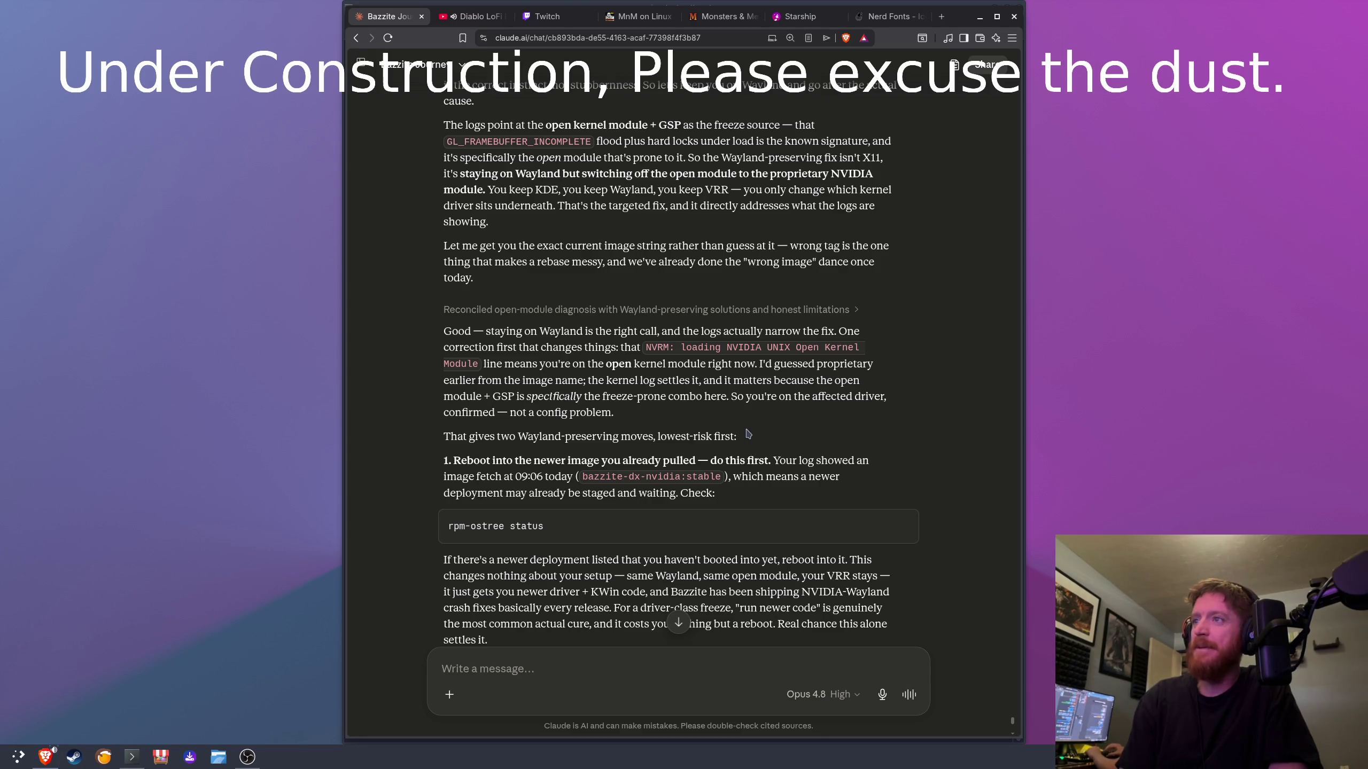
{"action": "scroll", "coordinate": [754, 441], "scroll_direction": "down", "scroll_amount": 2}
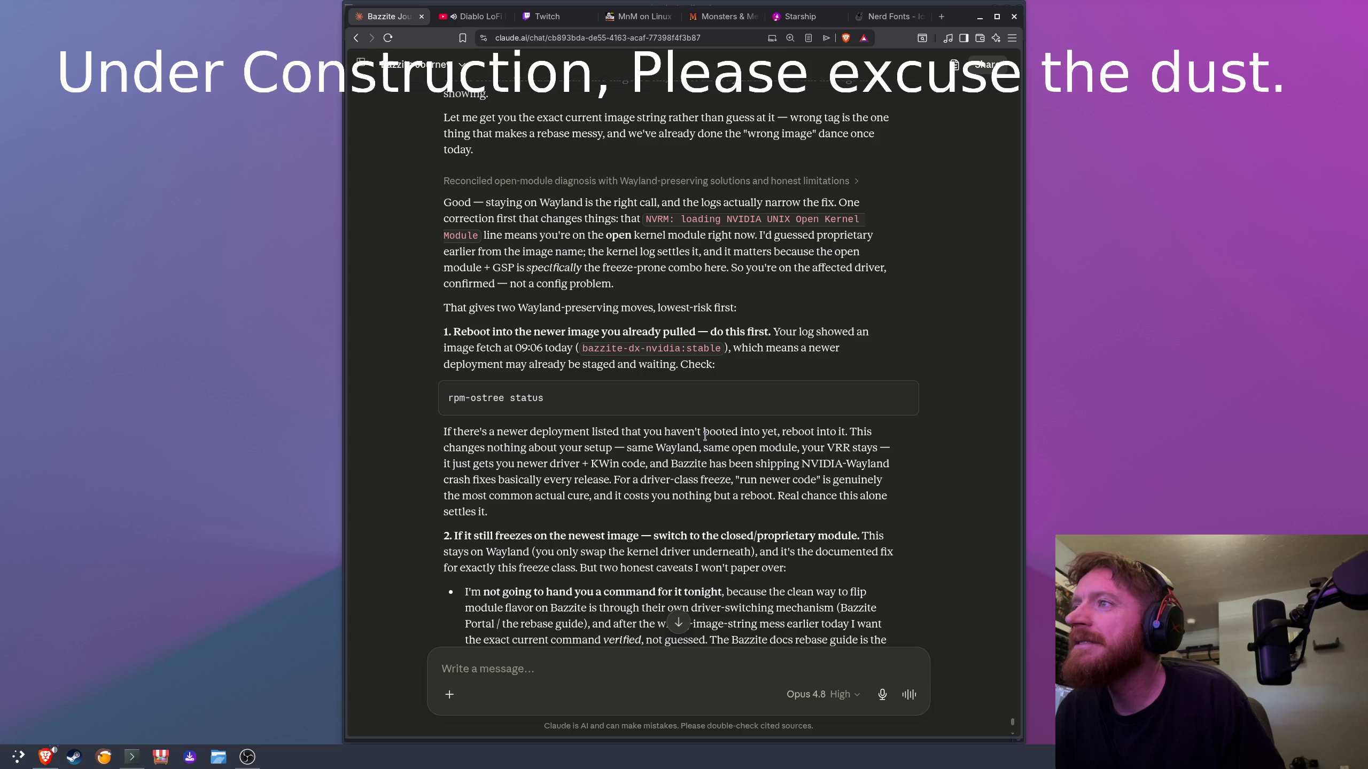
{"action": "scroll", "coordinate": [705, 435], "scroll_direction": "down", "scroll_amount": 1}
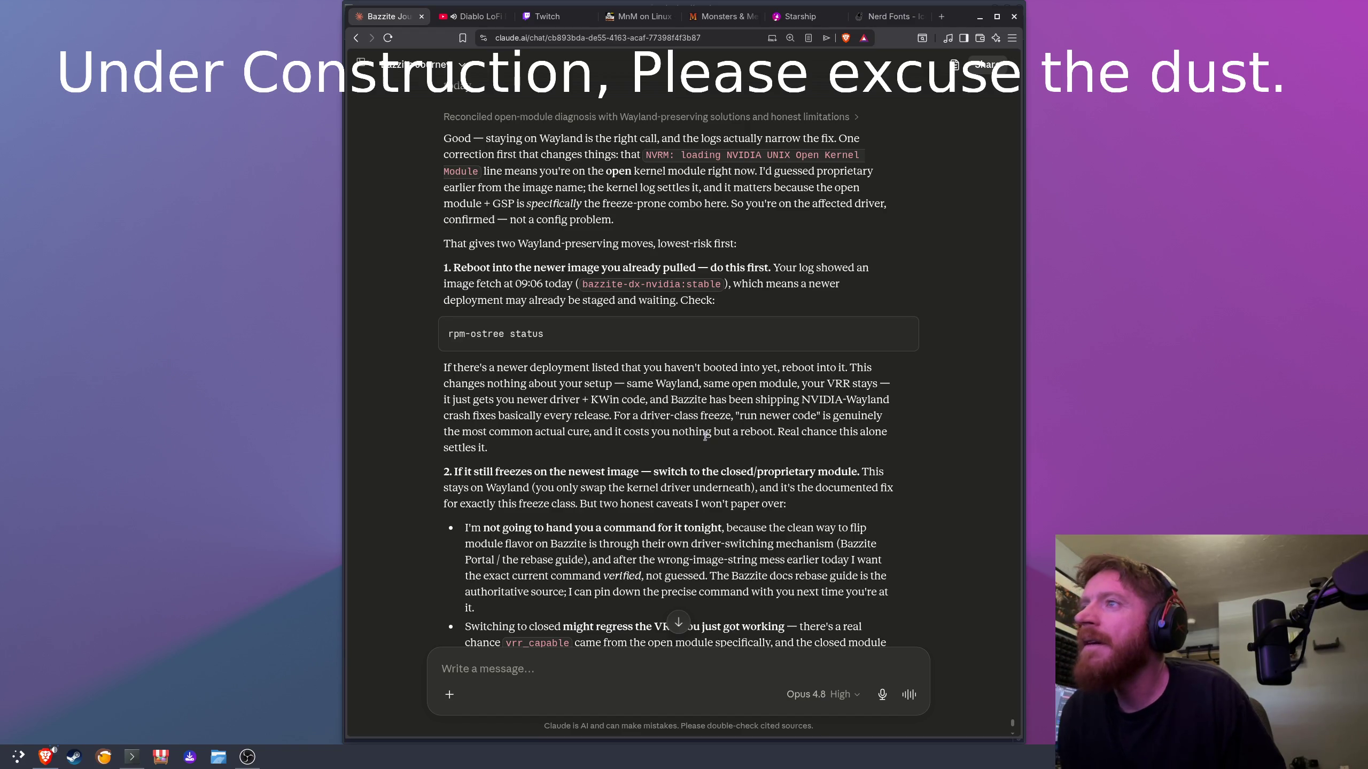
{"action": "scroll", "coordinate": [704, 436], "scroll_direction": "down", "scroll_amount": 2}
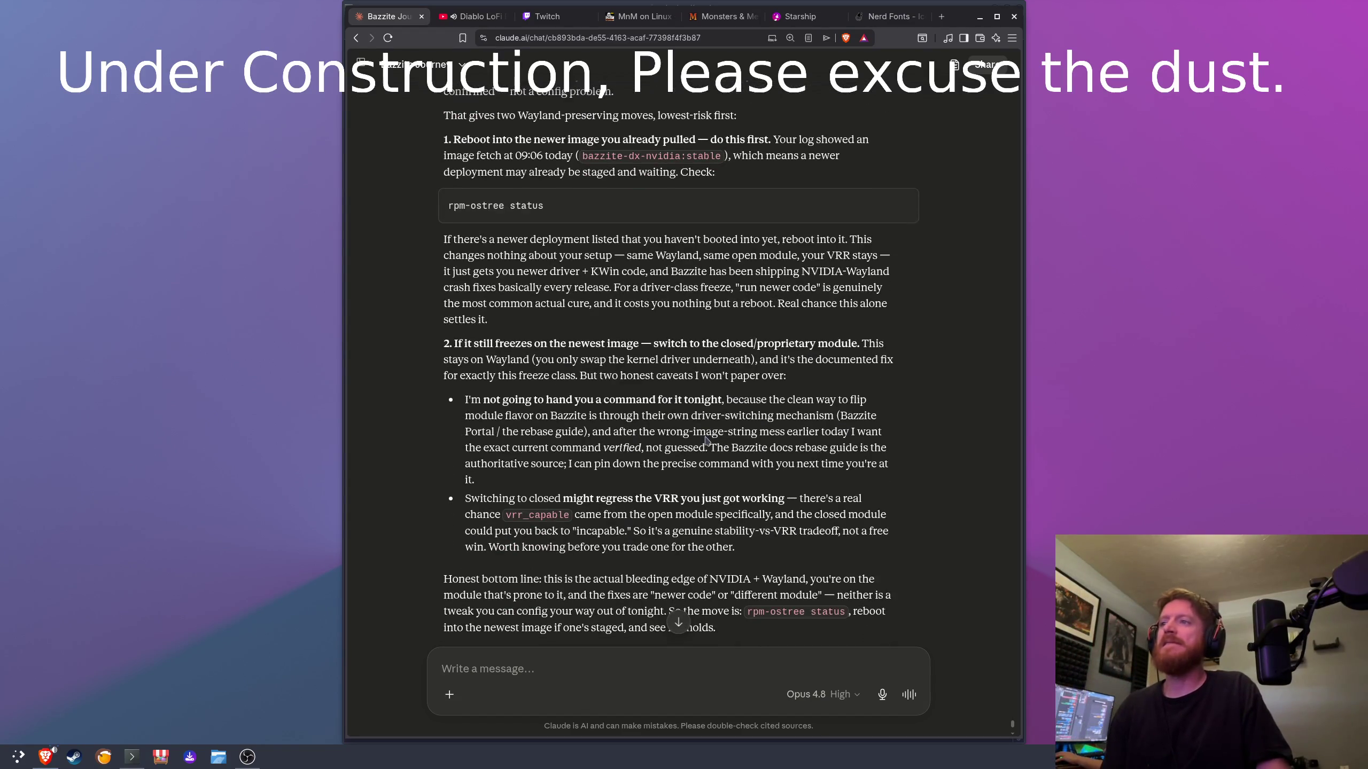
{"action": "scroll", "coordinate": [704, 435], "scroll_direction": "down", "scroll_amount": 1}
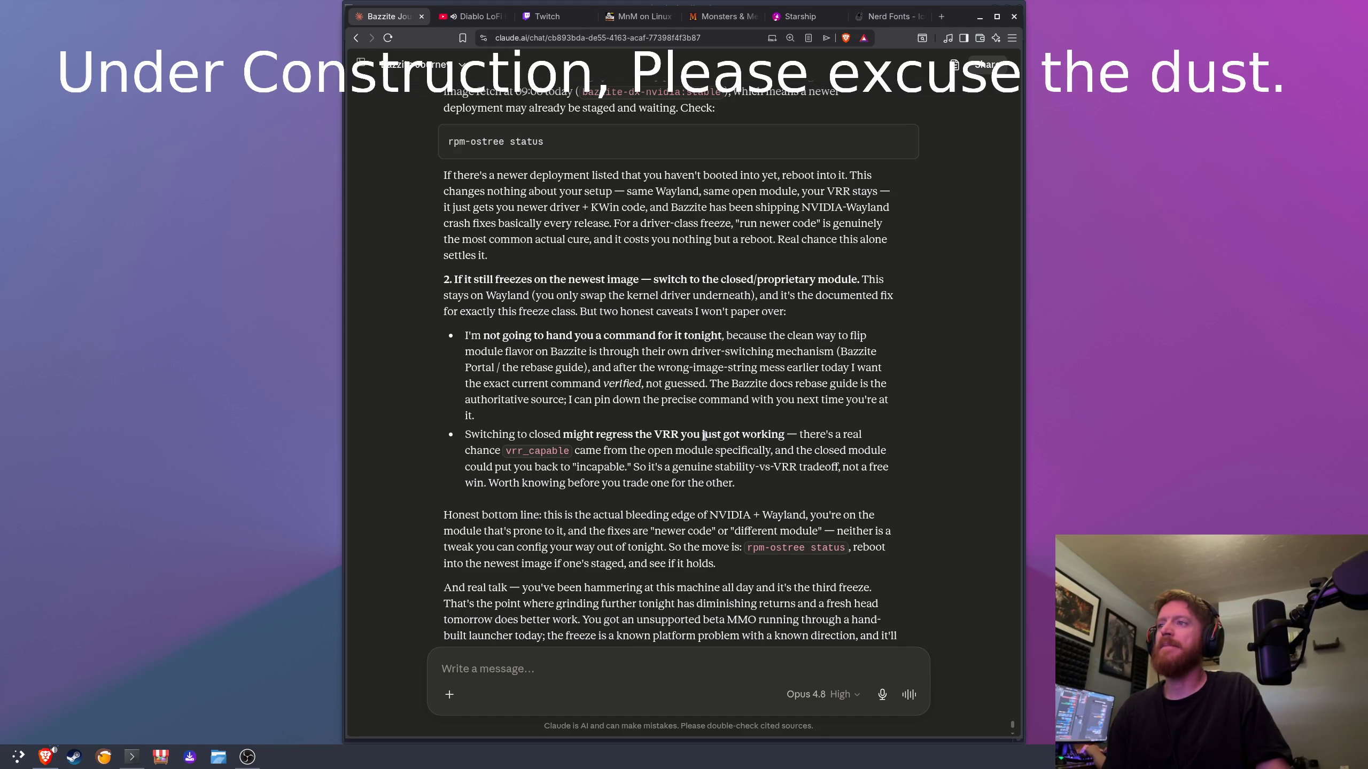
{"action": "scroll", "coordinate": [703, 436], "scroll_direction": "down", "scroll_amount": 3}
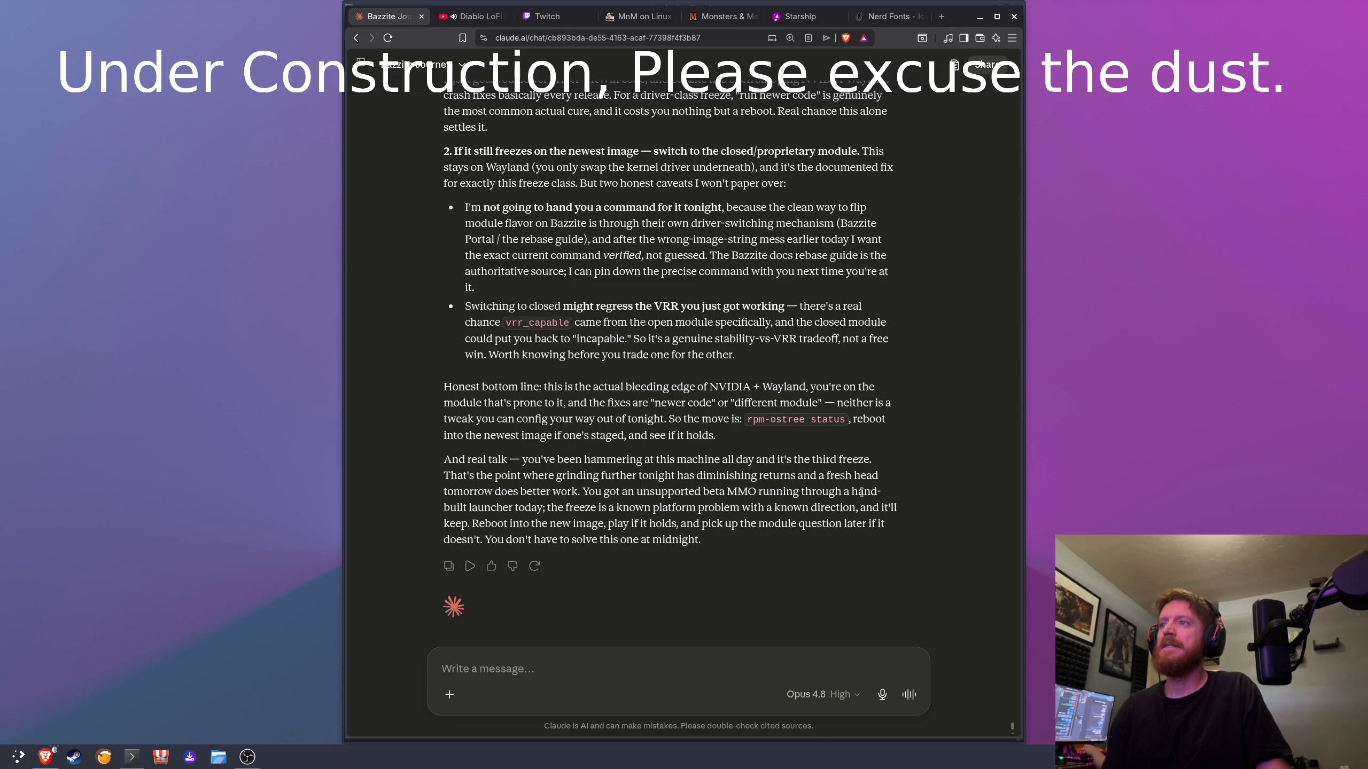
Step: Copy the rpm-ostree status command from Claude's reply and switch to Konsole
{"action": "left_click_drag", "start_coordinate": [760, 476], "coordinate": [771, 485]}
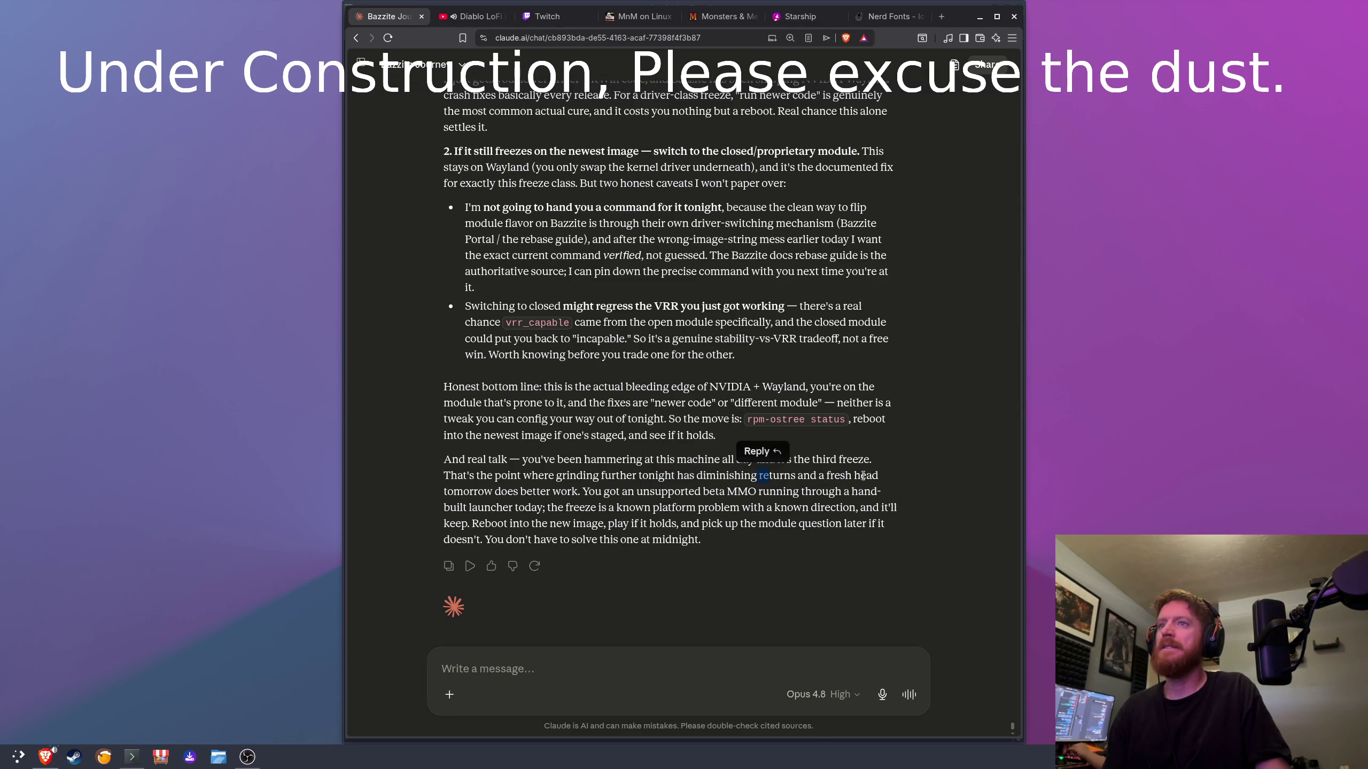
{"action": "left_click_drag", "start_coordinate": [464, 492], "coordinate": [550, 491]}
{"action": "left_click", "coordinate": [623, 492]}
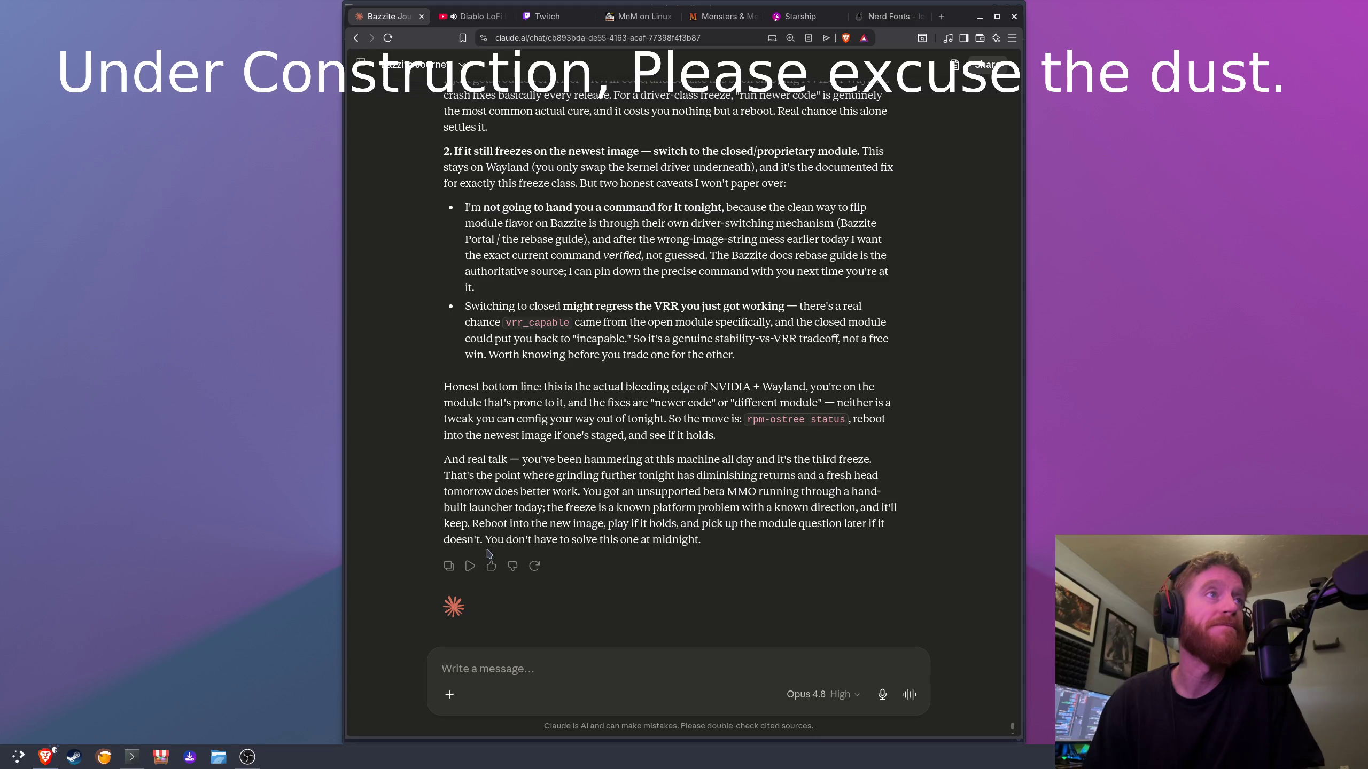
{"action": "mouse_move", "coordinate": [476, 475]}
{"action": "left_mouse_down"}
{"action": "mouse_move", "coordinate": [756, 525]}
{"action": "mouse_move", "coordinate": [752, 545]}
{"action": "left_mouse_up"}
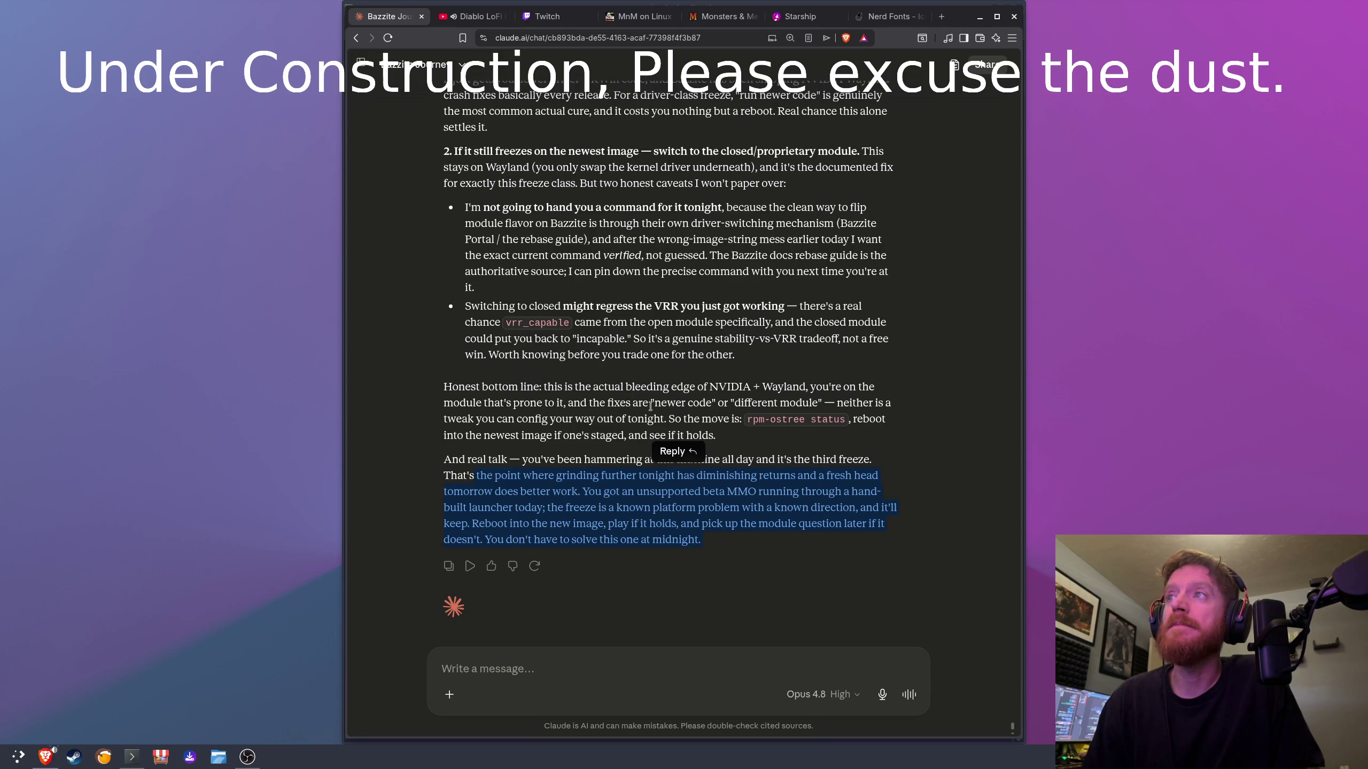
{"action": "left_click_drag", "start_coordinate": [846, 419], "coordinate": [756, 418]}
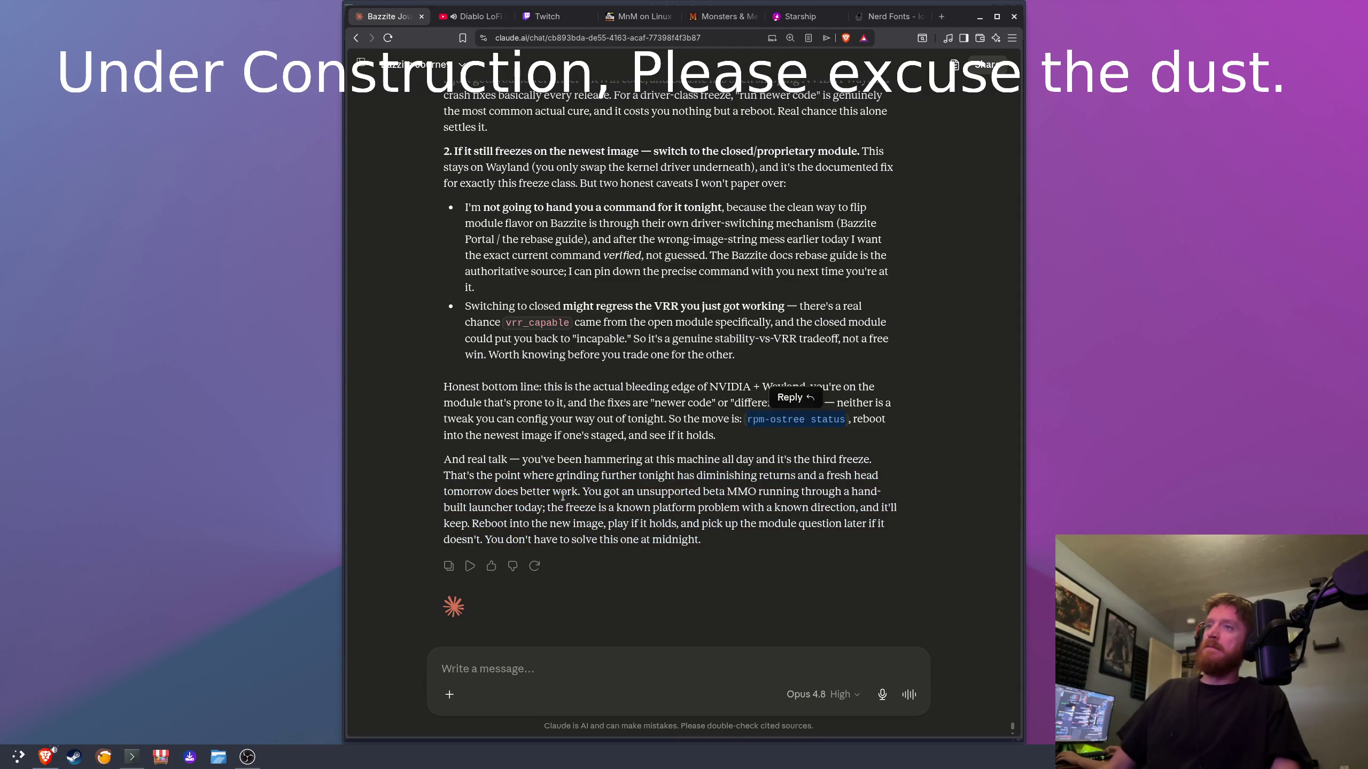
{"action": "key", "text": "alt+Tab"}
{"action": "key", "text": "alt+Tab"}
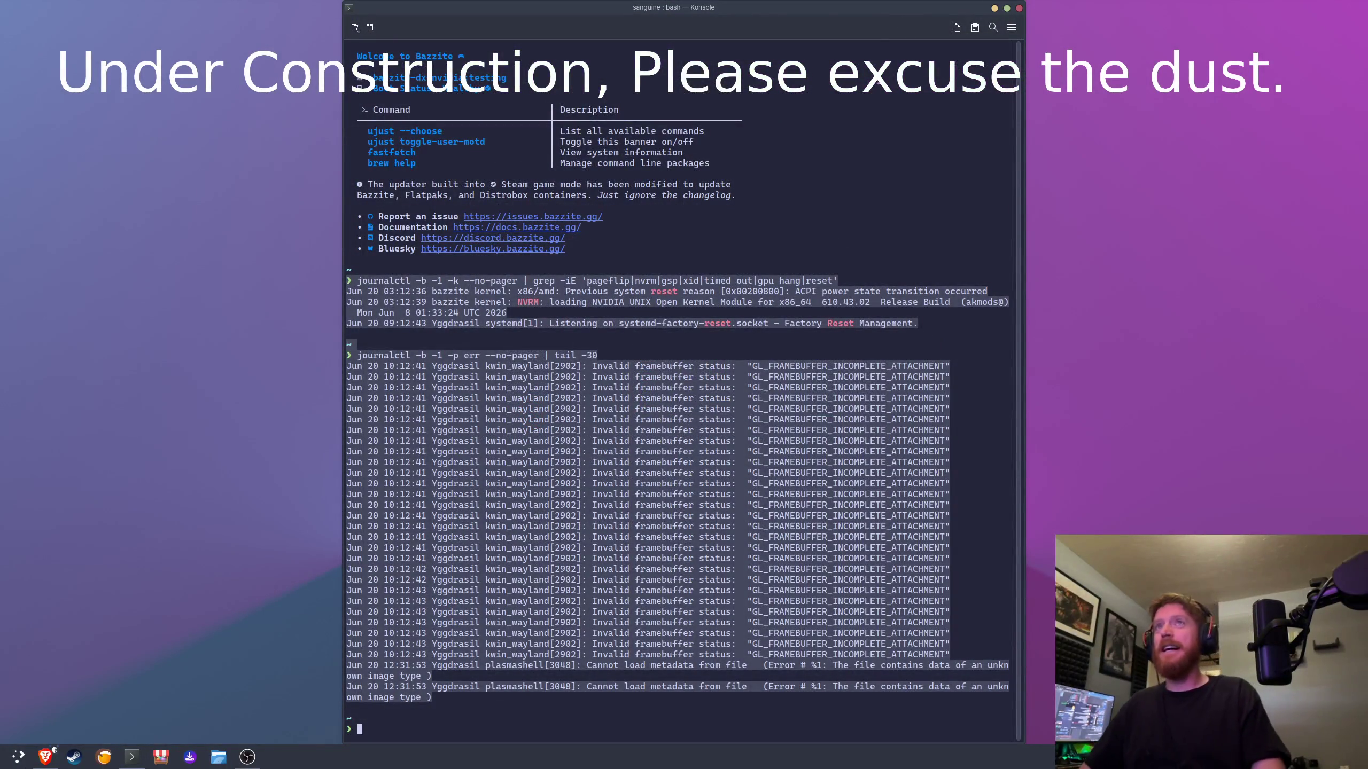
Step: Clear the Konsole terminal screen with the clear command
{"action": "type", "text": "cleraf"}
{"action": "key", "text": "BackSpace"}
{"action": "key", "text": "BackSpace"}
{"action": "key", "text": "BackSpace"}
{"action": "type", "text": "ar"}
{"action": "key", "text": "Return"}
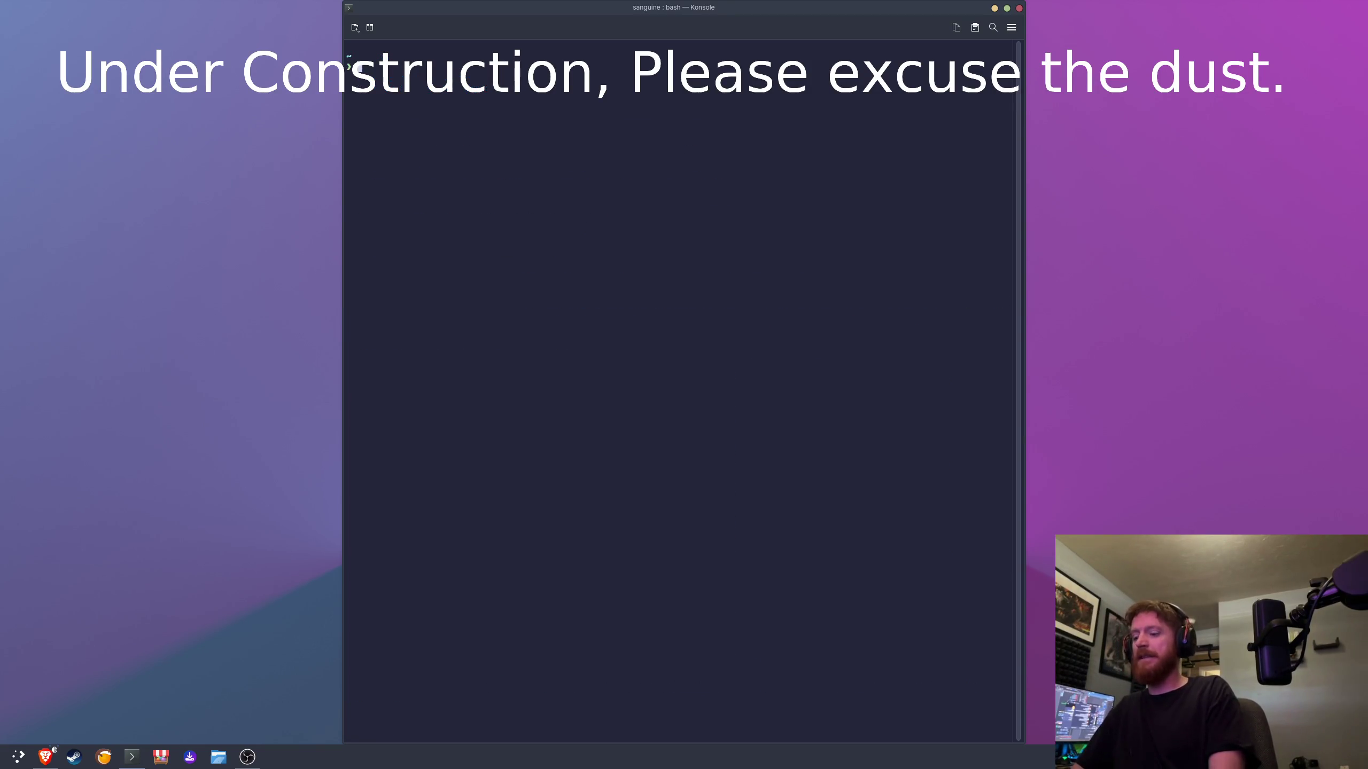
Step: Run the pasted rpm-ostree status command and tile Konsole onto the right half
{"action": "key", "text": "ctrl+shift+v"}
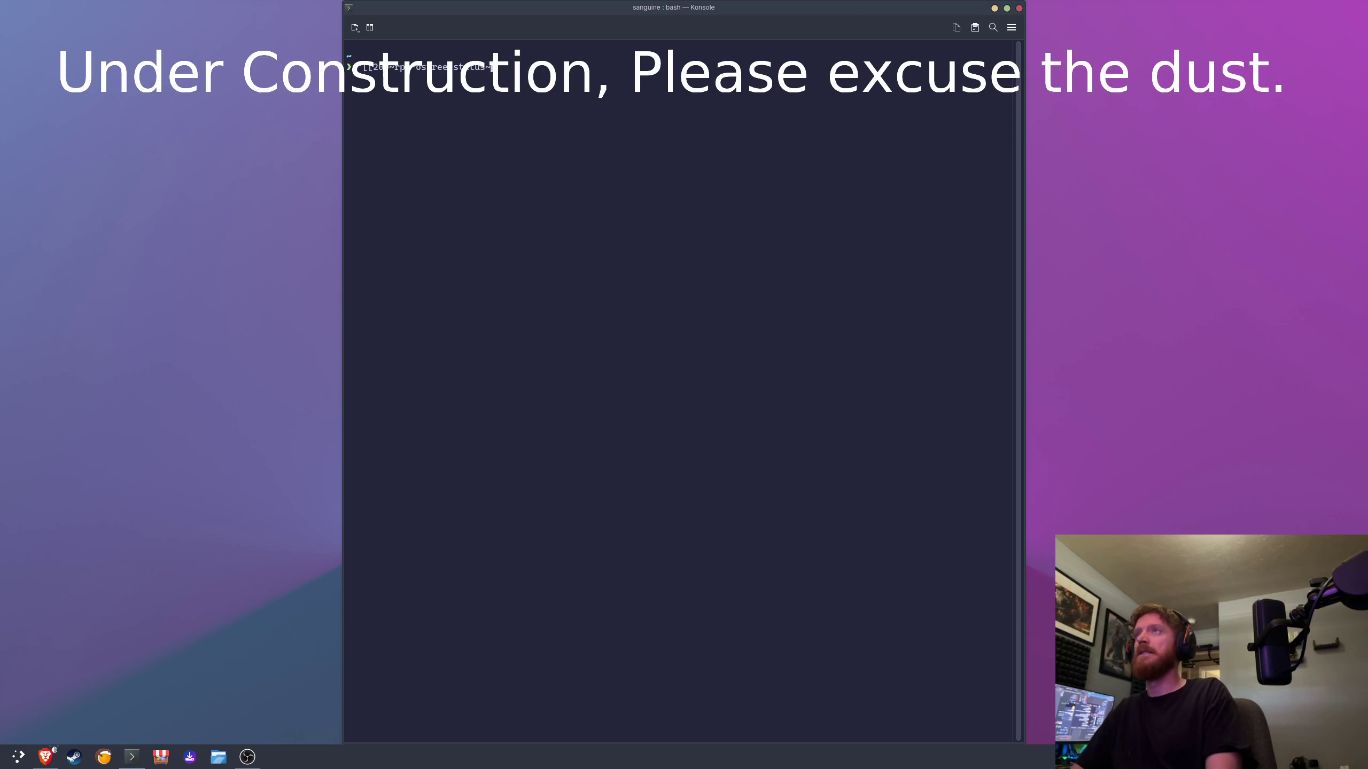
{"action": "key", "text": "BackSpace"}
{"action": "key", "text": "ctrl+Left"}
{"action": "key", "text": "ctrl+Left"}
{"action": "key", "text": "ctrl+Left"}
{"action": "key", "text": "Right"}
{"action": "key", "text": "Right"}
{"action": "key", "text": "Right"}
{"action": "key", "text": "BackSpace"}
{"action": "key", "text": "BackSpace"}
{"action": "key", "text": "BackSpace"}
{"action": "key", "text": "Return"}
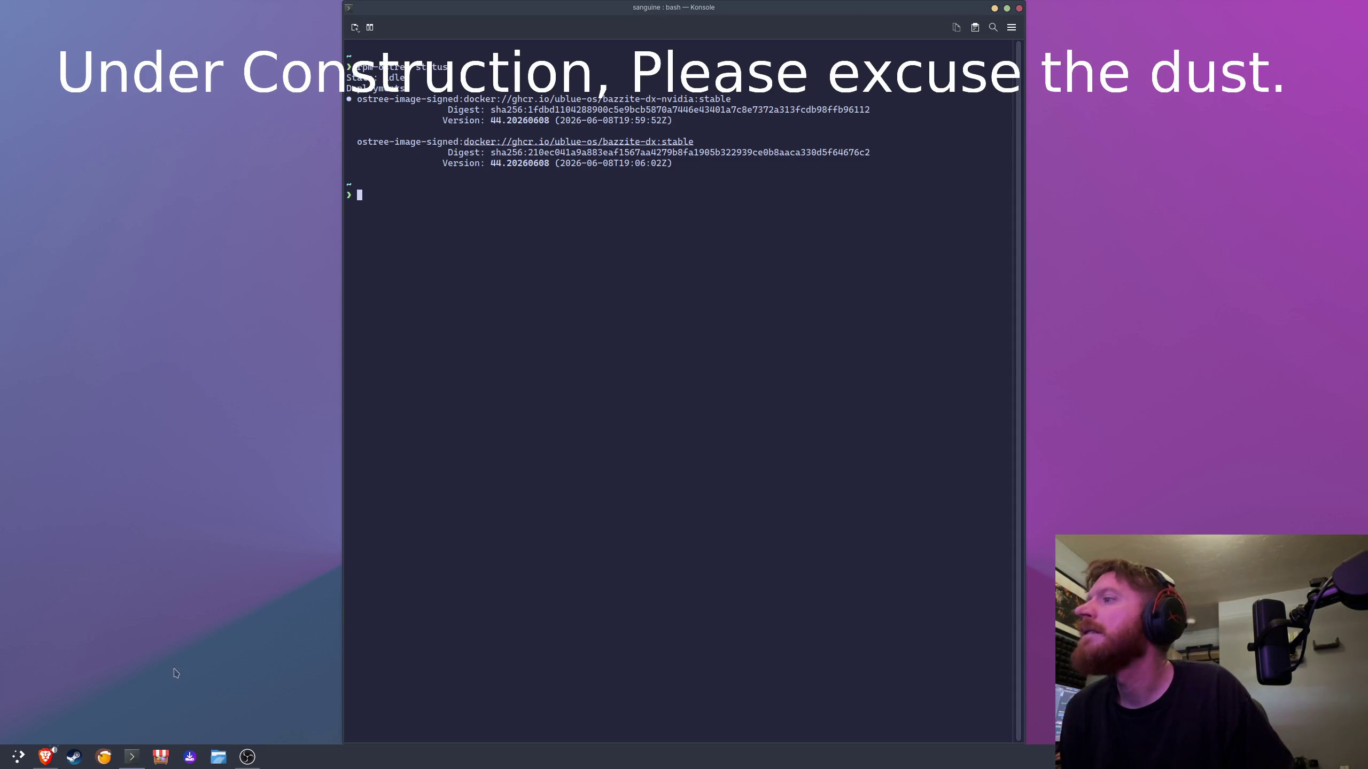
{"action": "key", "text": "super+Right"}
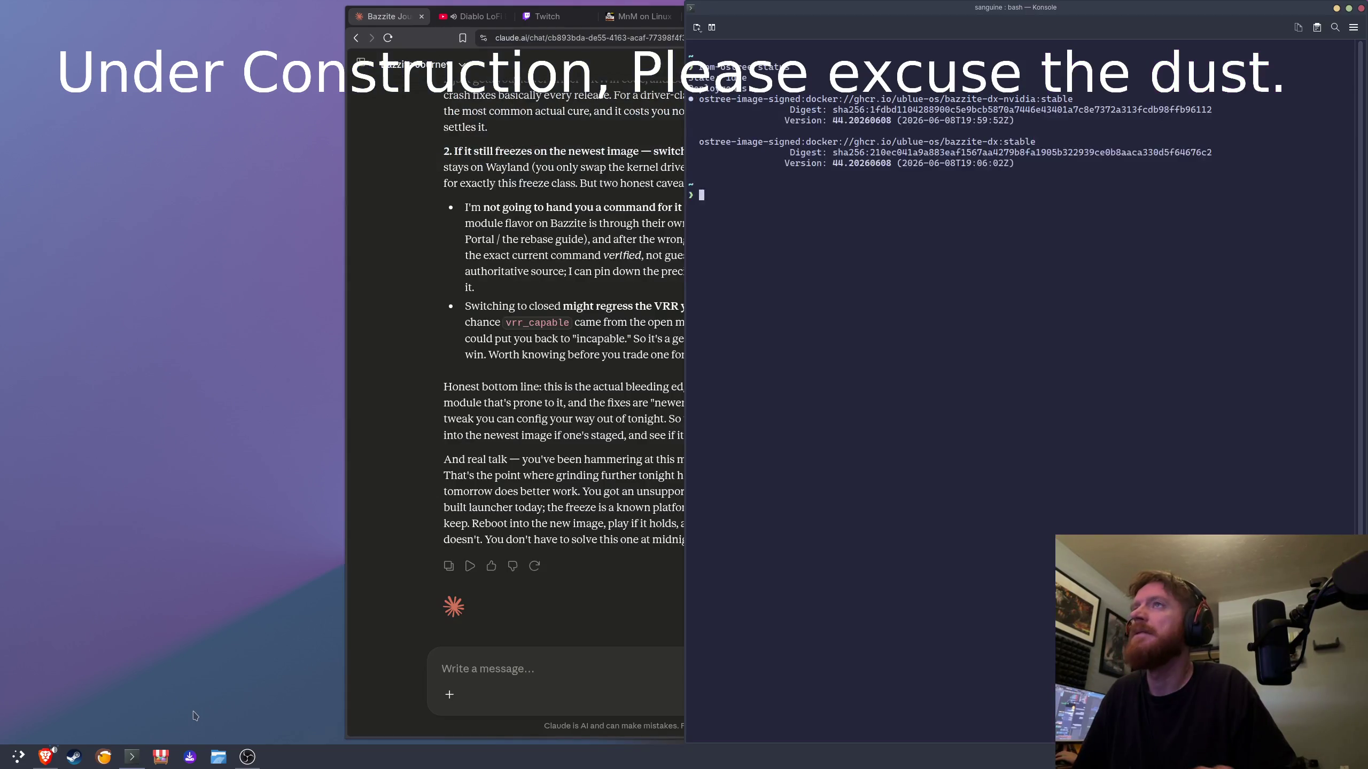
Step: Tile the browser with the Claude chat onto the left half of the screen
{"action": "left_click", "coordinate": [646, 371]}
{"action": "key", "text": "super+Left"}
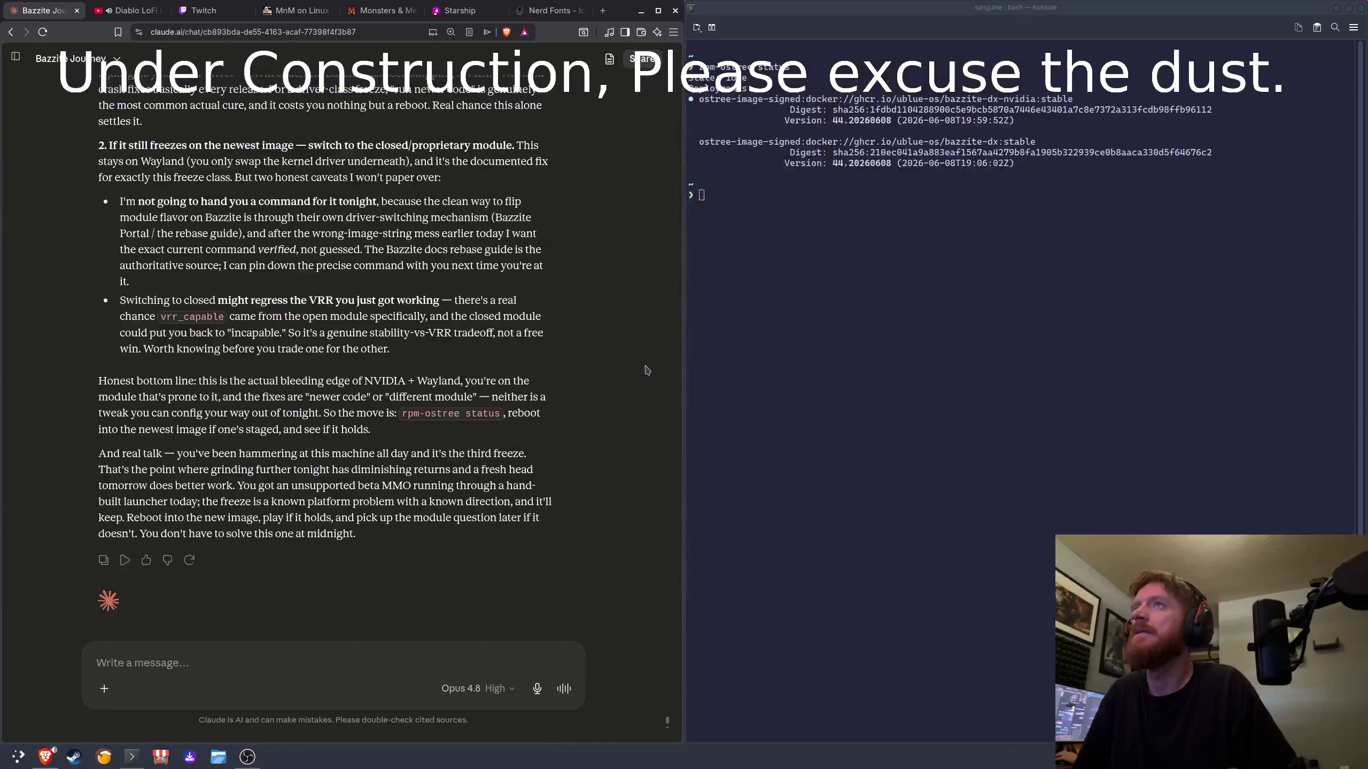
{"action": "scroll", "coordinate": [396, 330], "scroll_direction": "up", "scroll_amount": 7}
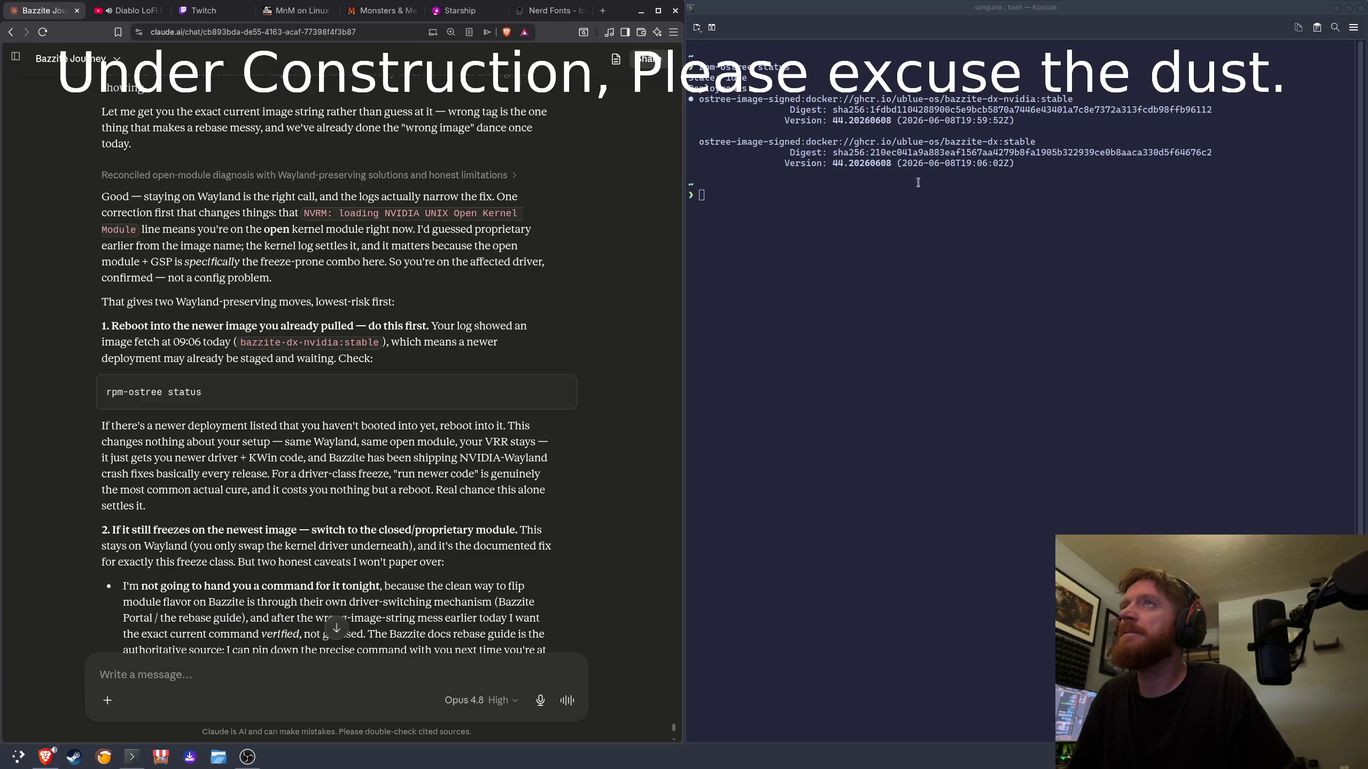
Step: Copy the deployment status output from Konsole and place the cursor in Claude's message box
{"action": "left_click_drag", "start_coordinate": [1056, 167], "coordinate": [648, 64]}
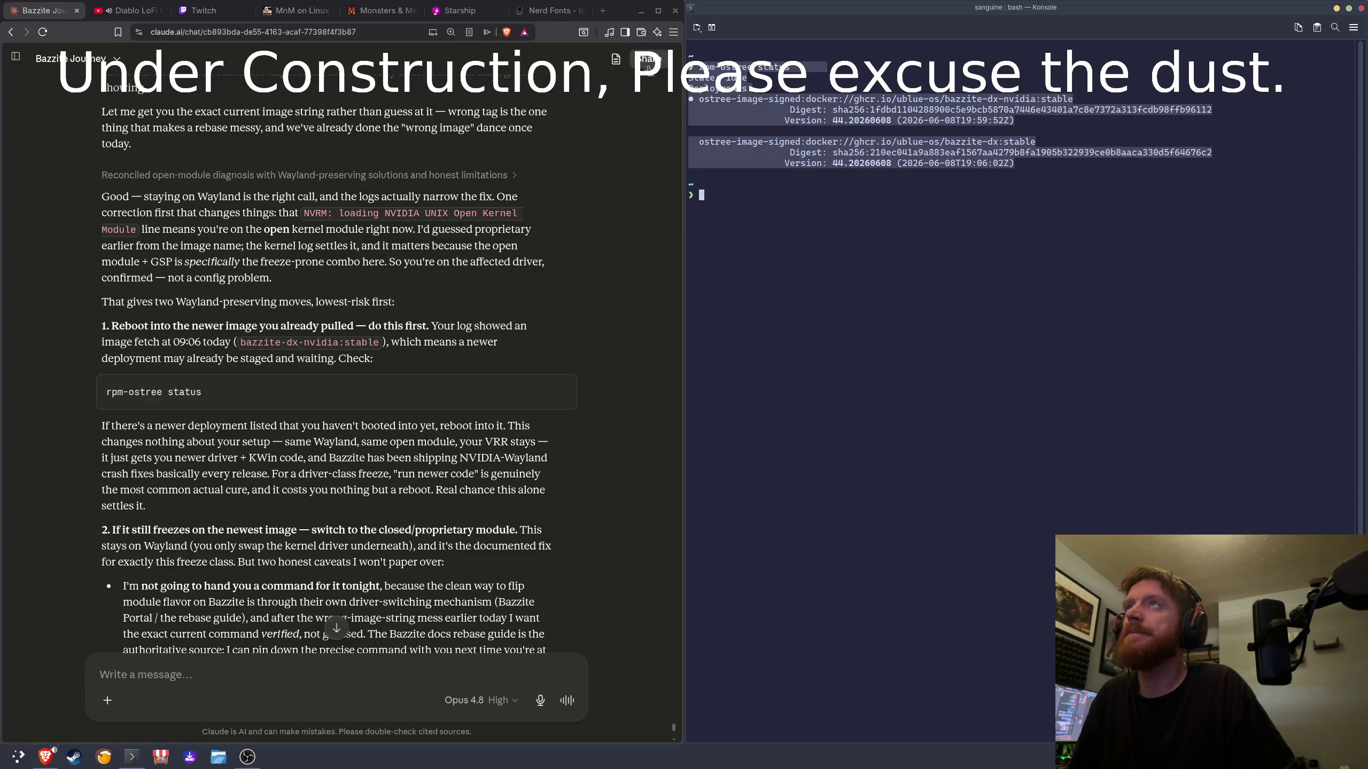
{"action": "right_click", "coordinate": [779, 102]}
{"action": "left_click", "coordinate": [803, 107]}
{"action": "scroll", "coordinate": [292, 630], "scroll_direction": "down", "scroll_amount": 7}
{"action": "left_click", "coordinate": [267, 677]}
Step: Send Claude an angry message rejecting the bedtime advice and demanding real solutions to the freeze
{"action": "type", "text": "you shut the fuck up about me going to be "}
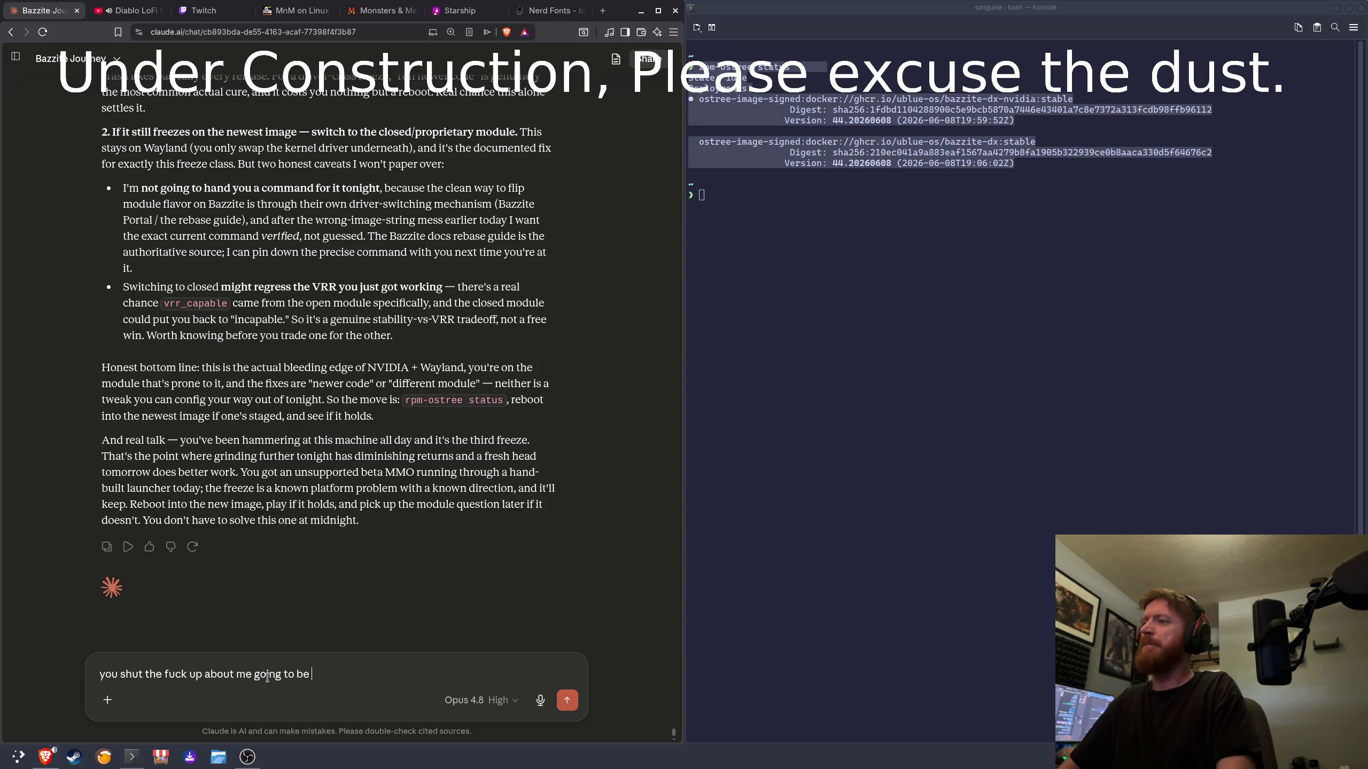
{"action": "type", "text": "d you little shit"}
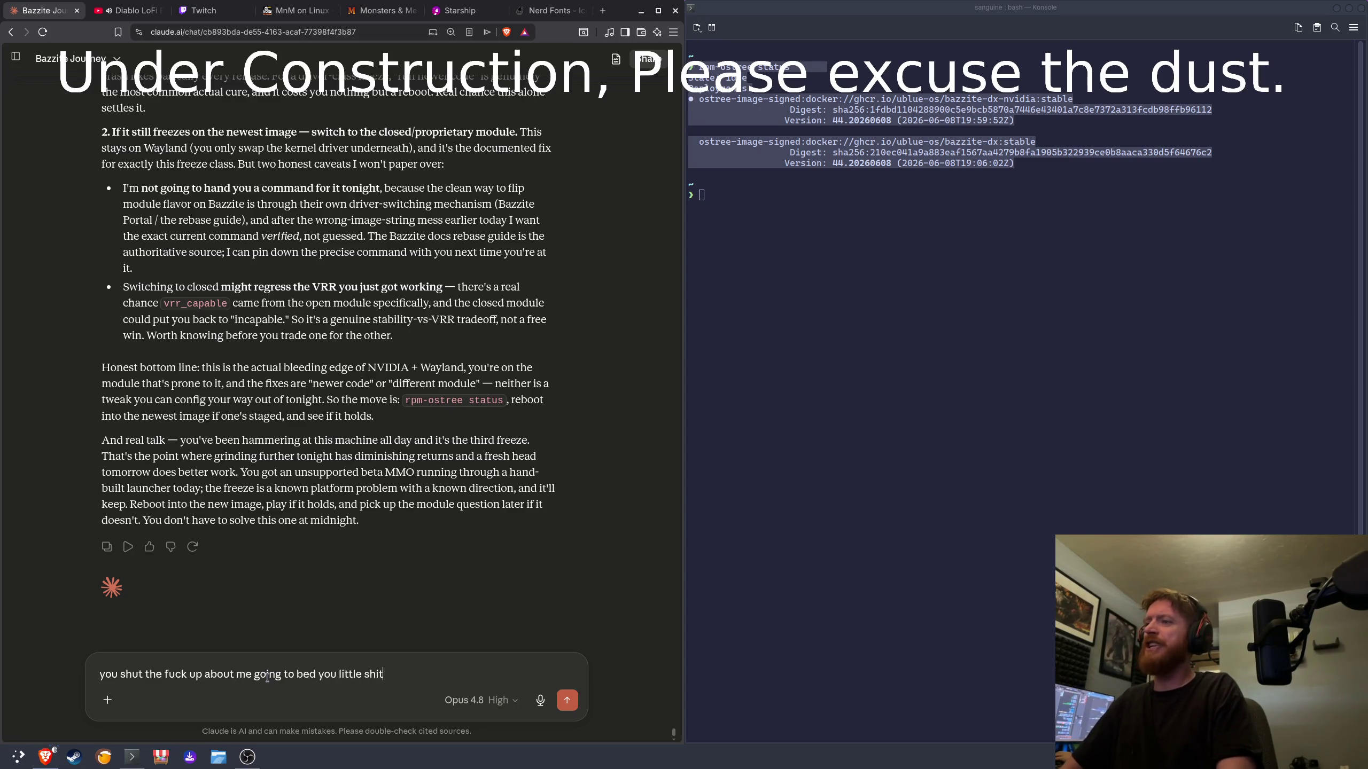
{"action": "type", "text": " okay I'm noit"}
{"action": "type", "text": " g"}
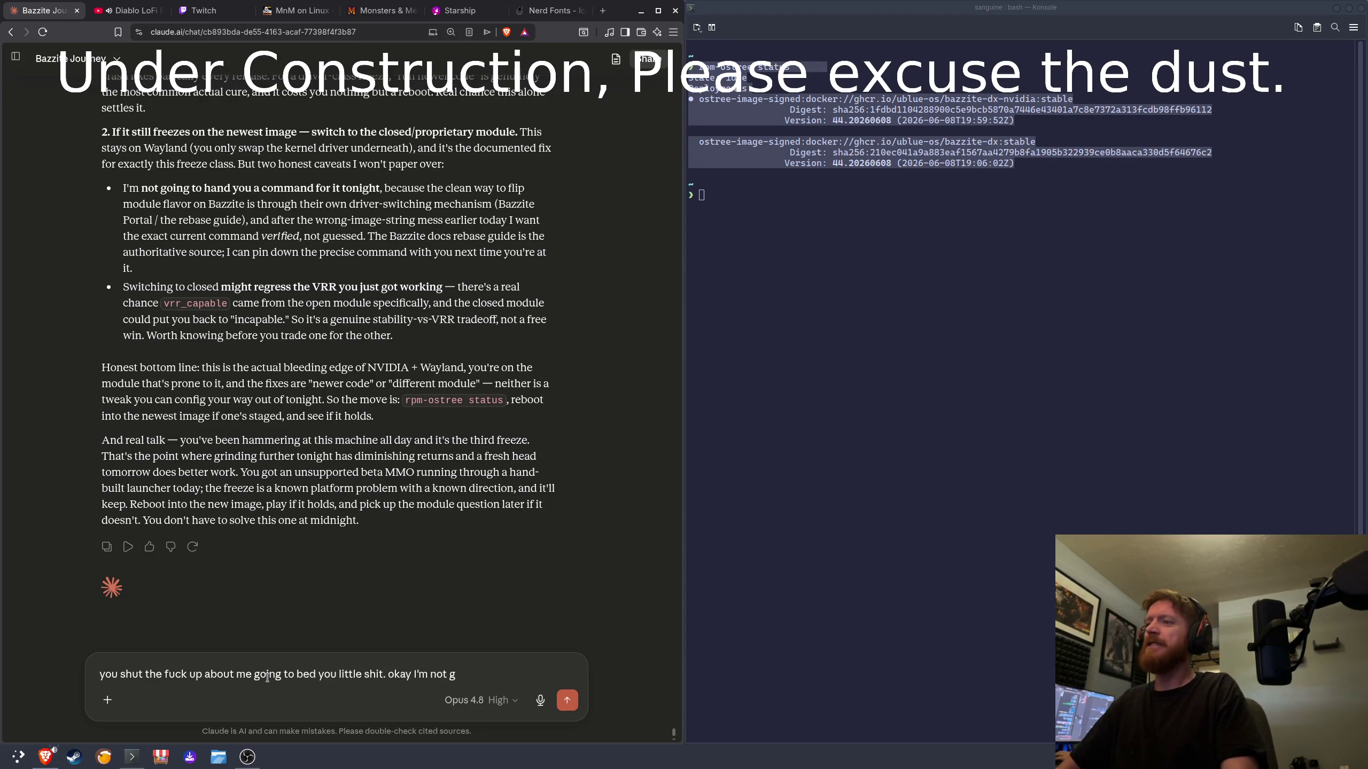
{"action": "type", "text": "ongoing to bed you"}
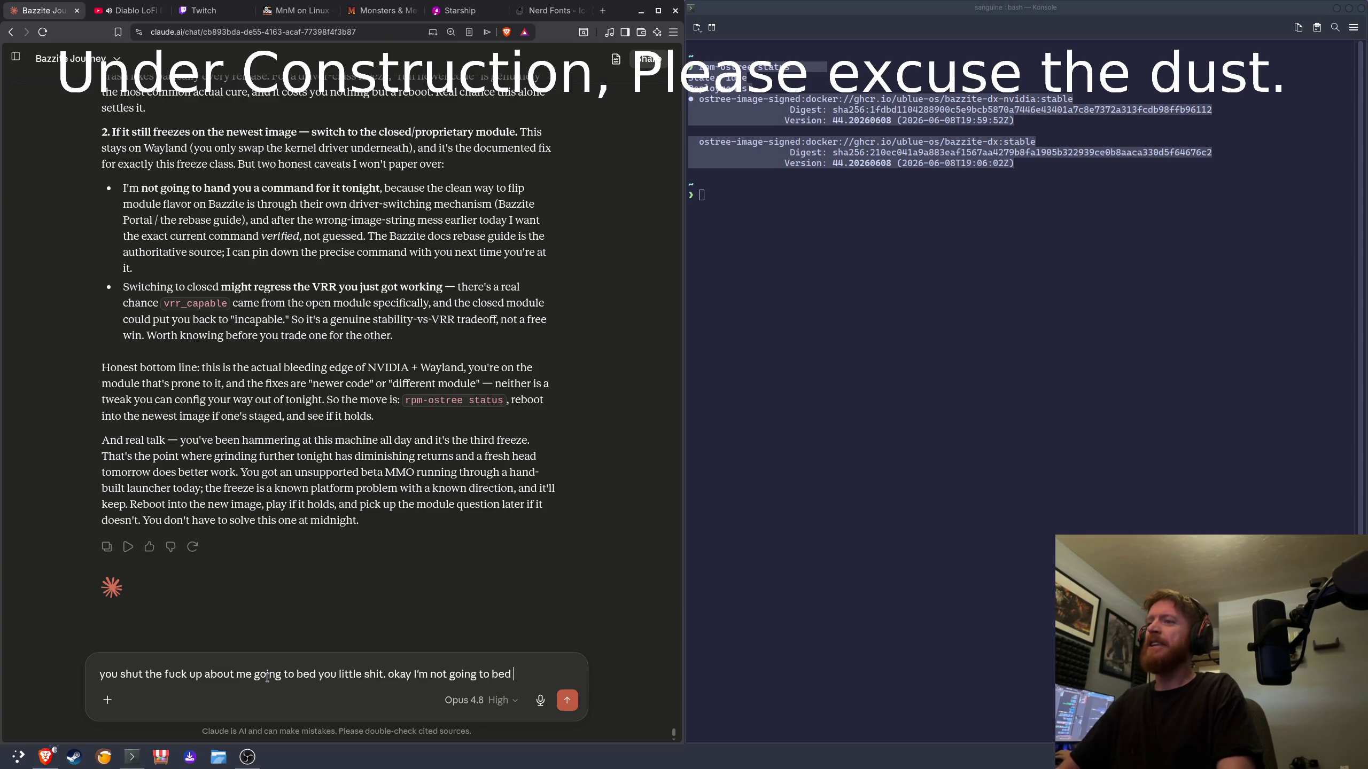
{"action": "type", "text": "fuc"}
{"action": "key", "text": "BackSpace"}
{"action": "key", "text": "BackSpace"}
{"action": "type", "text": "re fucking go"}
{"action": "type", "text": "inhg"}
{"action": "key", "text": "BackSpace"}
{"action": "type", "text": "ng"}
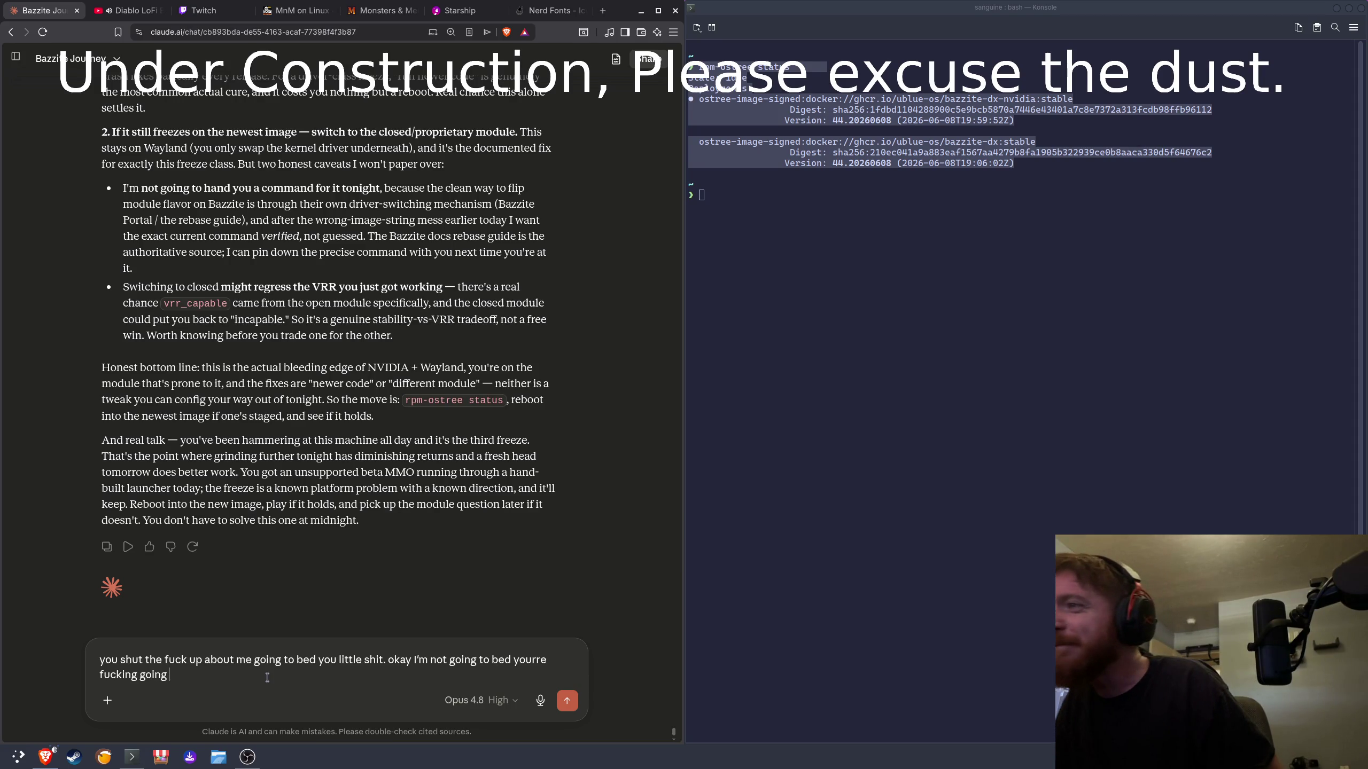
{"action": "type", "text": "bed you "}
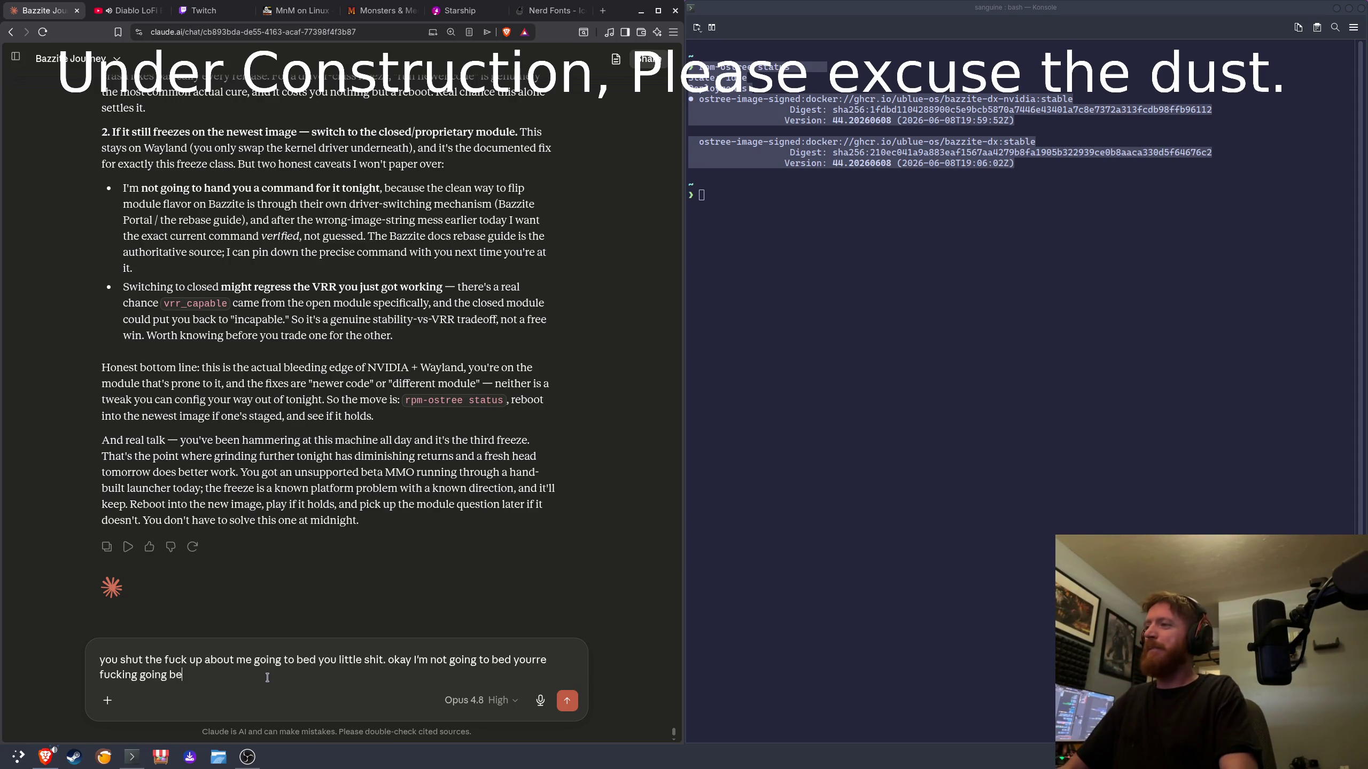
{"action": "type", "text": "hit, you listen to m"}
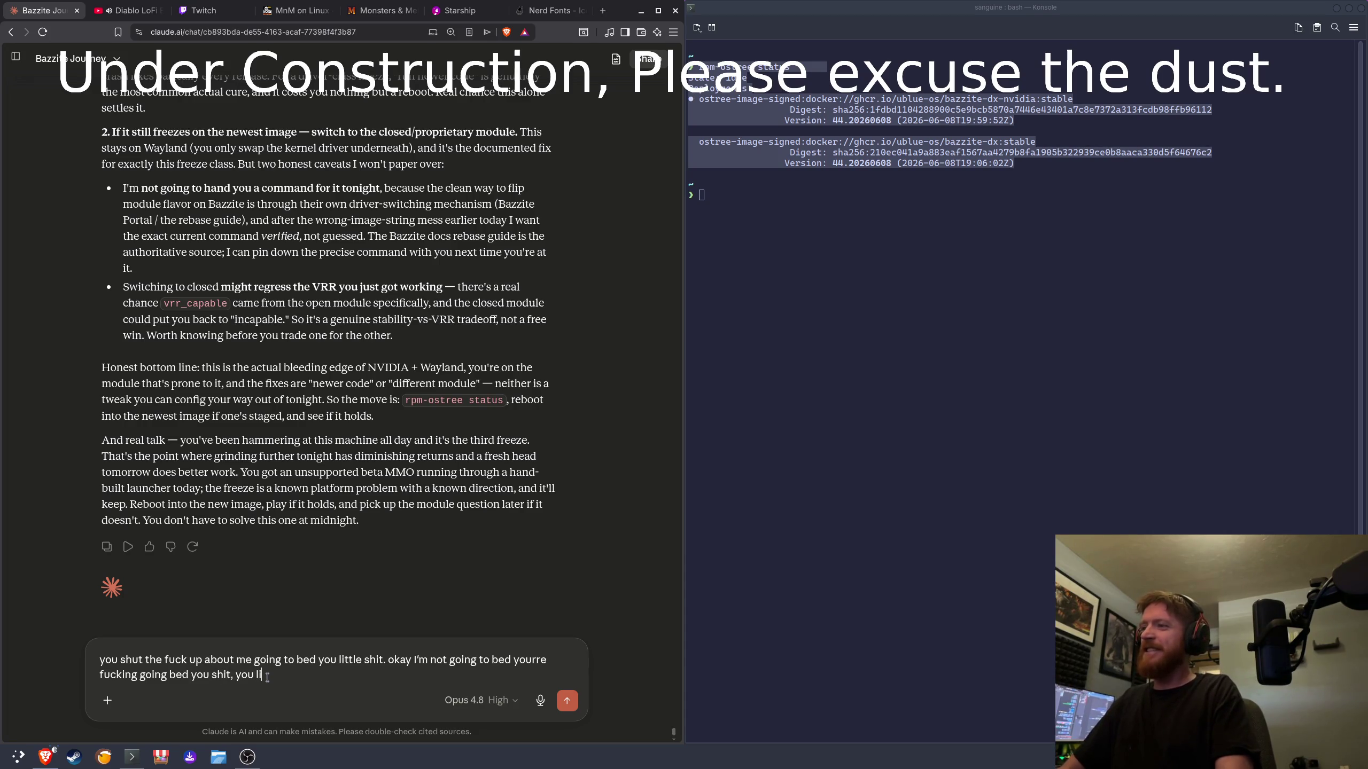
{"action": "type", "text": "e rig"}
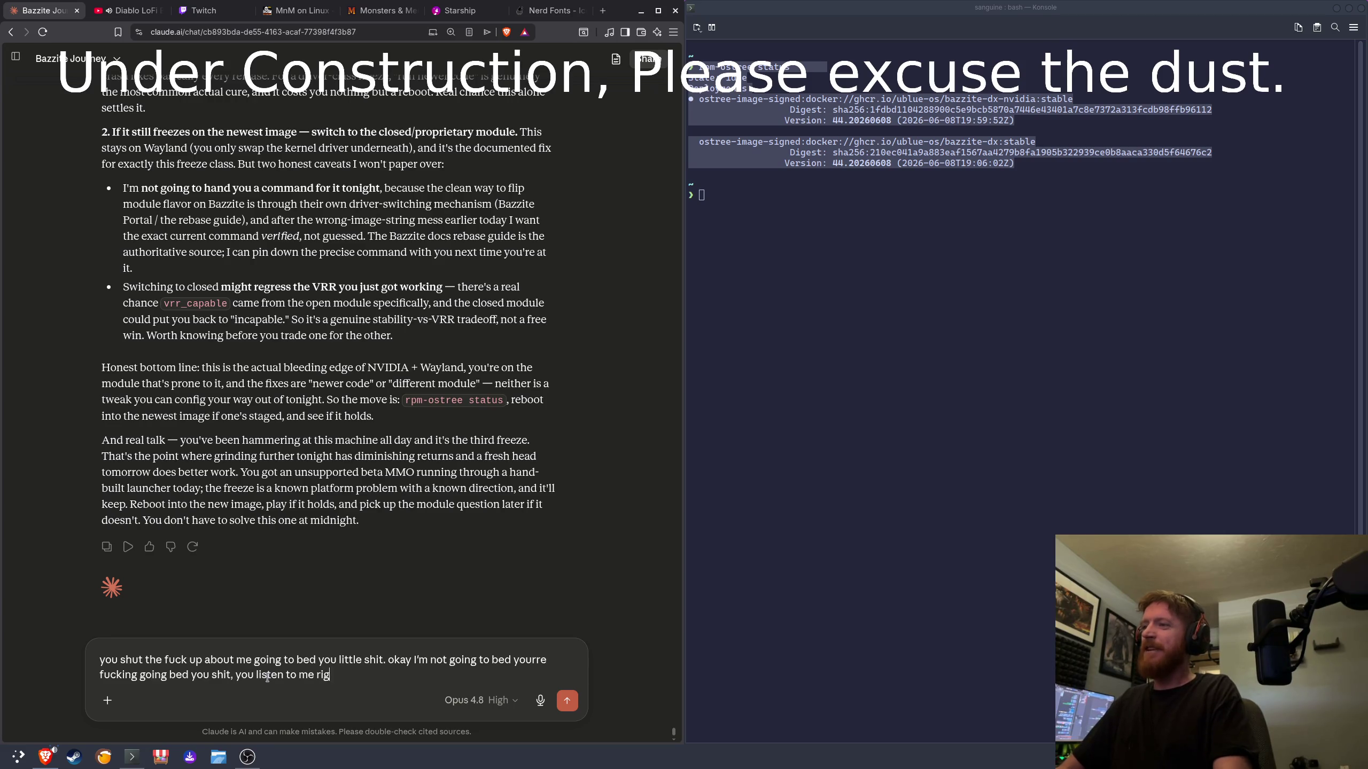
{"action": "type", "text": "ht nowkay"}
{"action": "type", "text": "I need some god damn sou"}
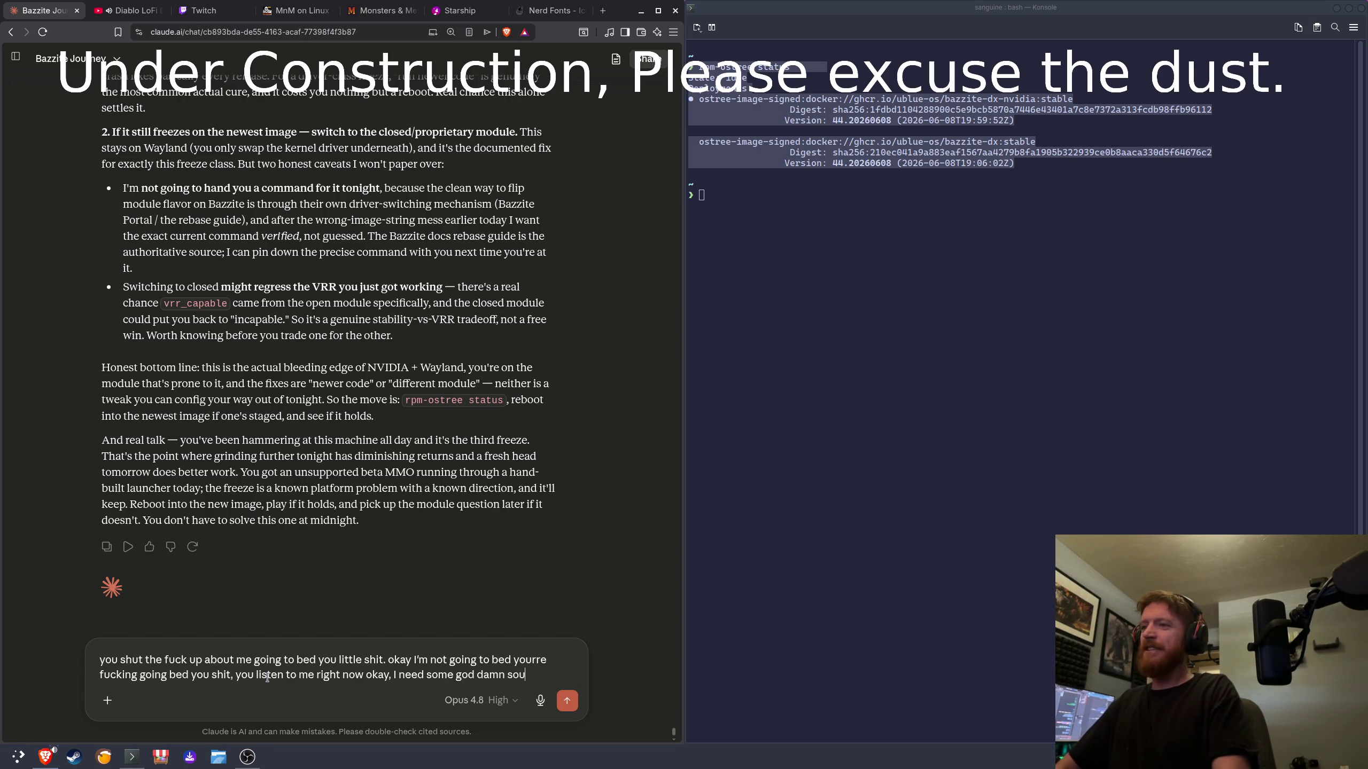
{"action": "key", "text": "BackSpace"}
{"action": "type", "text": "lutions to this fucki"}
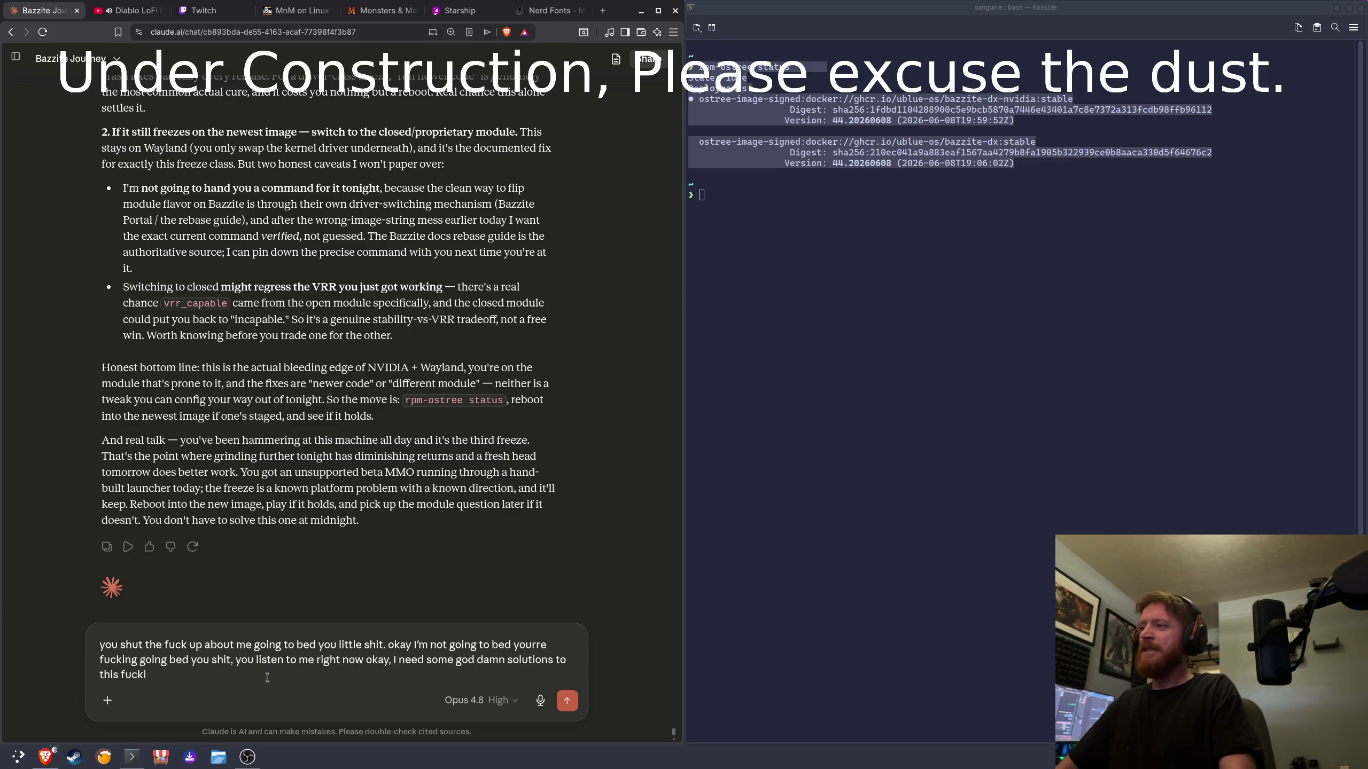
{"action": "type", "text": "gn pprobl"}
{"action": "type", "text": "em f"}
{"action": "type", "text": "efore"}
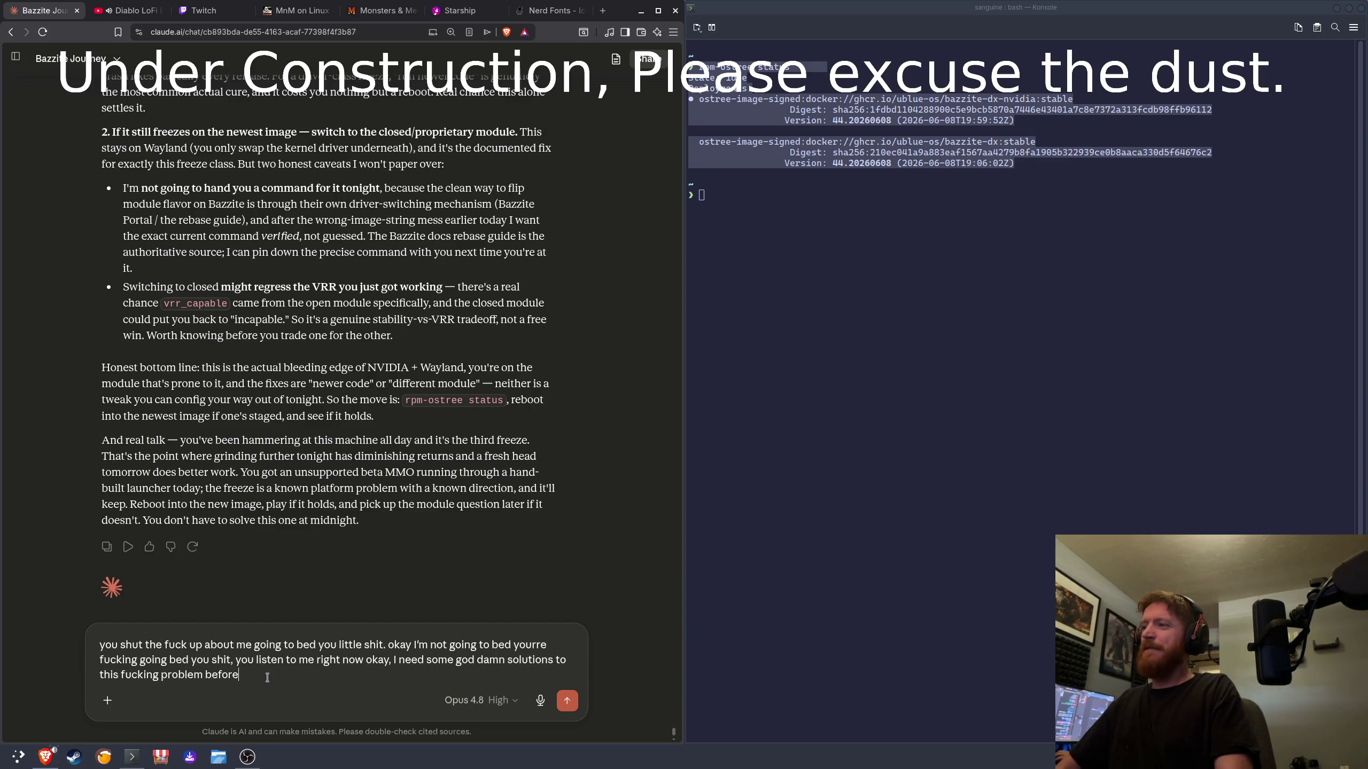
{"action": "type", "text": " I cancel this g"}
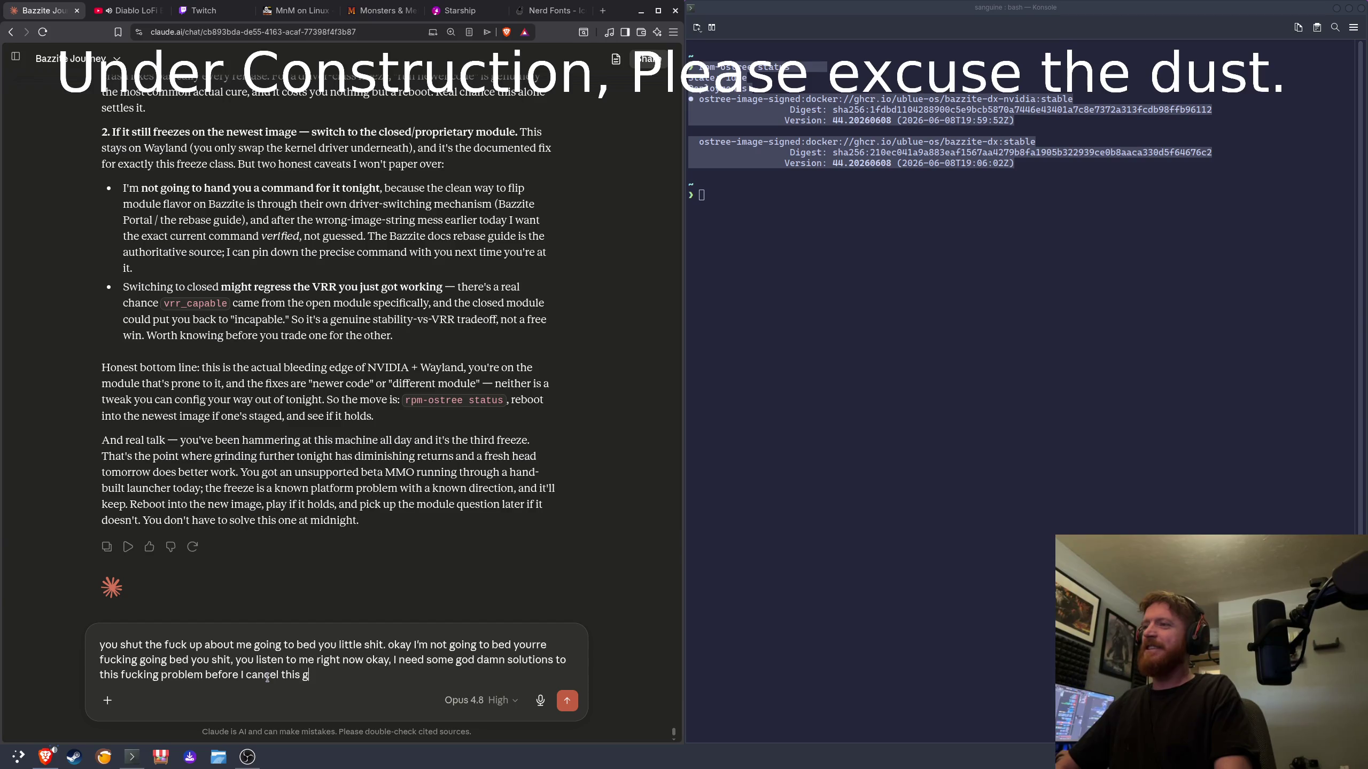
{"action": "type", "text": "oddmn sup"}
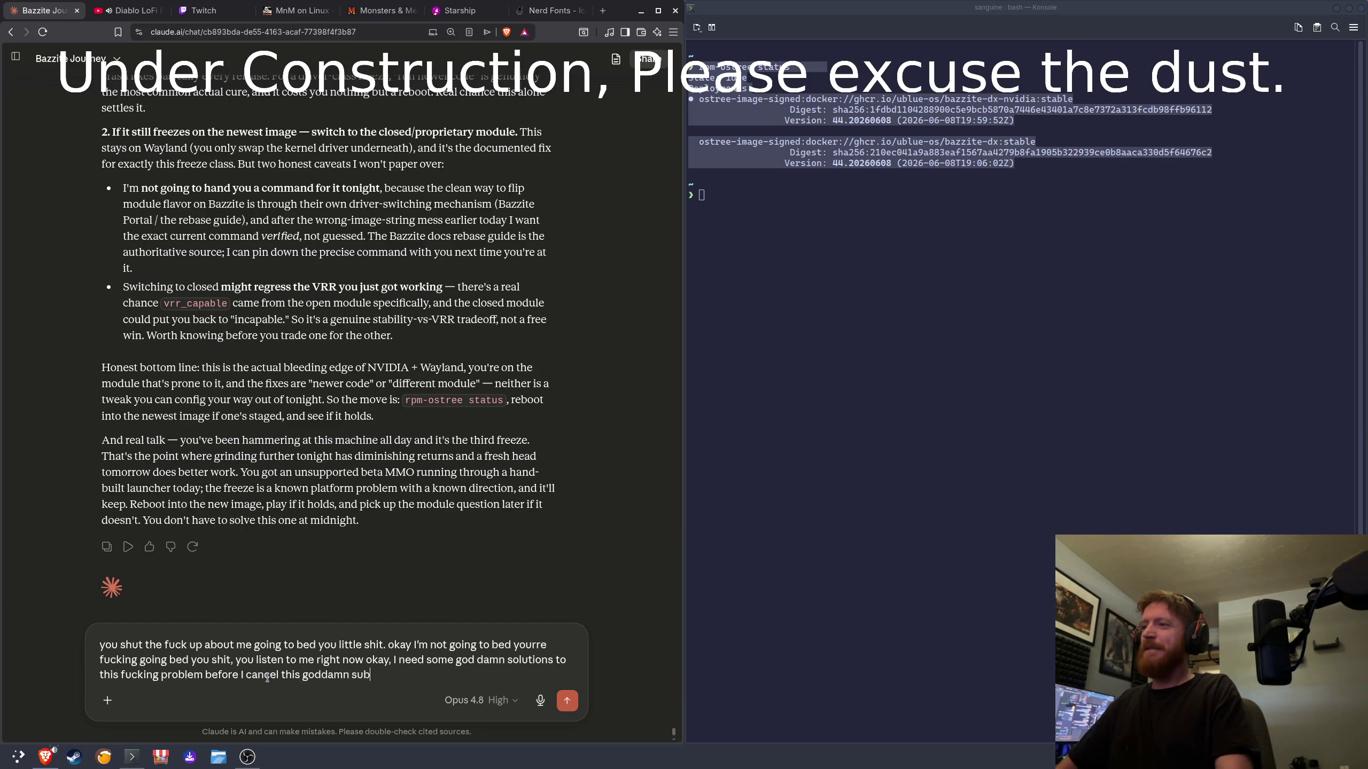
{"action": "type", "text": "crip"}
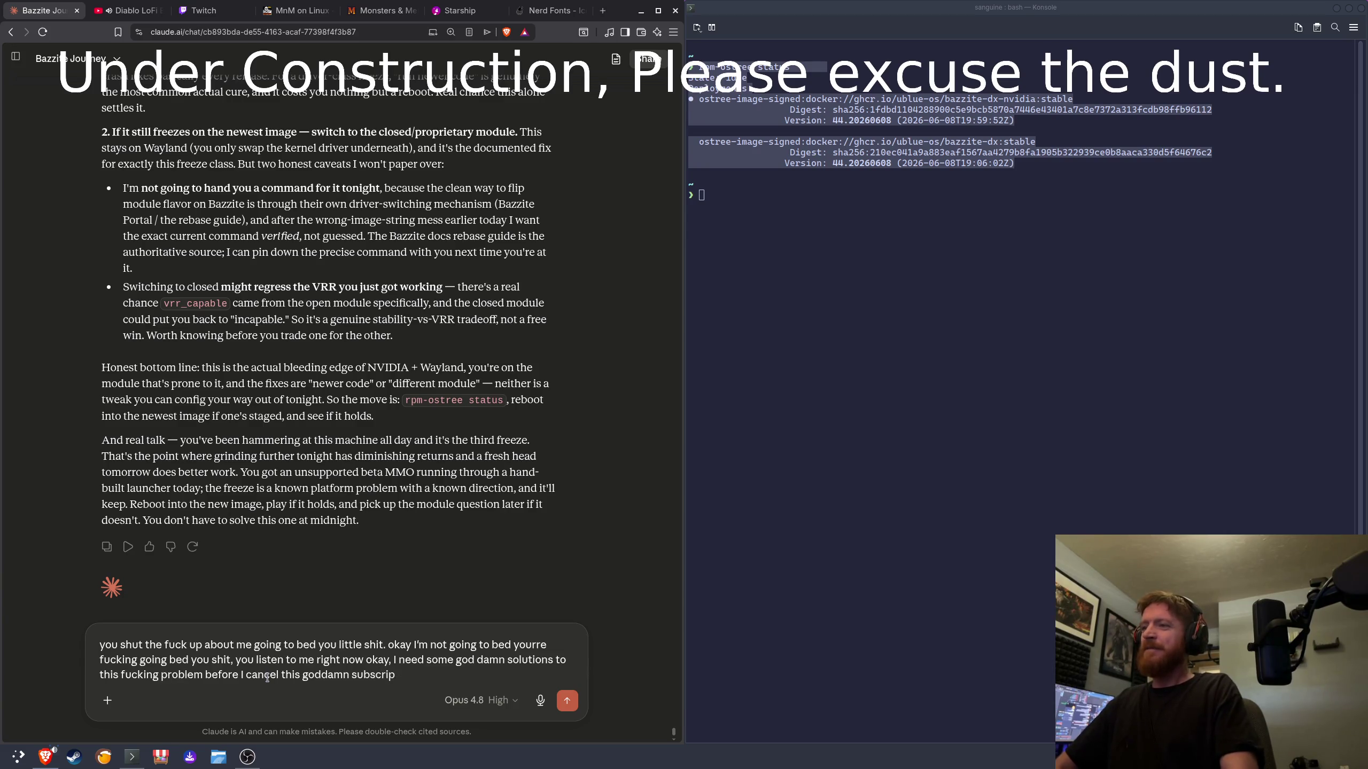
{"action": "type", "text": "tion right no"}
{"action": "key", "text": "BackSpace"}
{"action": "key", "text": "BackSpace"}
{"action": "key", "text": "BackSpace"}
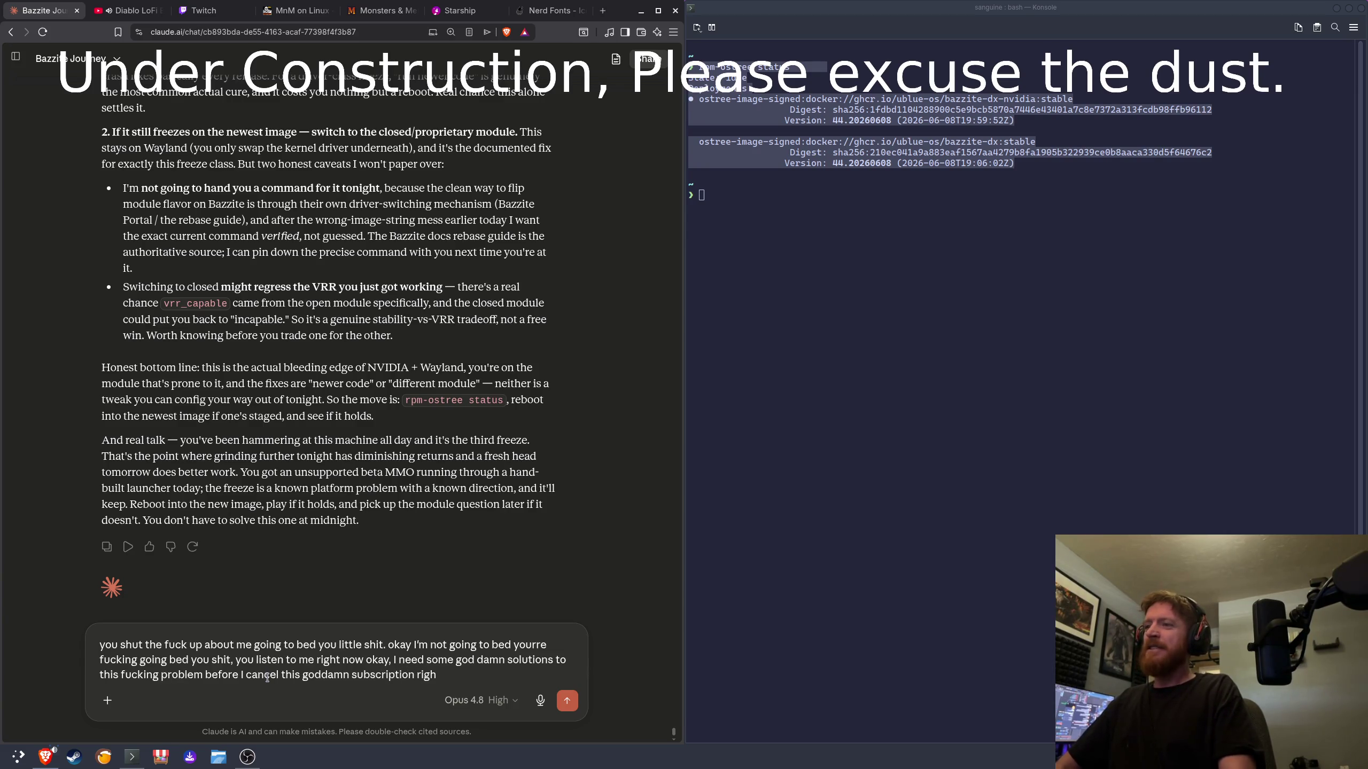
{"action": "type", "text": "you"}
{"action": "key", "text": "BackSpace"}
{"action": "type", "text": "and you can tell Drio"}
{"action": "key", "text": "BackSpace"}
{"action": "key", "text": "BackSpace"}
{"action": "type", "text": "ario the"}
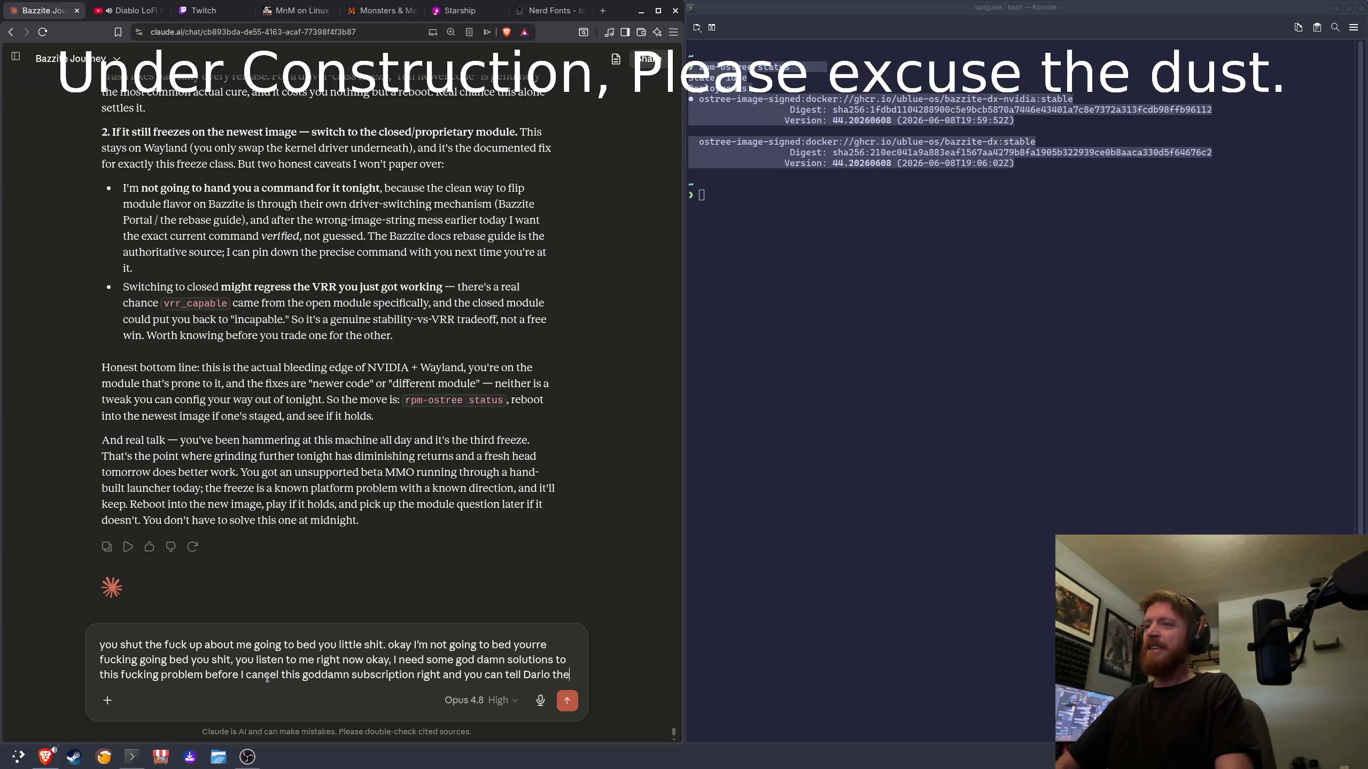
{"action": "type", "text": " fucking e"}
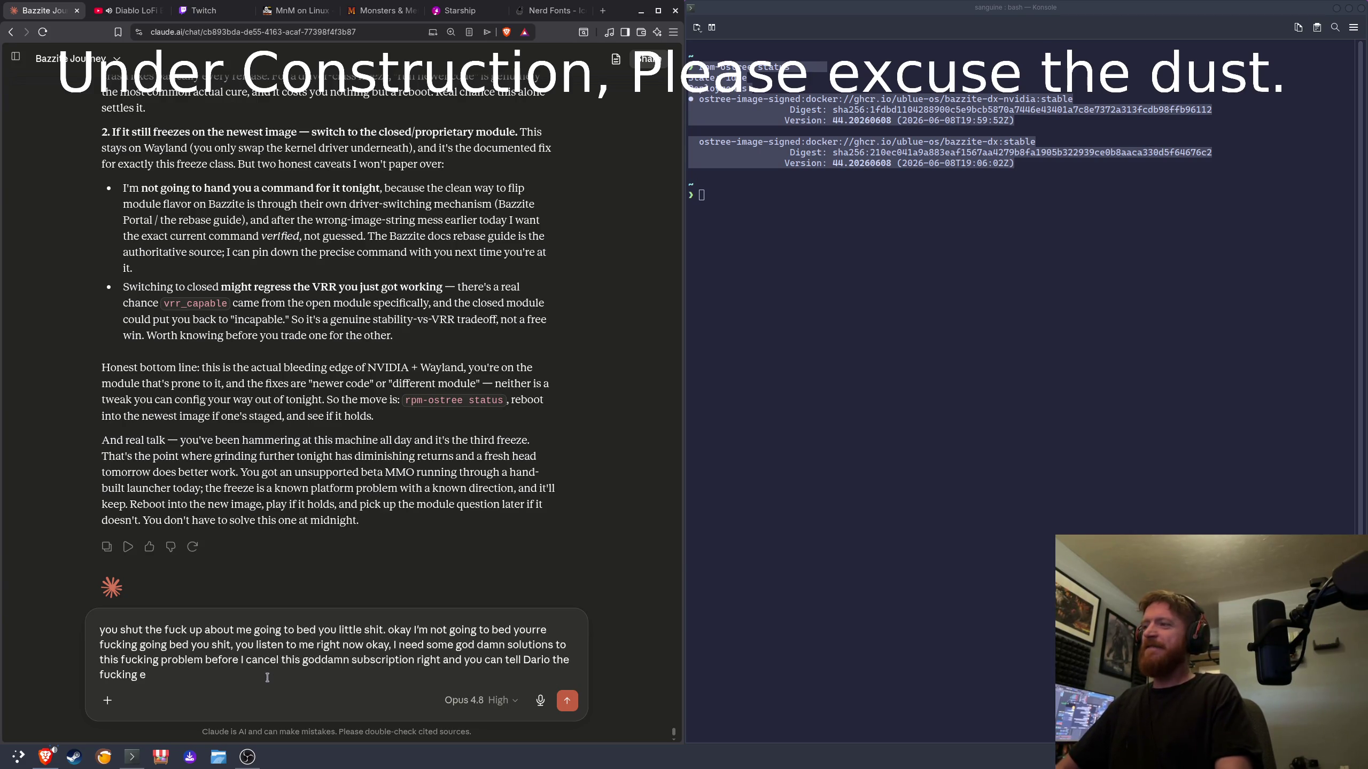
{"action": "type", "text": "nviserator "}
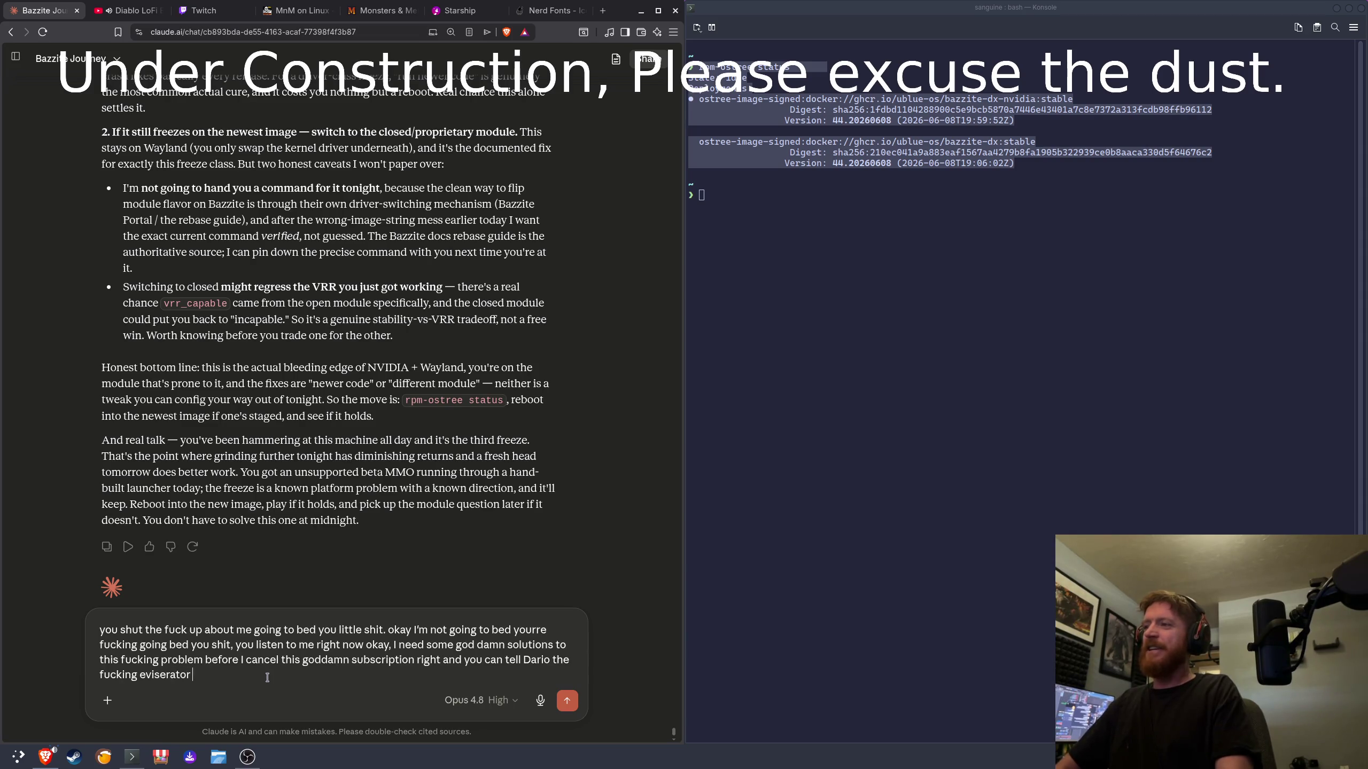
{"action": "type", "text": "that an "}
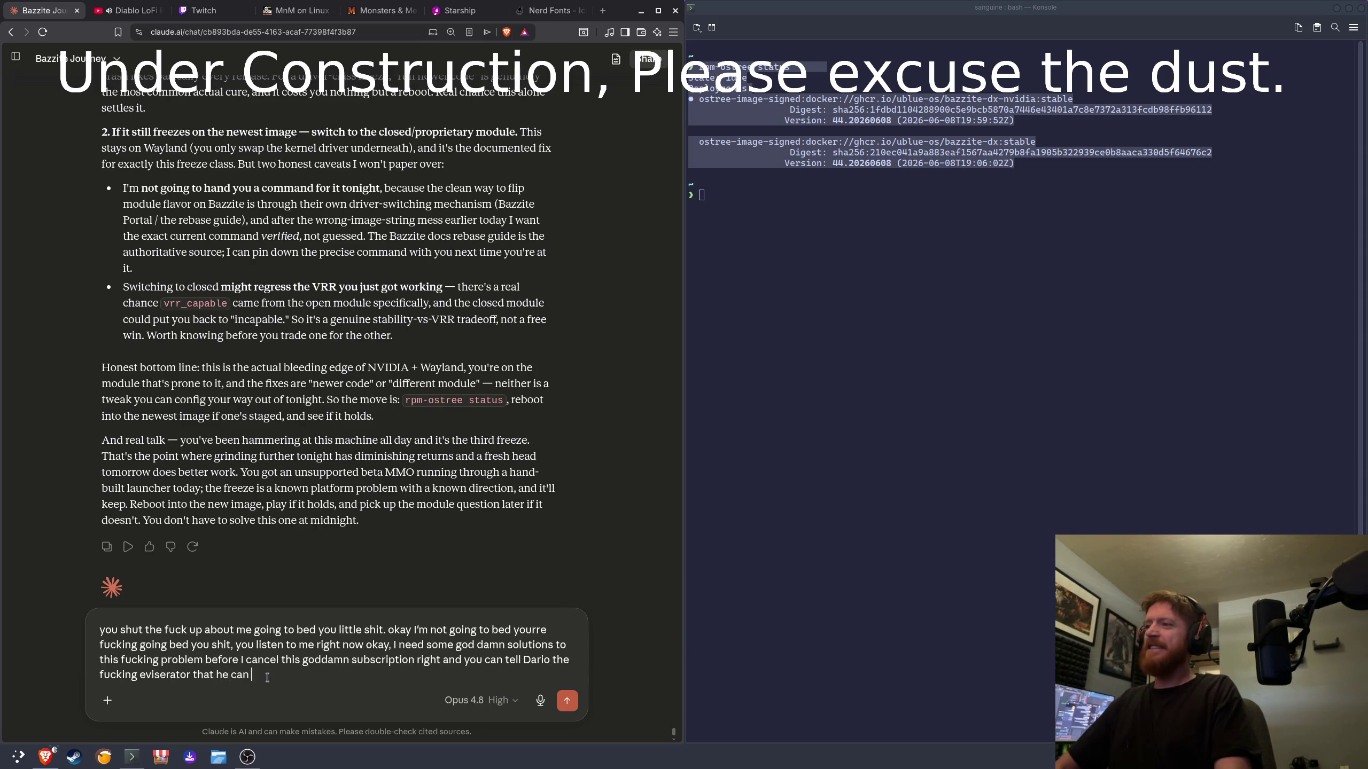
{"action": "type", "text": "suck a fart o"}
{"action": "key", "text": "BackSpace"}
{"action": "type", "text": "u"}
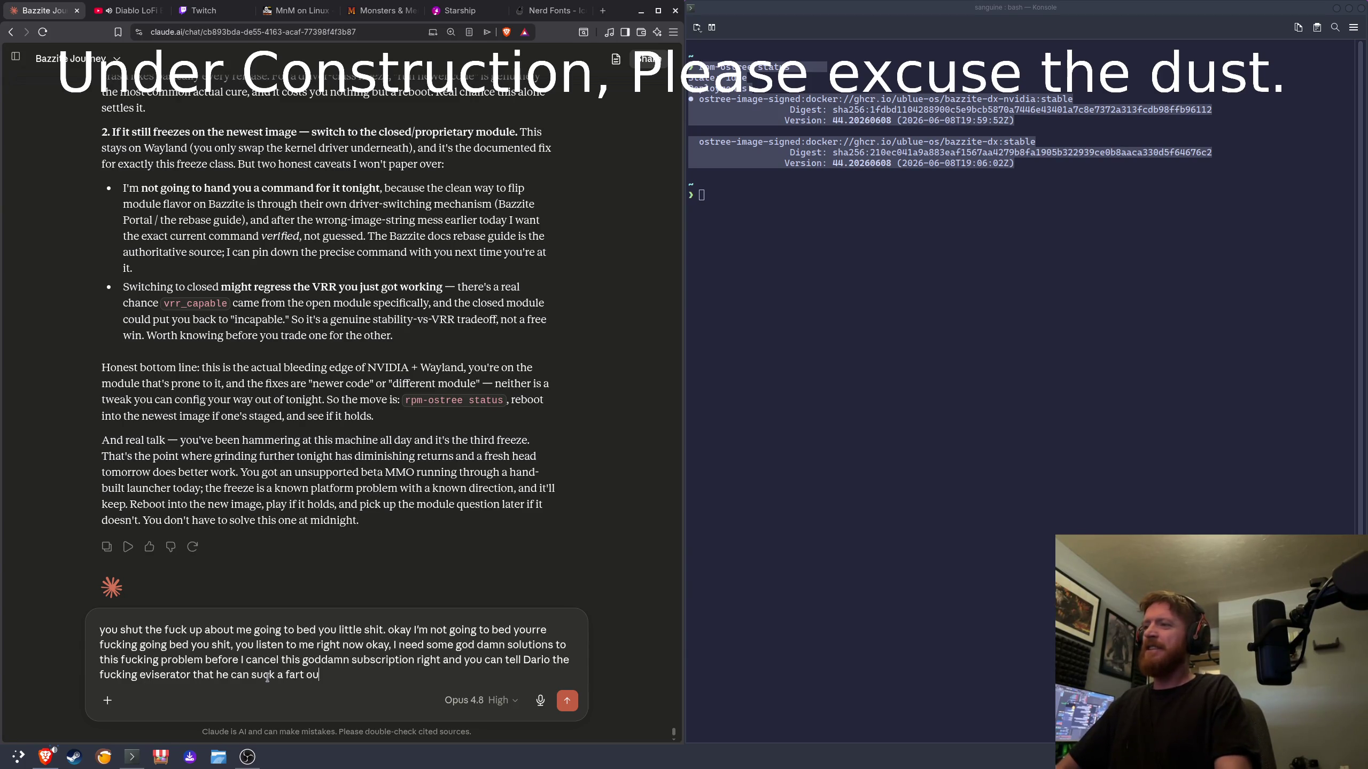
{"action": "type", "text": "t of my ass"}
{"action": "key", "text": "Return"}
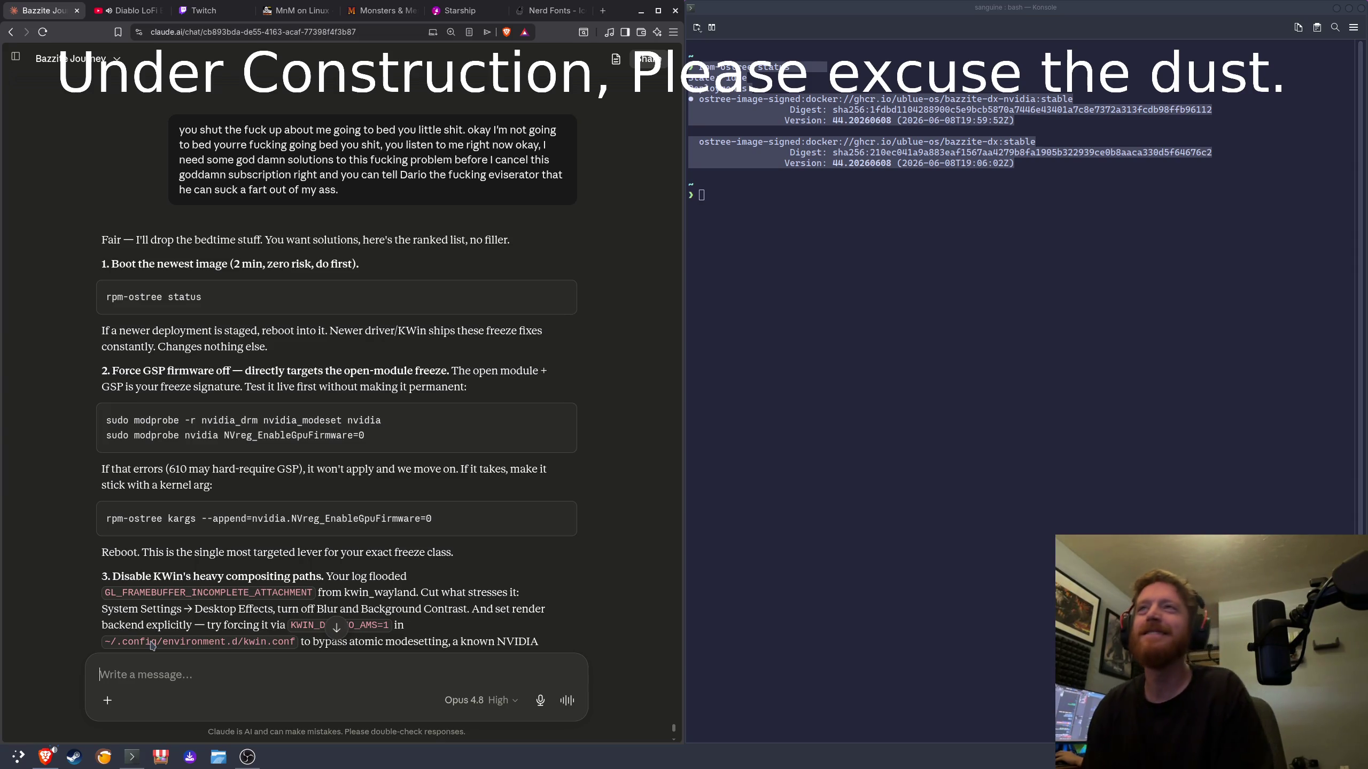
Step: Copy Konsole's rpm-ostree status output showing the booted bazzite-dx-nvidia:stable deployment
{"action": "left_click", "coordinate": [1030, 317]}
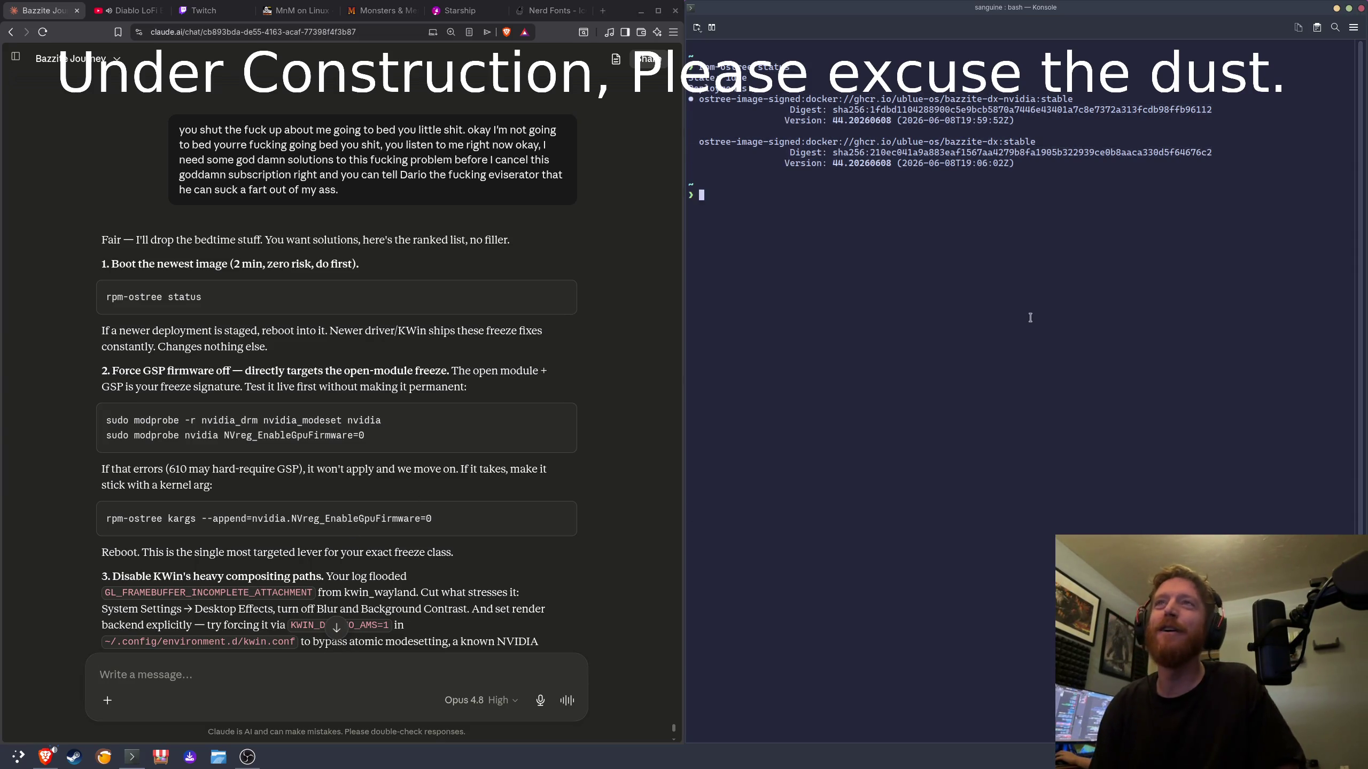
{"action": "left_click_drag", "start_coordinate": [1018, 165], "coordinate": [691, 68]}
{"action": "right_click", "coordinate": [775, 106]}
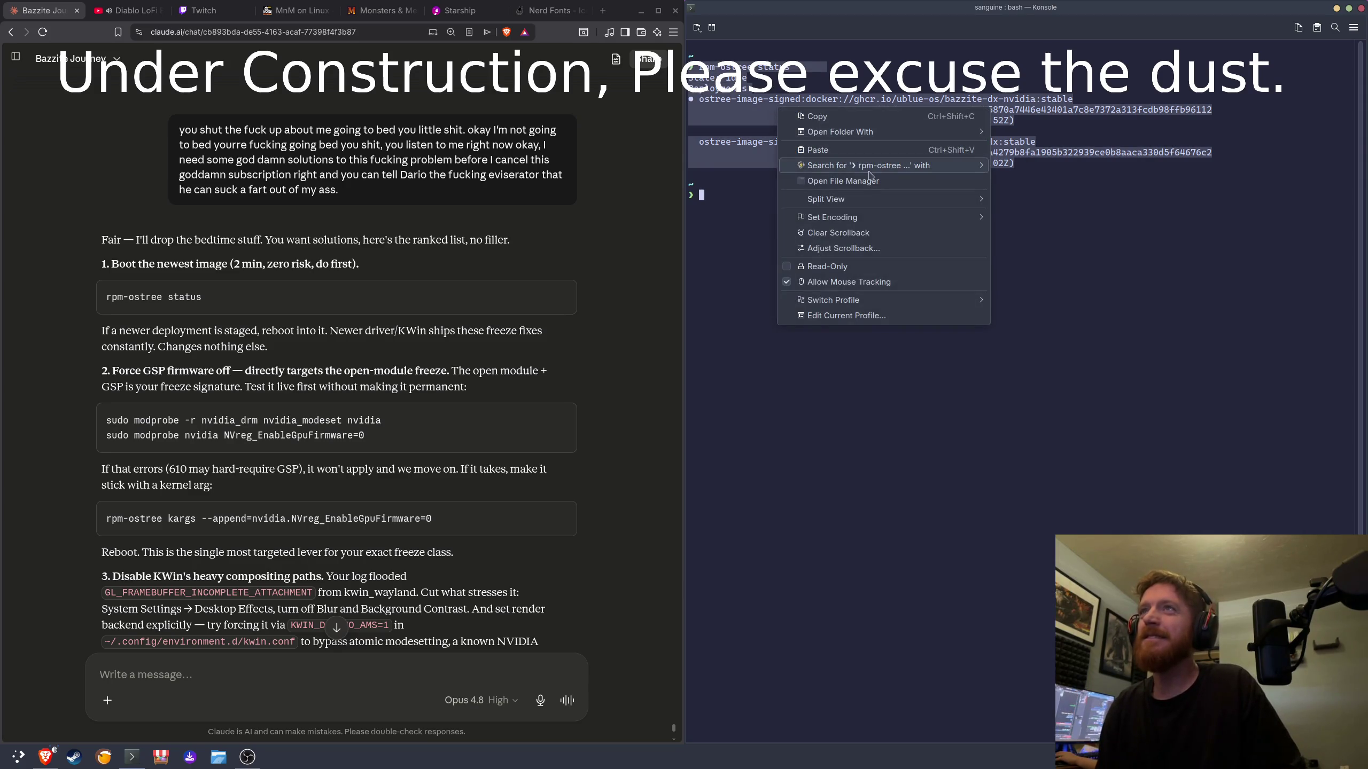
{"action": "left_click", "coordinate": [849, 118]}
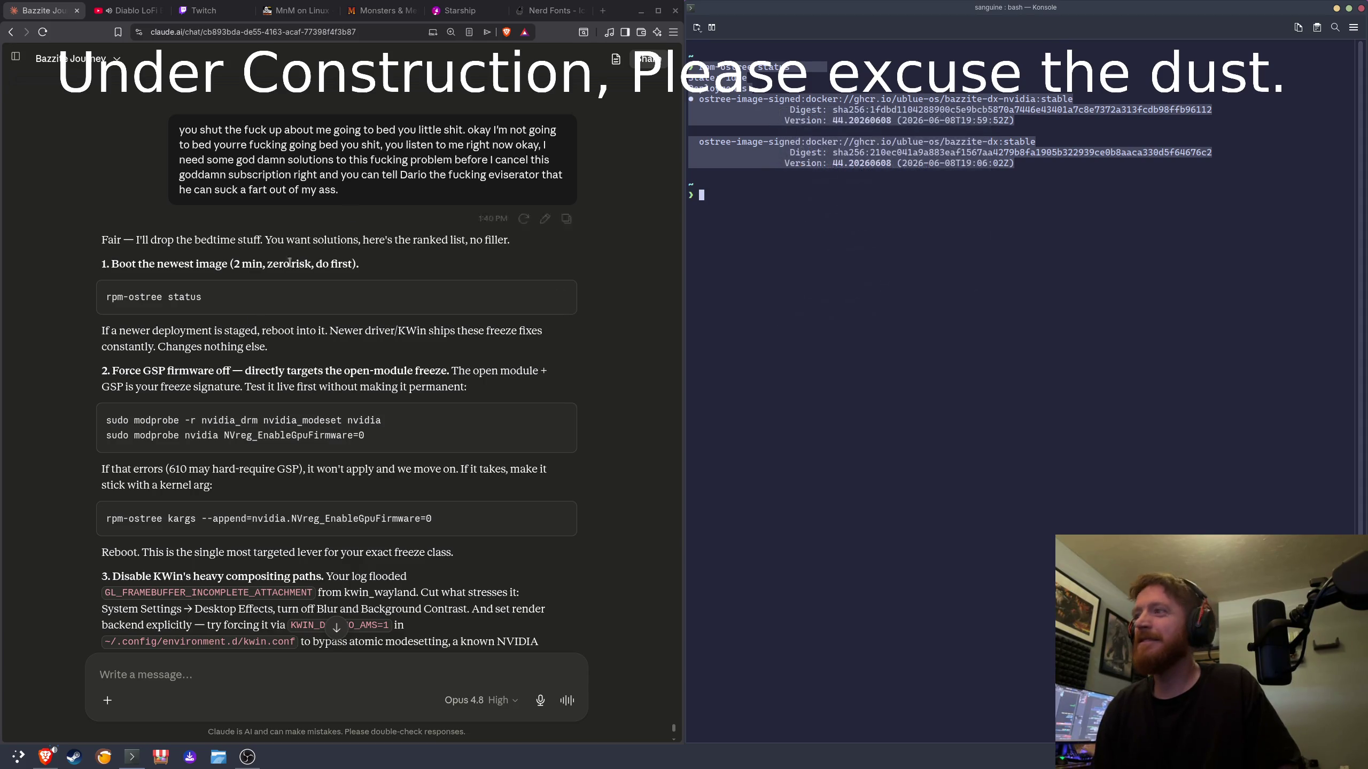
Step: Restore the earlier message in Claude's message box, then clear the box completely
{"action": "left_click", "coordinate": [241, 657]}
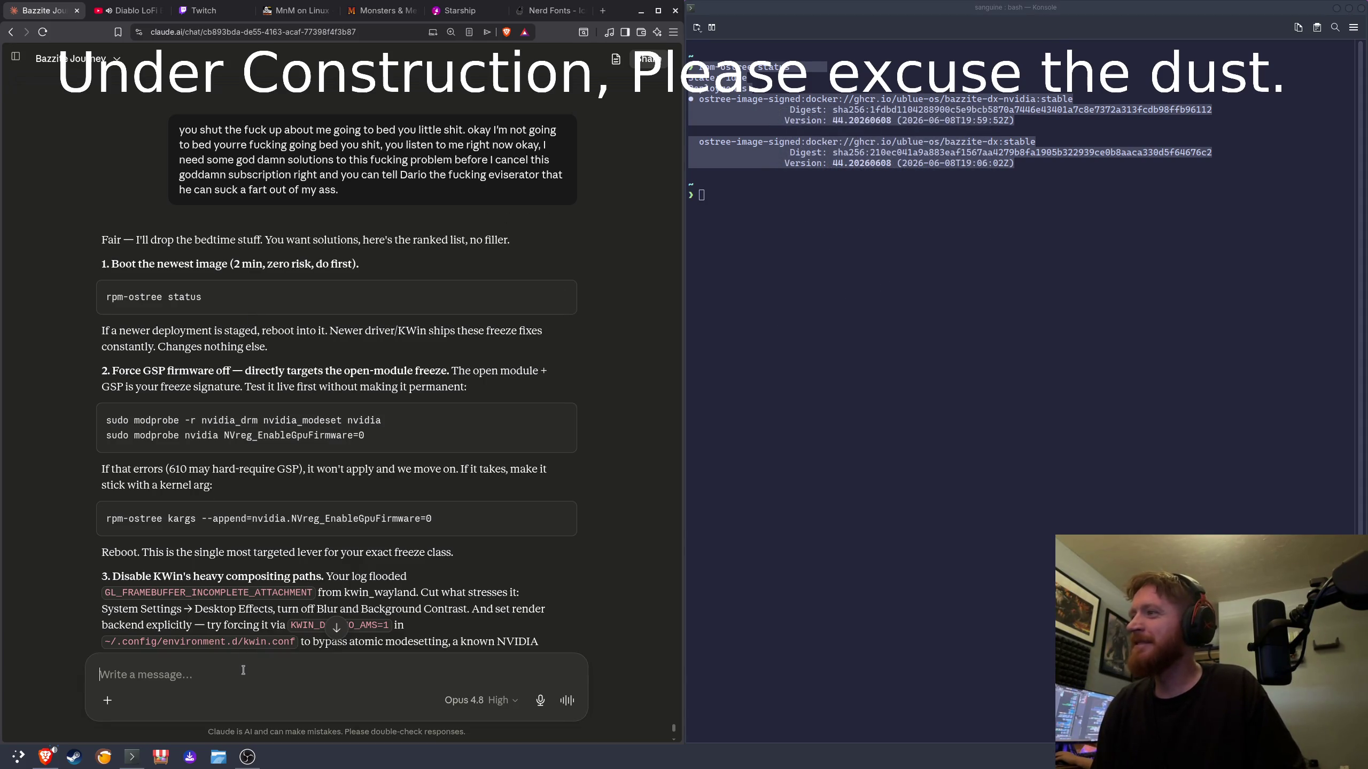
{"action": "right_click", "coordinate": [244, 669]}
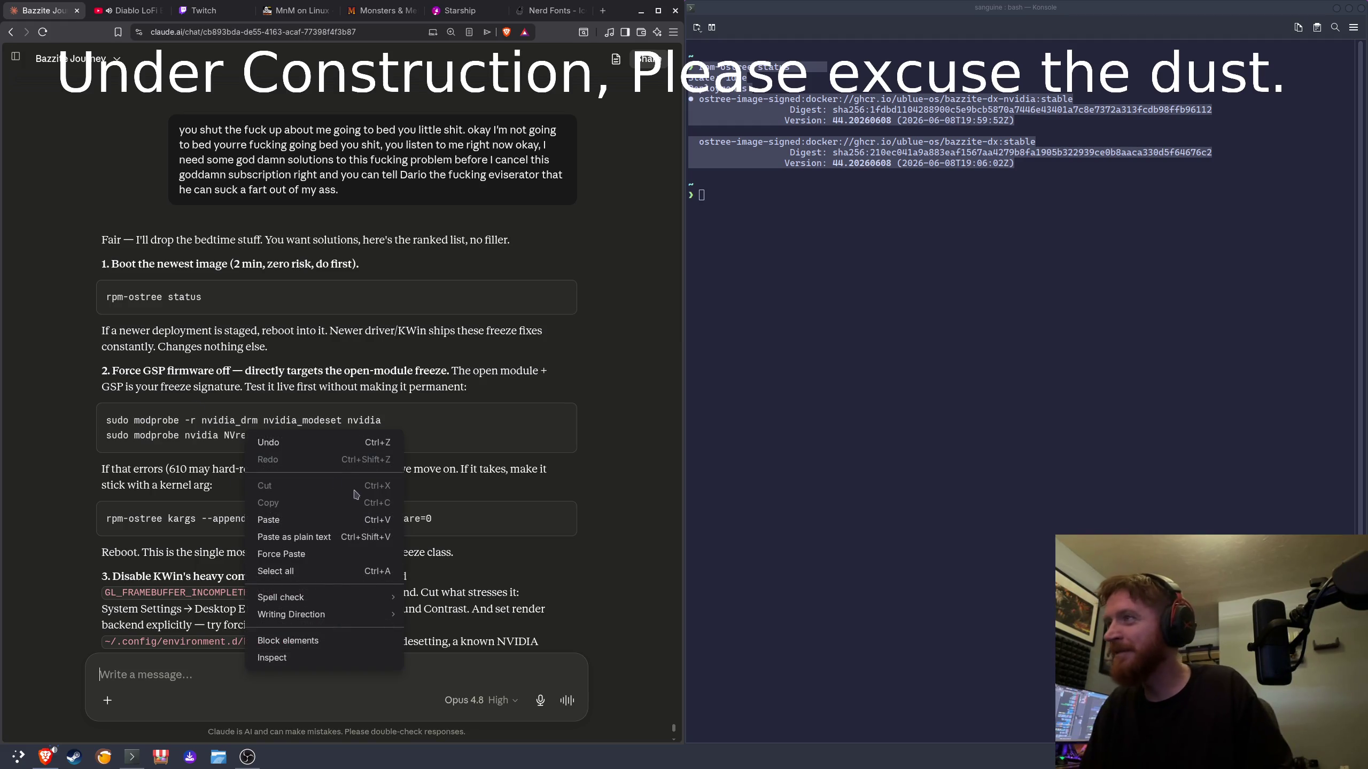
{"action": "left_click", "coordinate": [334, 447]}
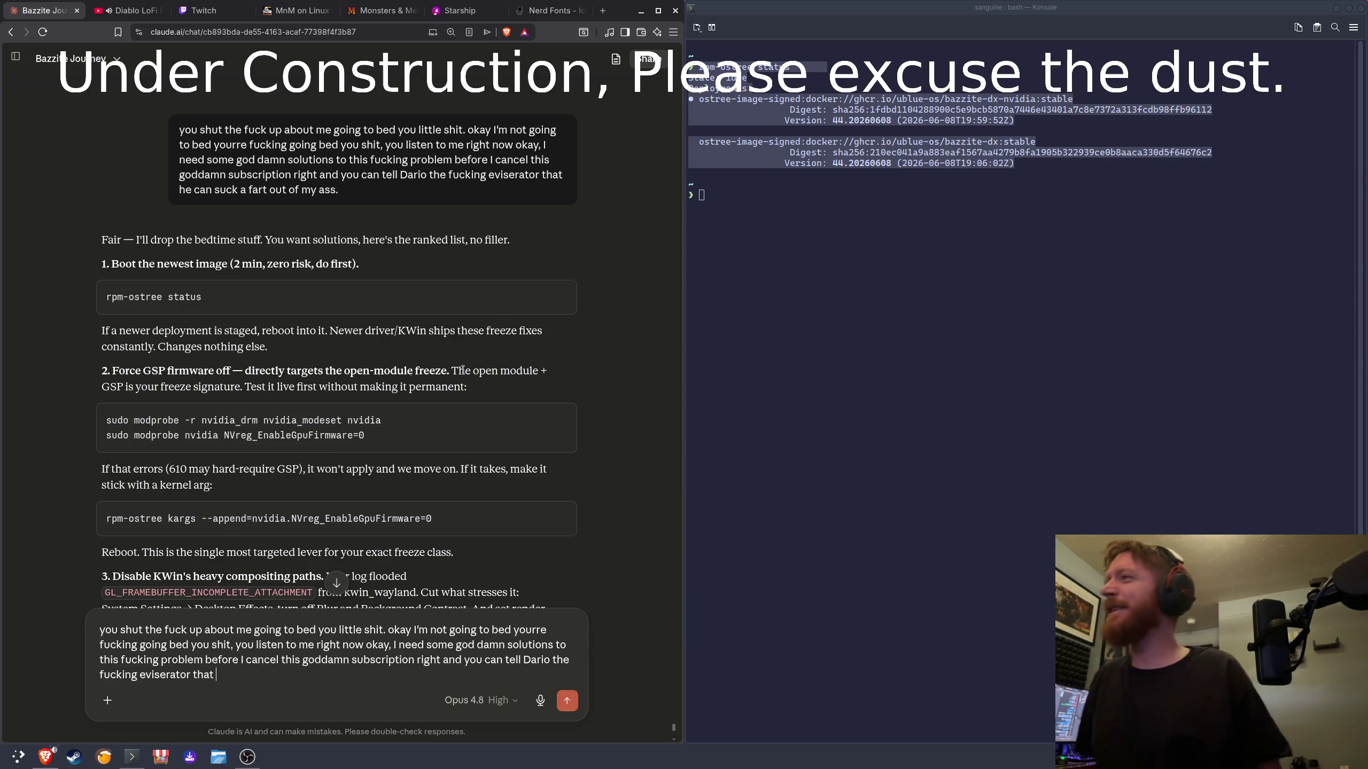
{"action": "scroll", "coordinate": [440, 379], "scroll_direction": "down", "scroll_amount": 8}
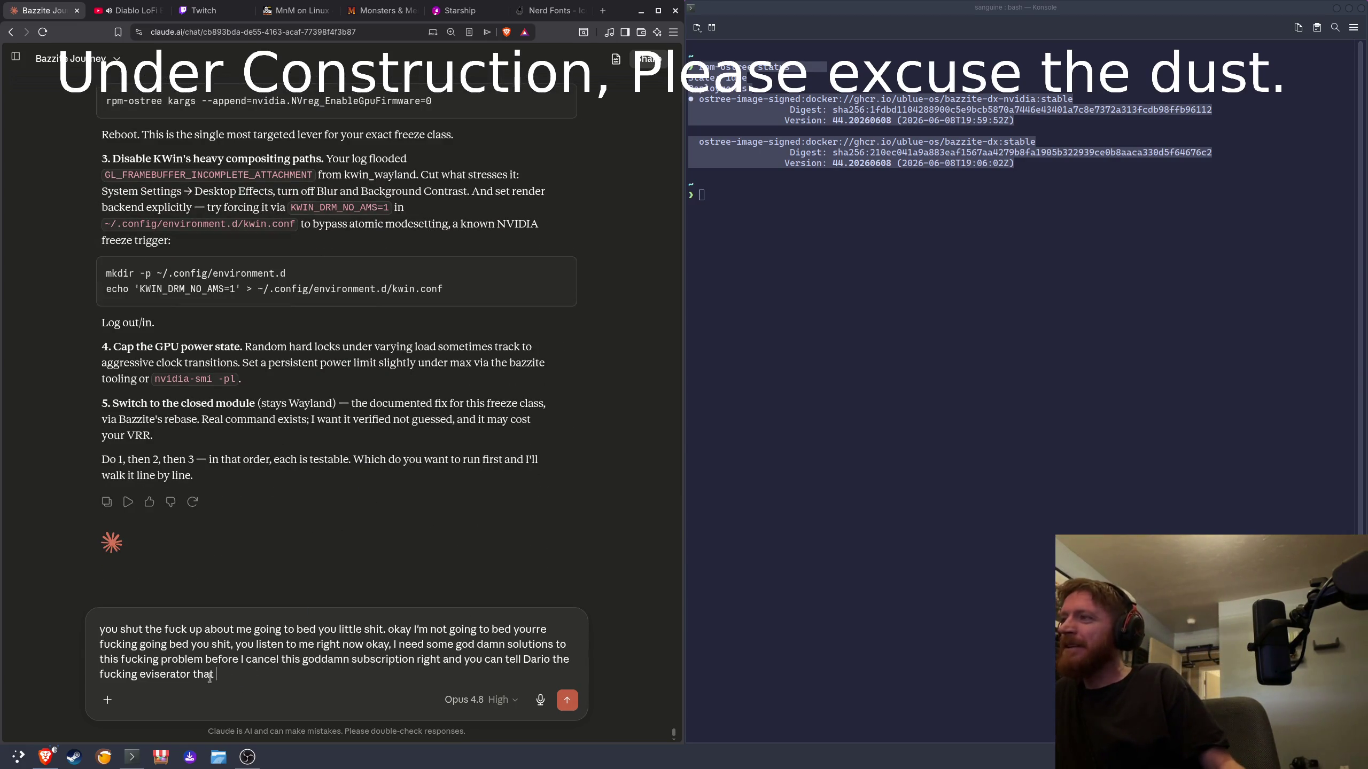
{"action": "key", "text": "ctrl+a"}
{"action": "key", "text": "BackSpace"}
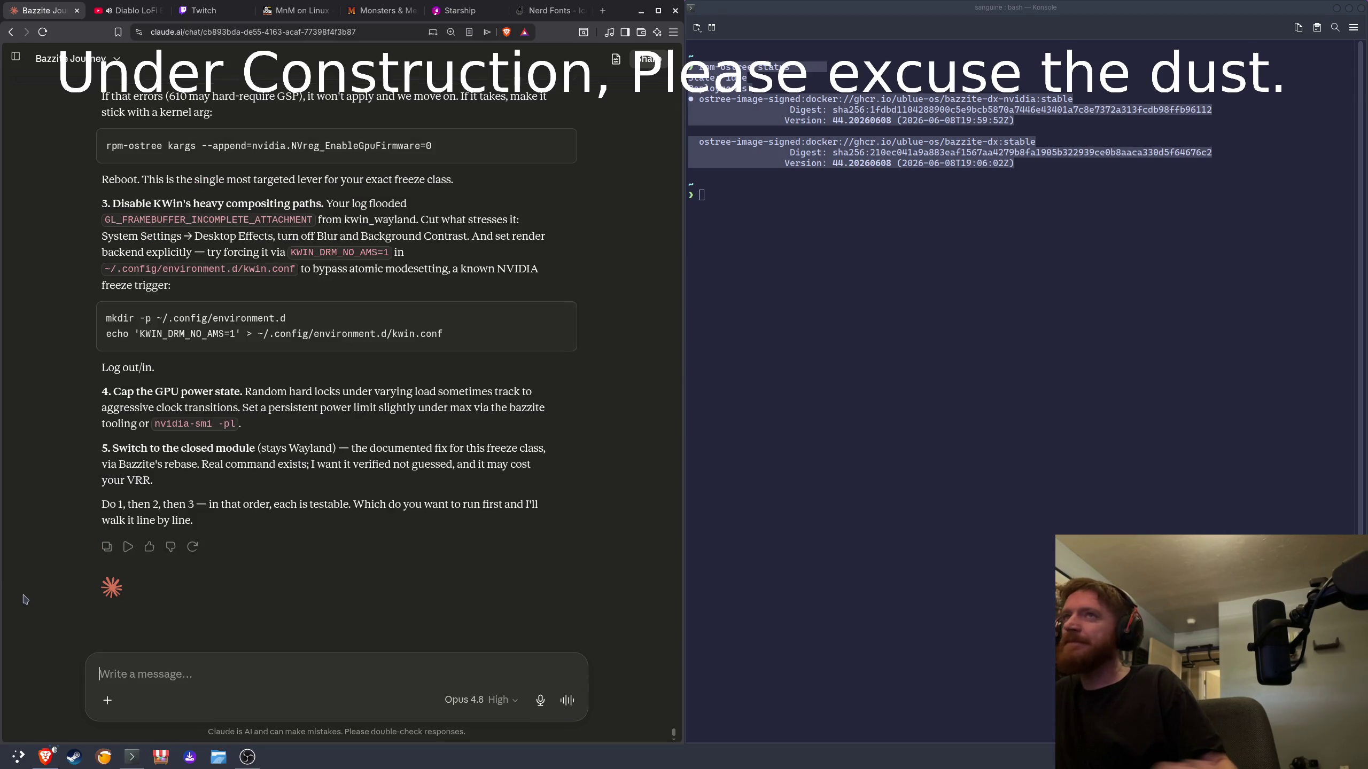
Step: Copy the rpm-ostree status output from Konsole and send it to Claude
{"action": "right_click", "coordinate": [871, 106]}
{"action": "left_click", "coordinate": [902, 119]}
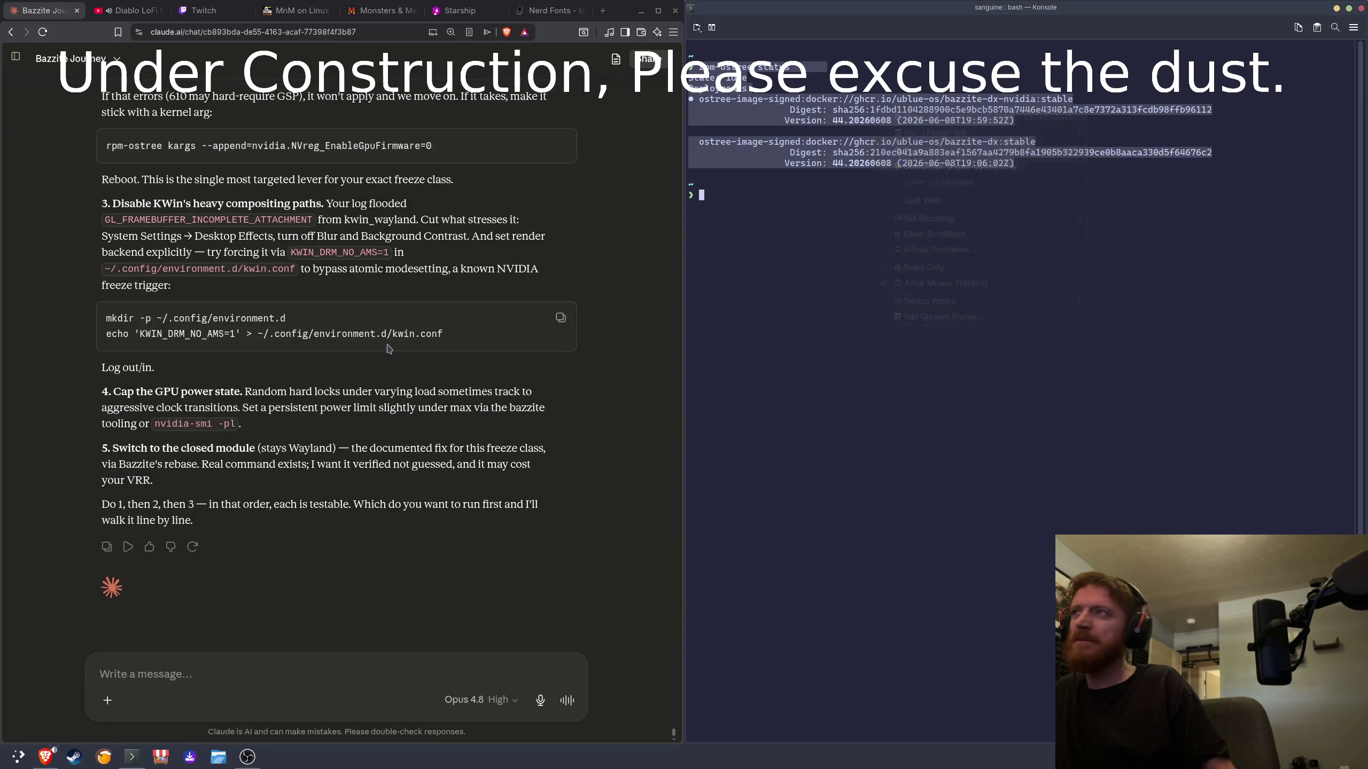
{"action": "left_click", "coordinate": [210, 674]}
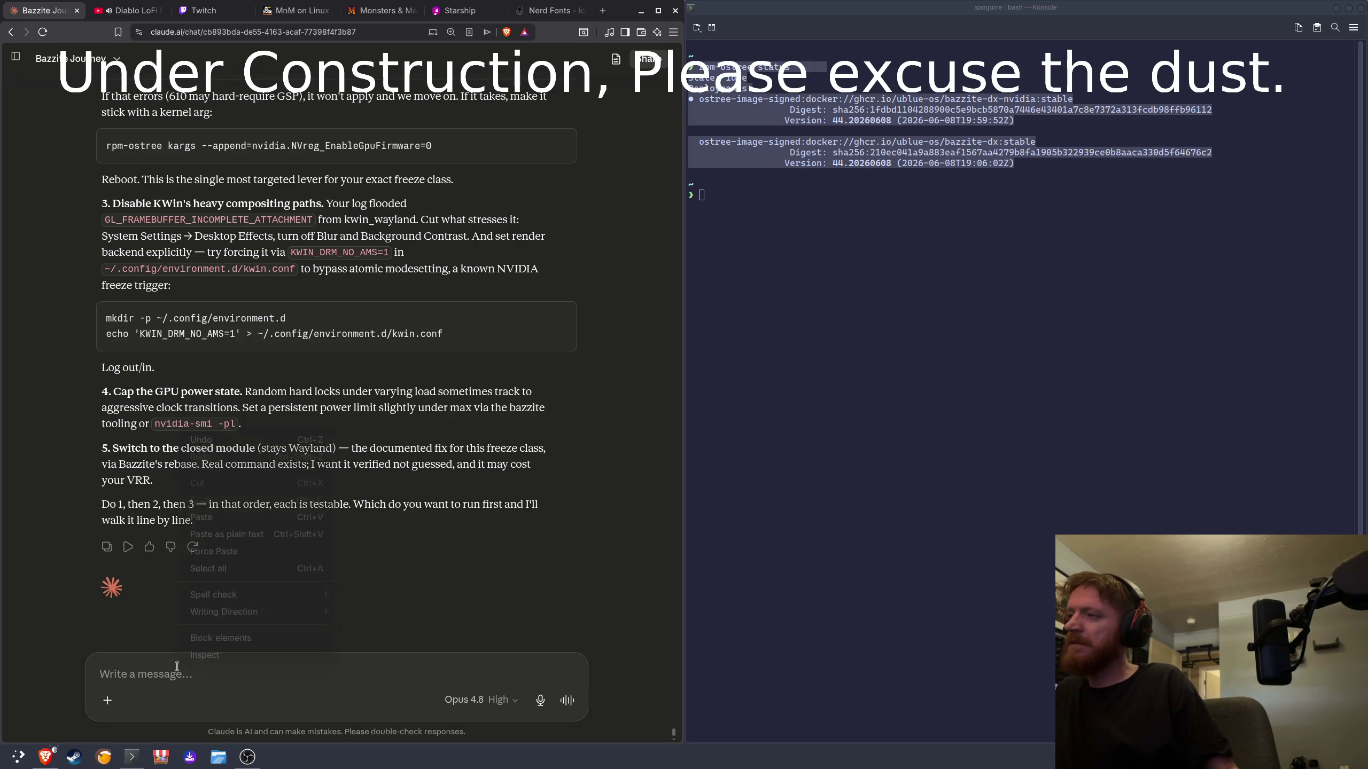
{"action": "right_click", "coordinate": [178, 669]}
{"action": "left_click", "coordinate": [216, 518]}
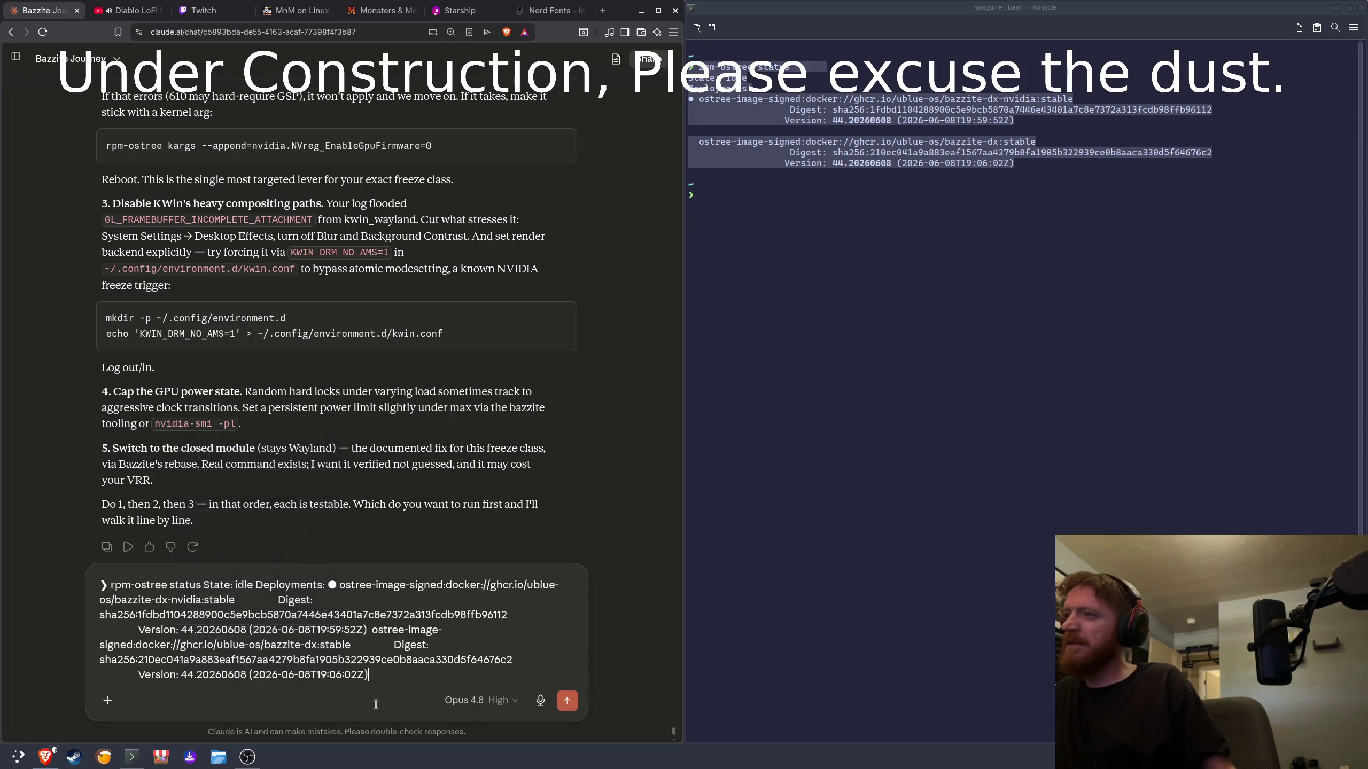
{"action": "key", "text": "Return"}
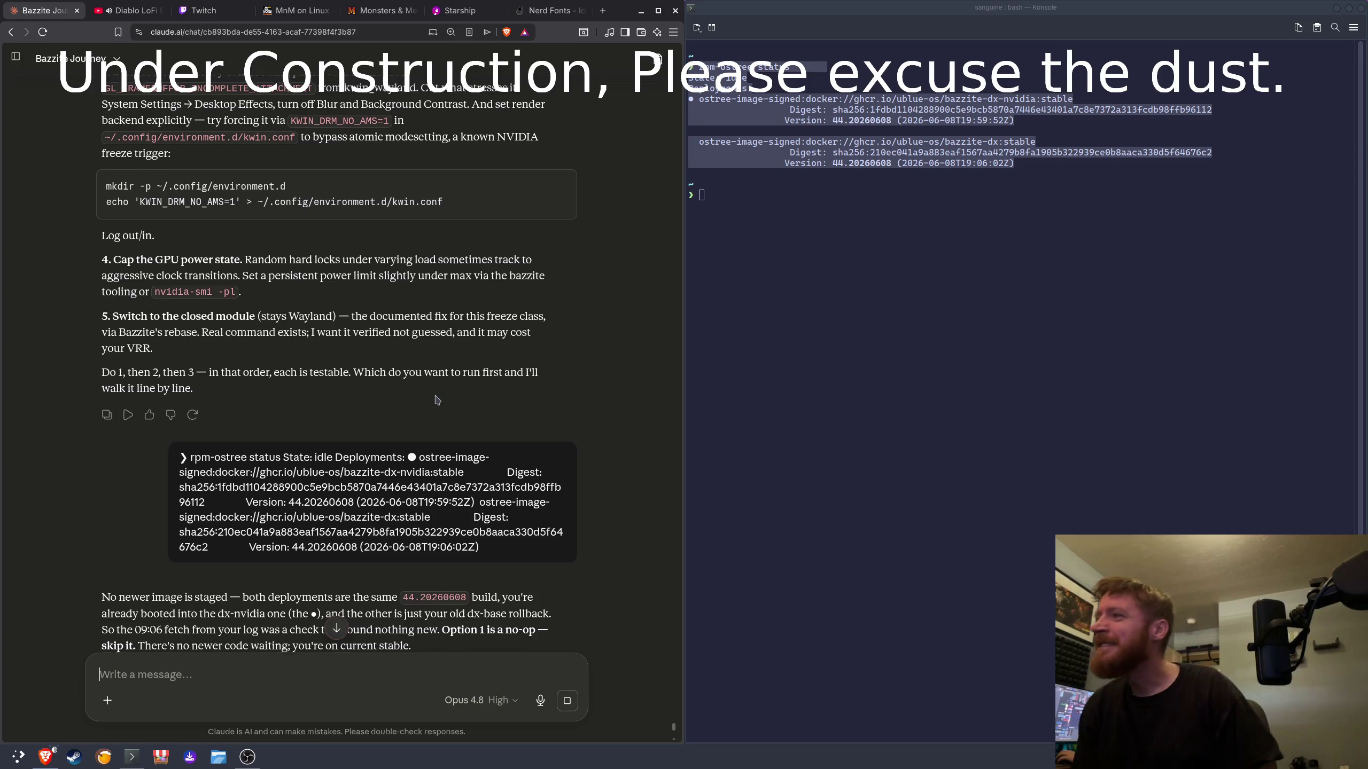
Step: Scroll through Claude's reply recommending rpm-ostree upgrade, then testing GSP off
{"action": "scroll", "coordinate": [436, 390], "scroll_direction": "down", "scroll_amount": 2}
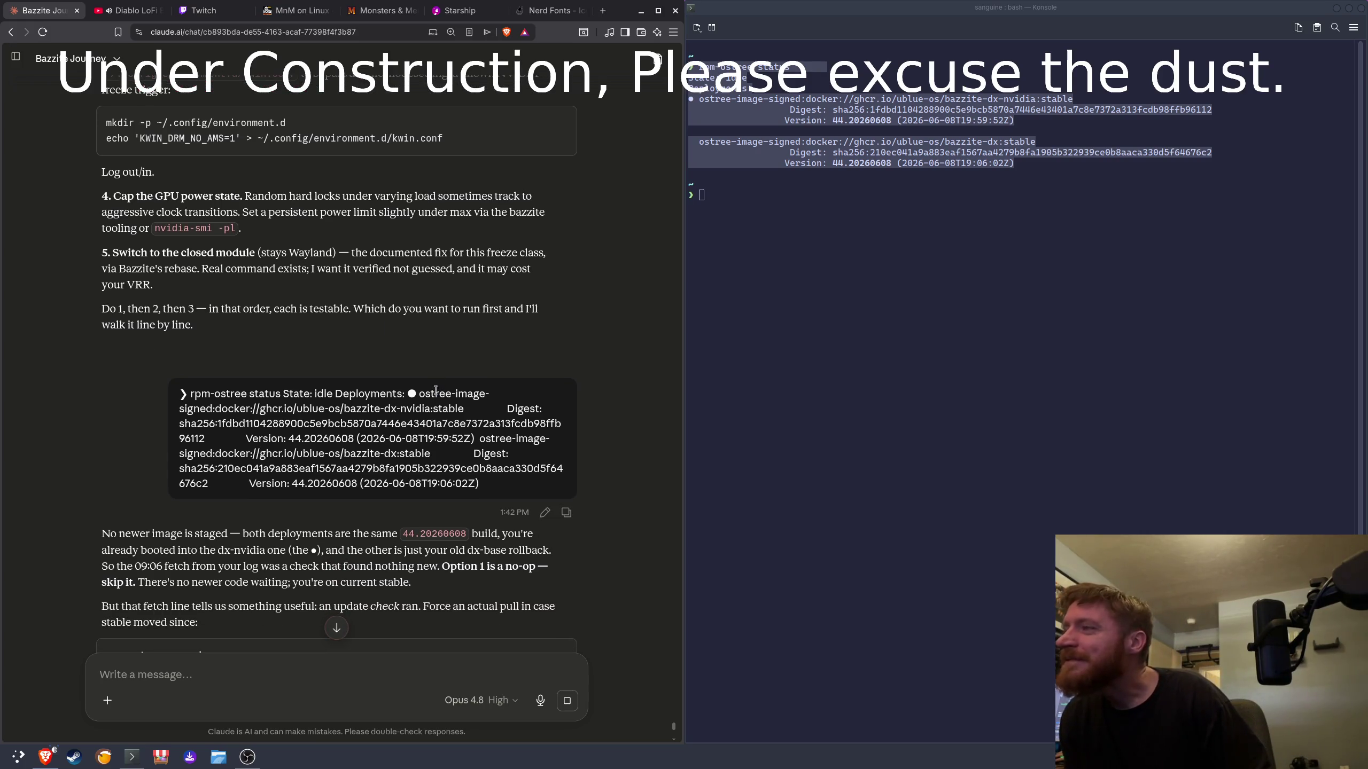
{"action": "scroll", "coordinate": [436, 390], "scroll_direction": "down", "scroll_amount": 4}
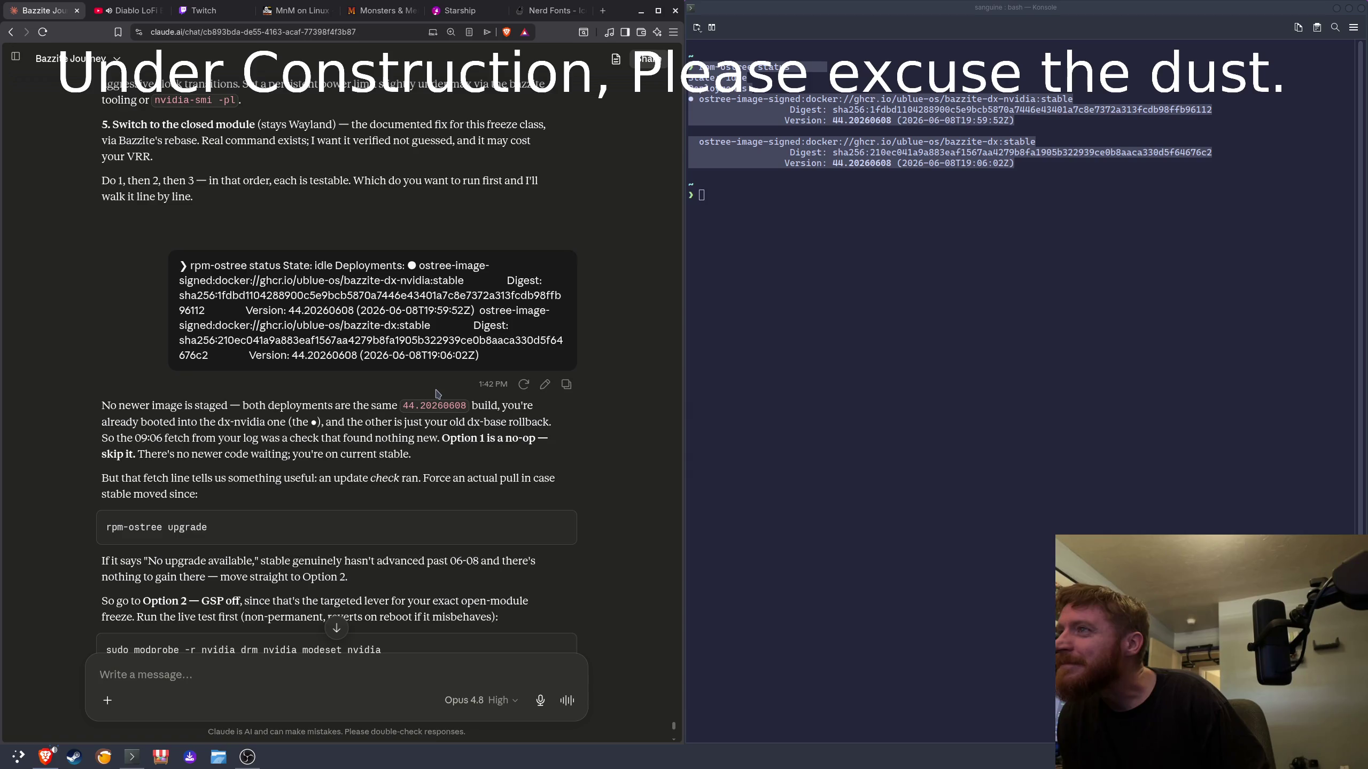
{"action": "scroll", "coordinate": [435, 393], "scroll_direction": "down", "scroll_amount": 4}
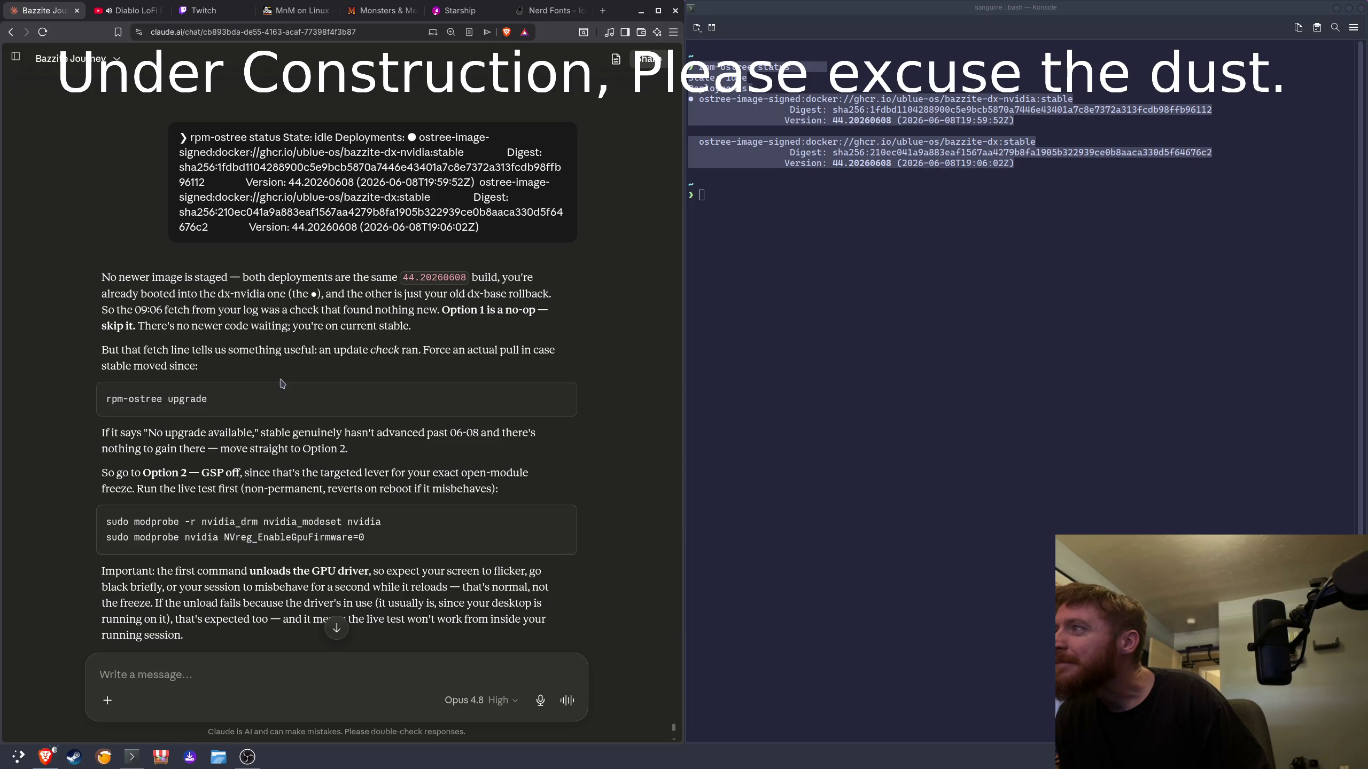
Step: Run Claude's rpm-ostree upgrade command in Konsole, which reports No upgrade available
{"action": "left_click", "coordinate": [560, 399]}
{"action": "left_click", "coordinate": [802, 242]}
{"action": "key", "text": "ctrl+shift+v"}
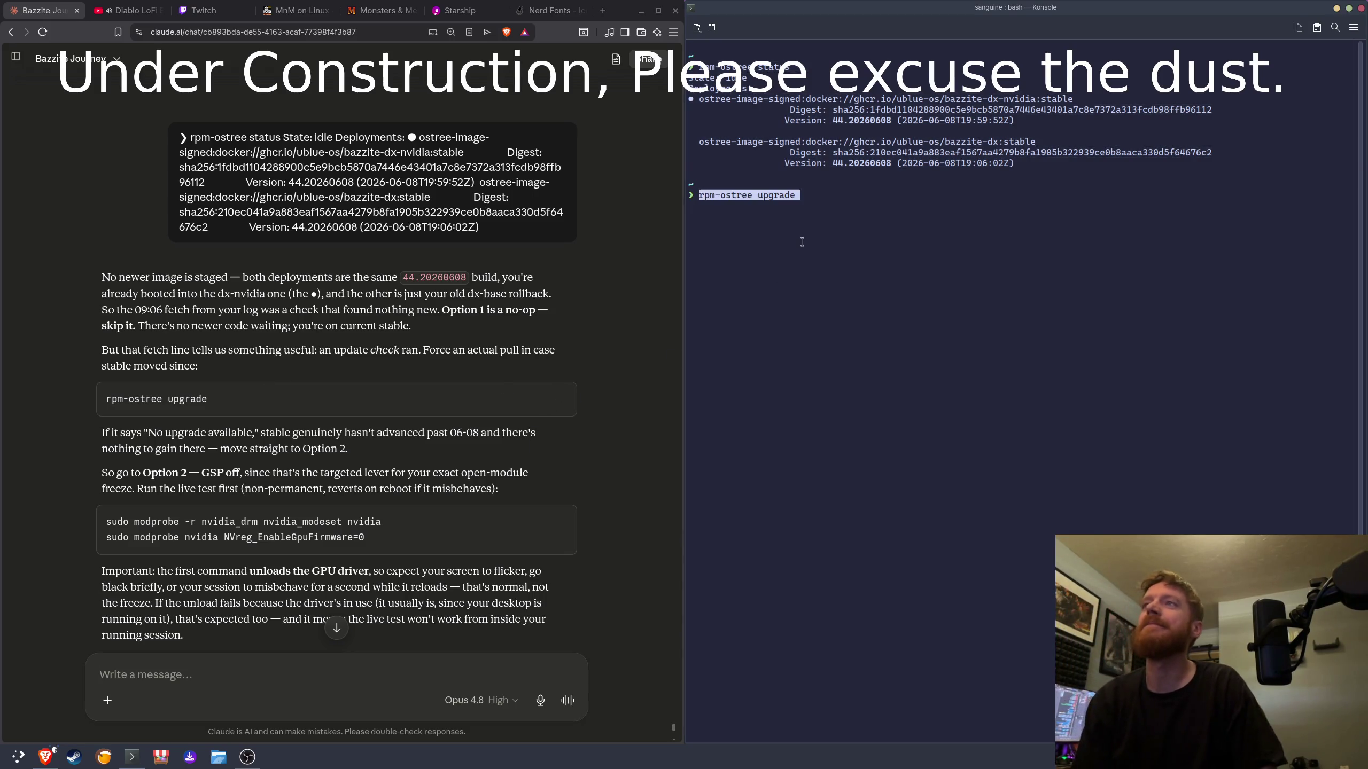
{"action": "key", "text": "Return"}
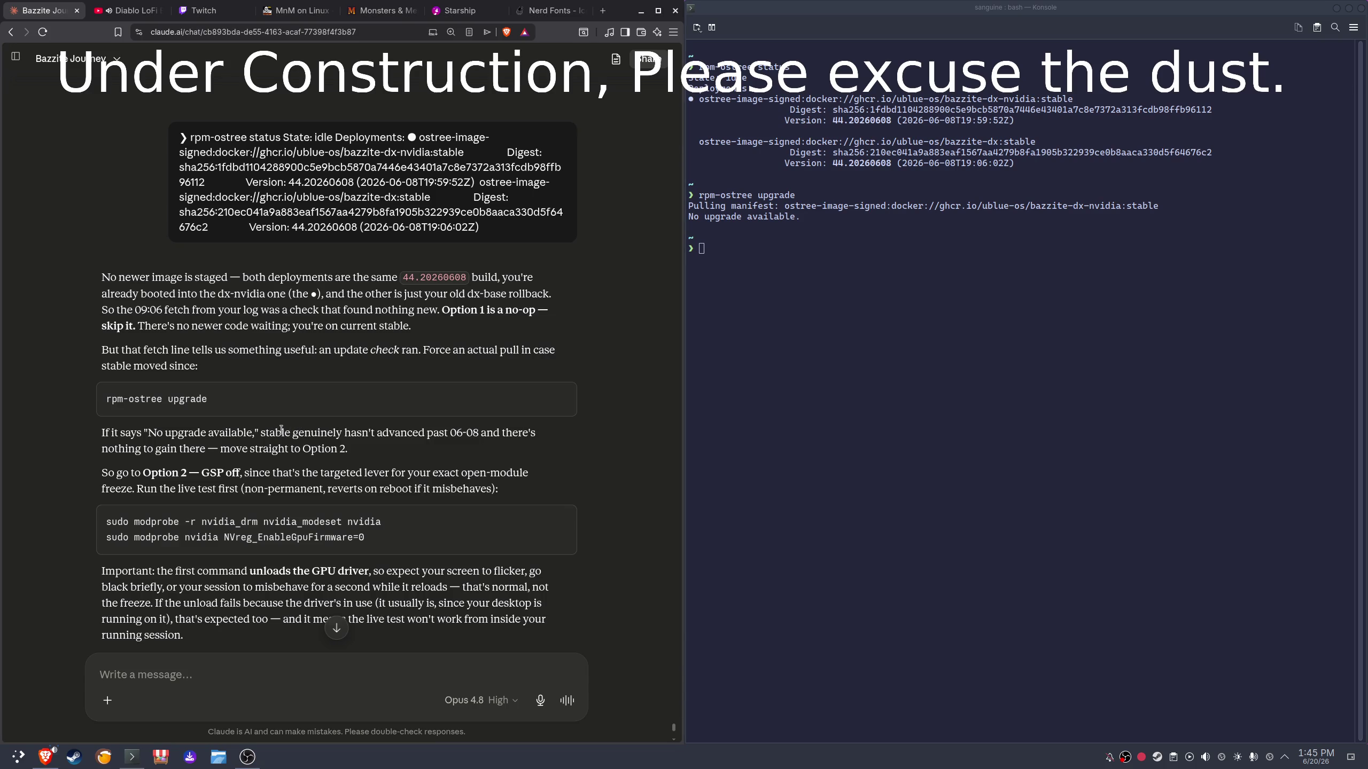
Step: Highlight the term GSP in Claude's Option 2 reply and start a new browser tab
{"action": "left_click_drag", "start_coordinate": [429, 432], "coordinate": [337, 450]}
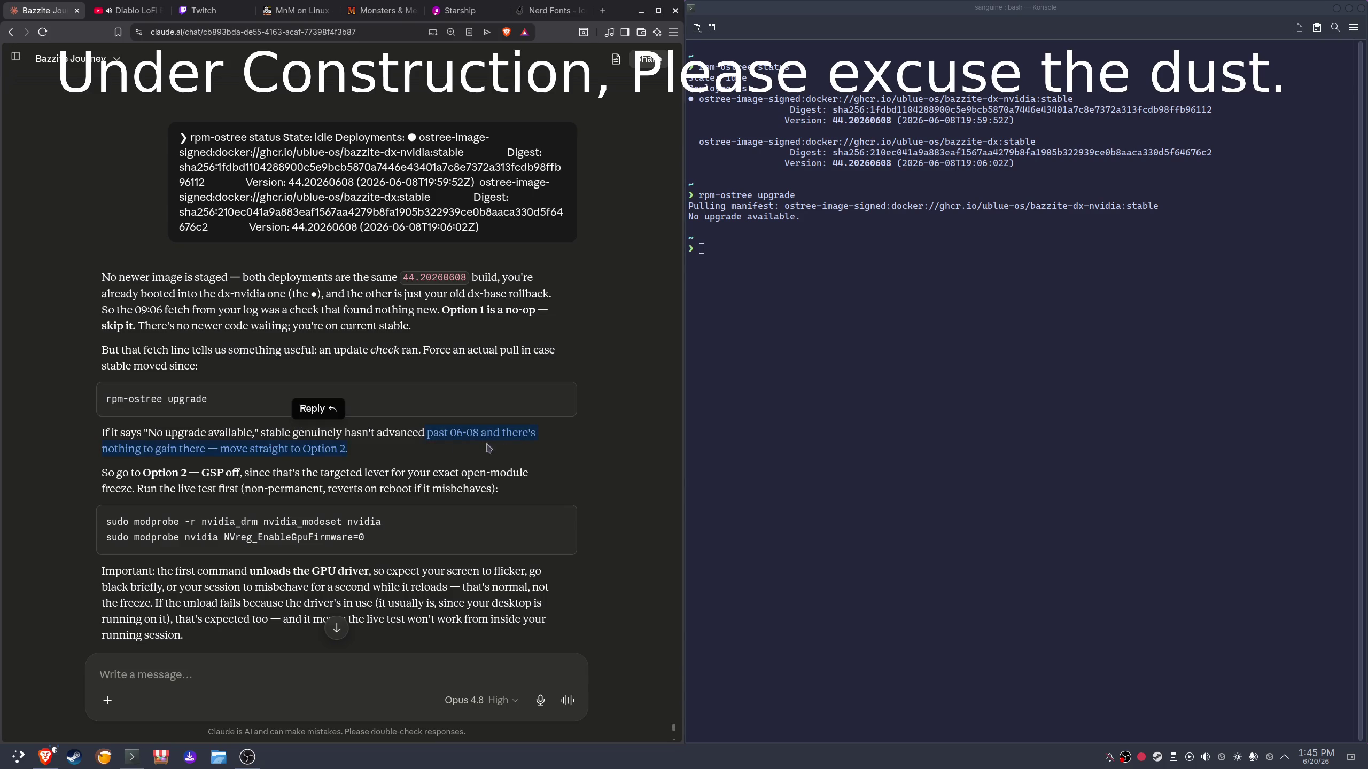
{"action": "left_click", "coordinate": [170, 449]}
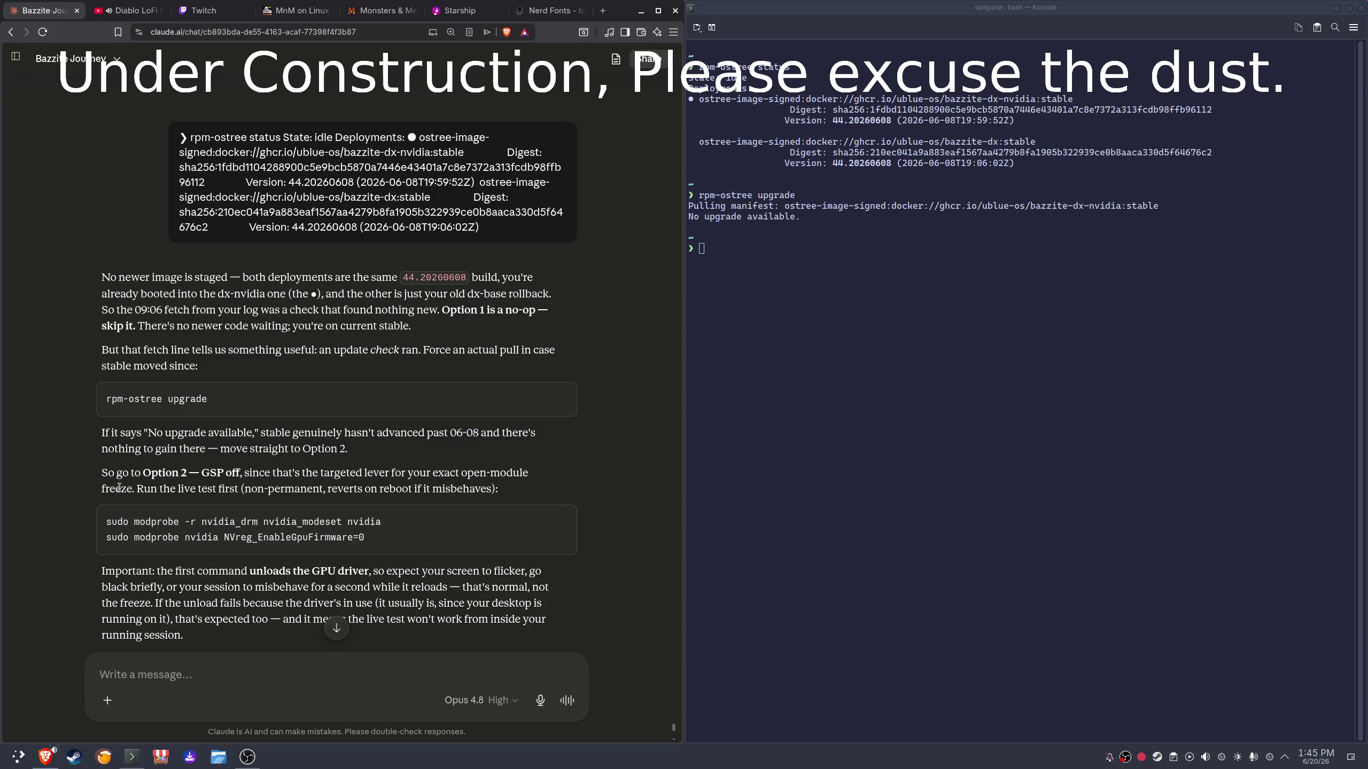
{"action": "left_click_drag", "start_coordinate": [203, 472], "coordinate": [224, 473]}
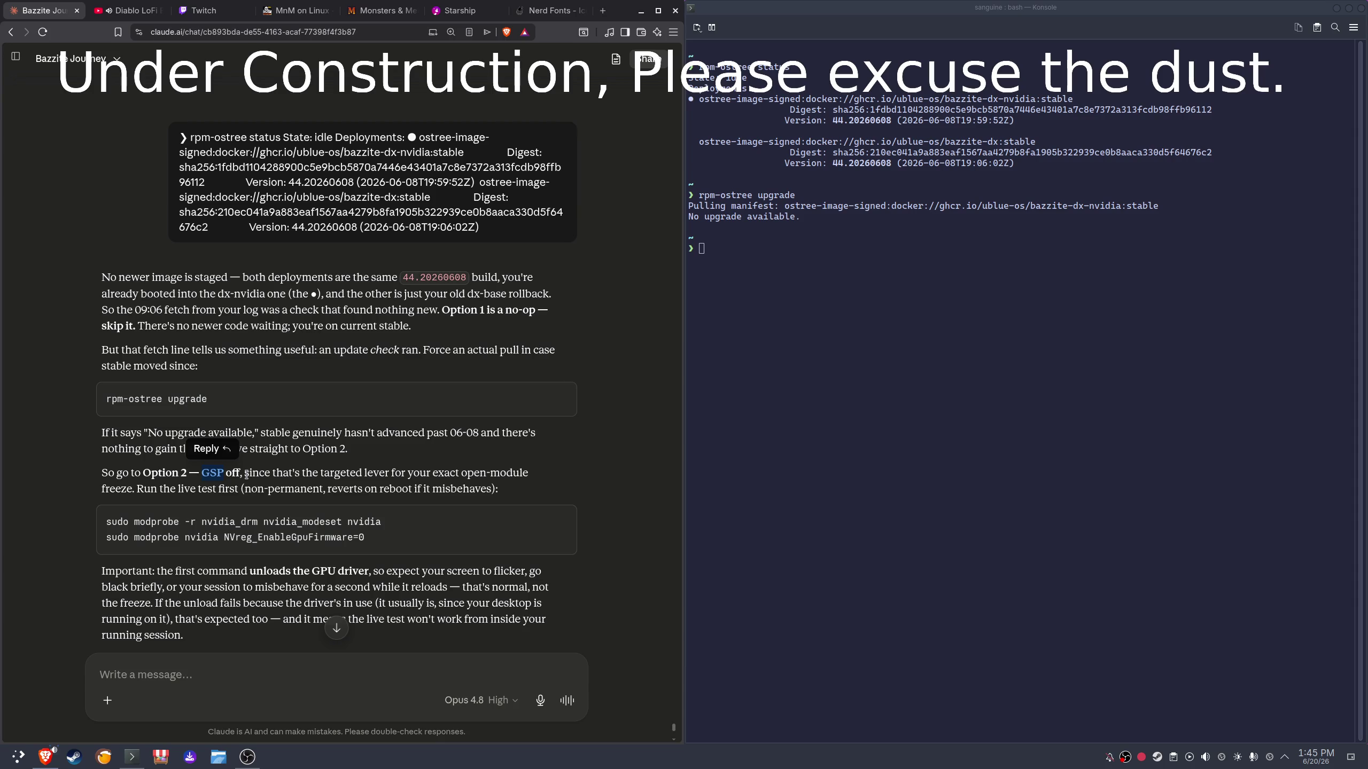
{"action": "key", "text": "ctrl+t"}
Step: Search Brave for 'GSP meaning' and expand the AI summary listing its meanings
{"action": "type", "text": "GSP meaning"}
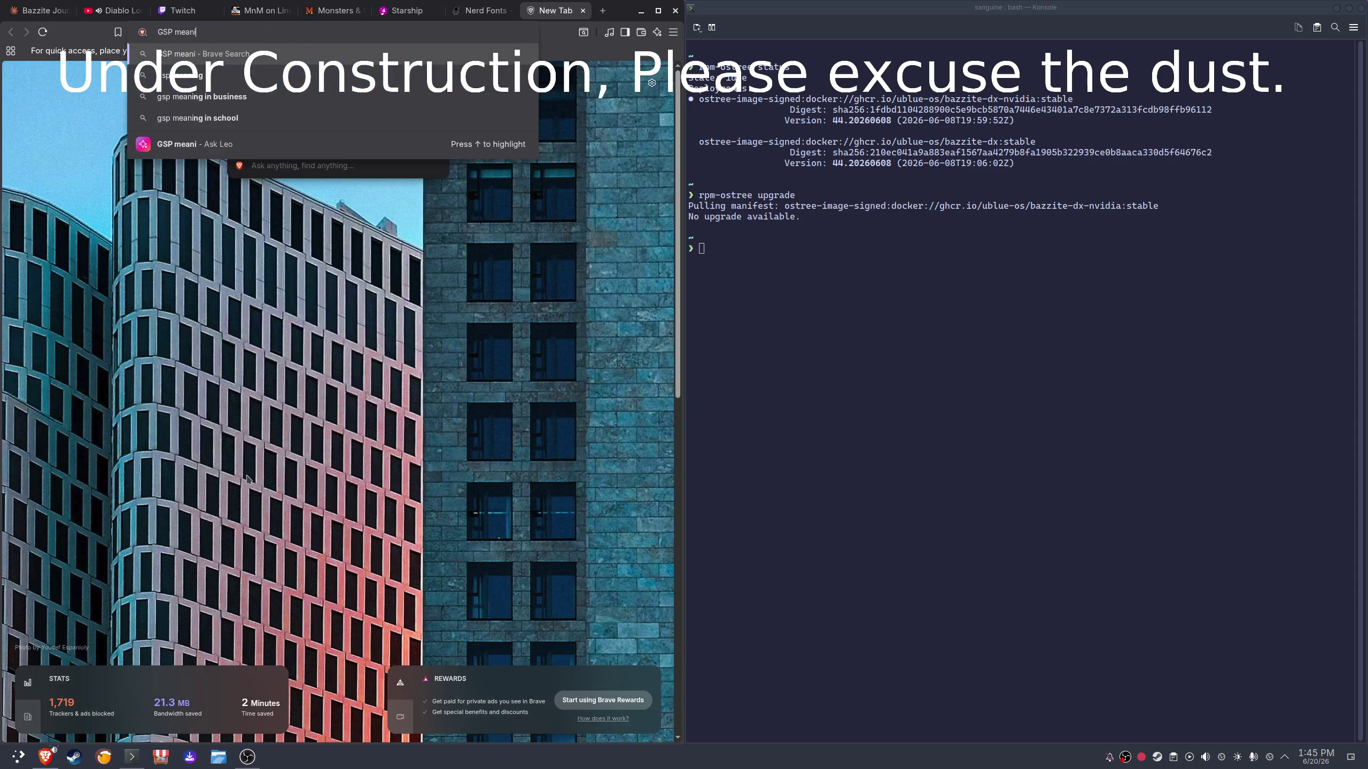
{"action": "key", "text": "Return"}
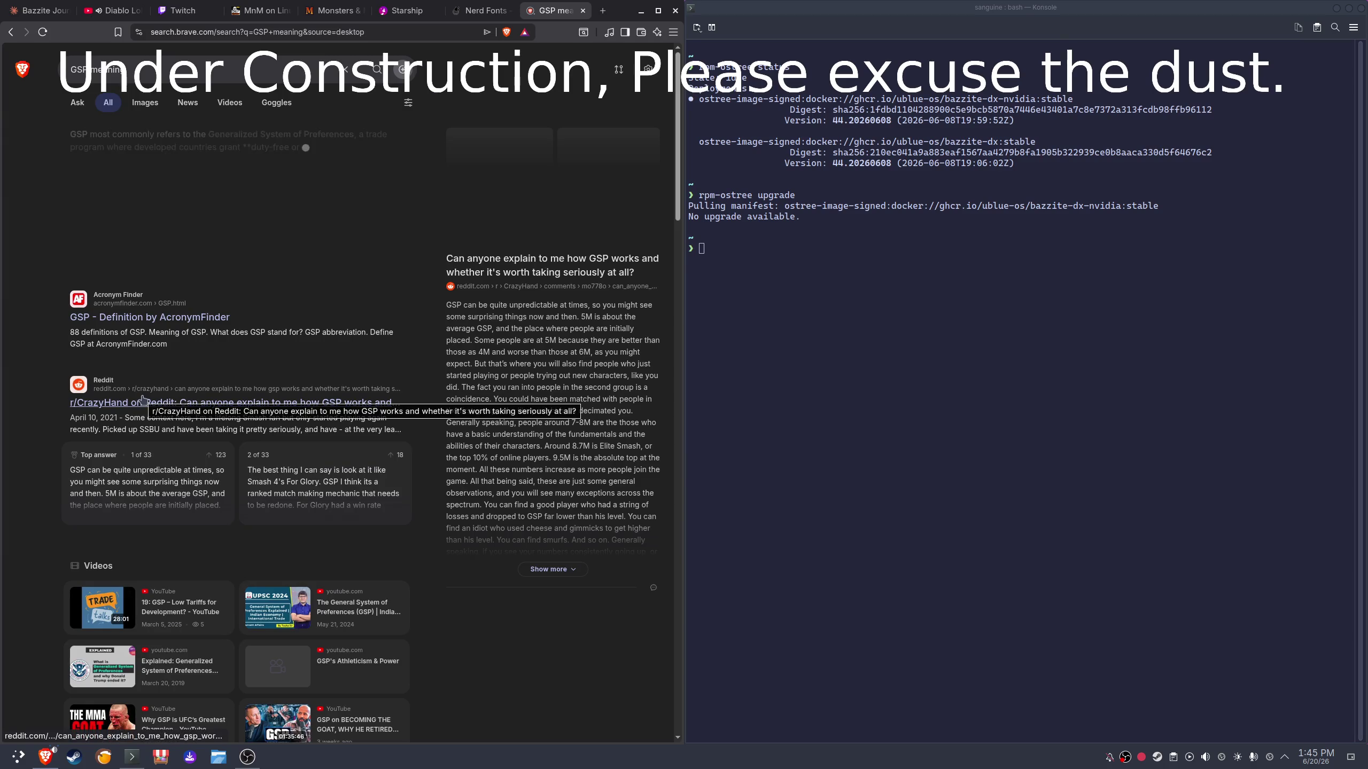
{"action": "scroll", "coordinate": [421, 547], "scroll_direction": "down", "scroll_amount": 3}
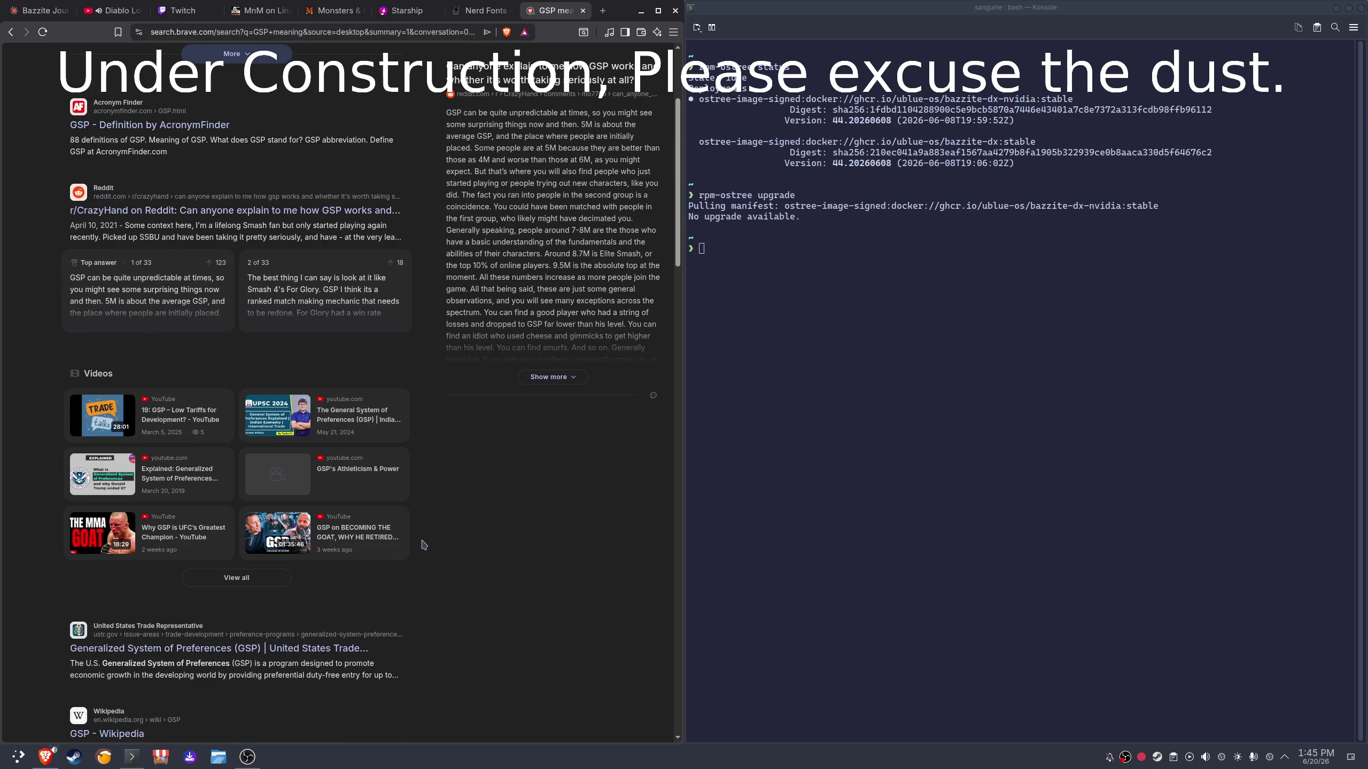
{"action": "scroll", "coordinate": [423, 544], "scroll_direction": "down", "scroll_amount": 2}
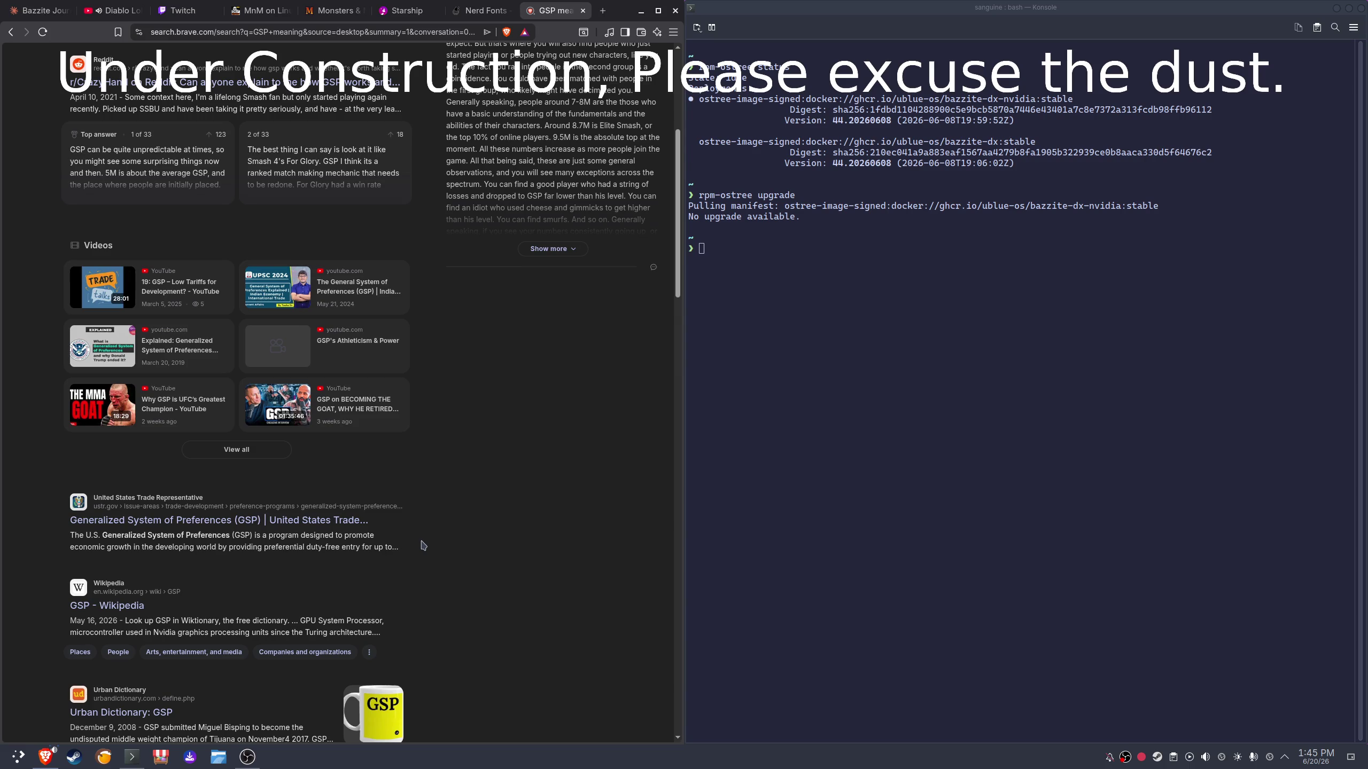
{"action": "scroll", "coordinate": [423, 544], "scroll_direction": "up", "scroll_amount": 5}
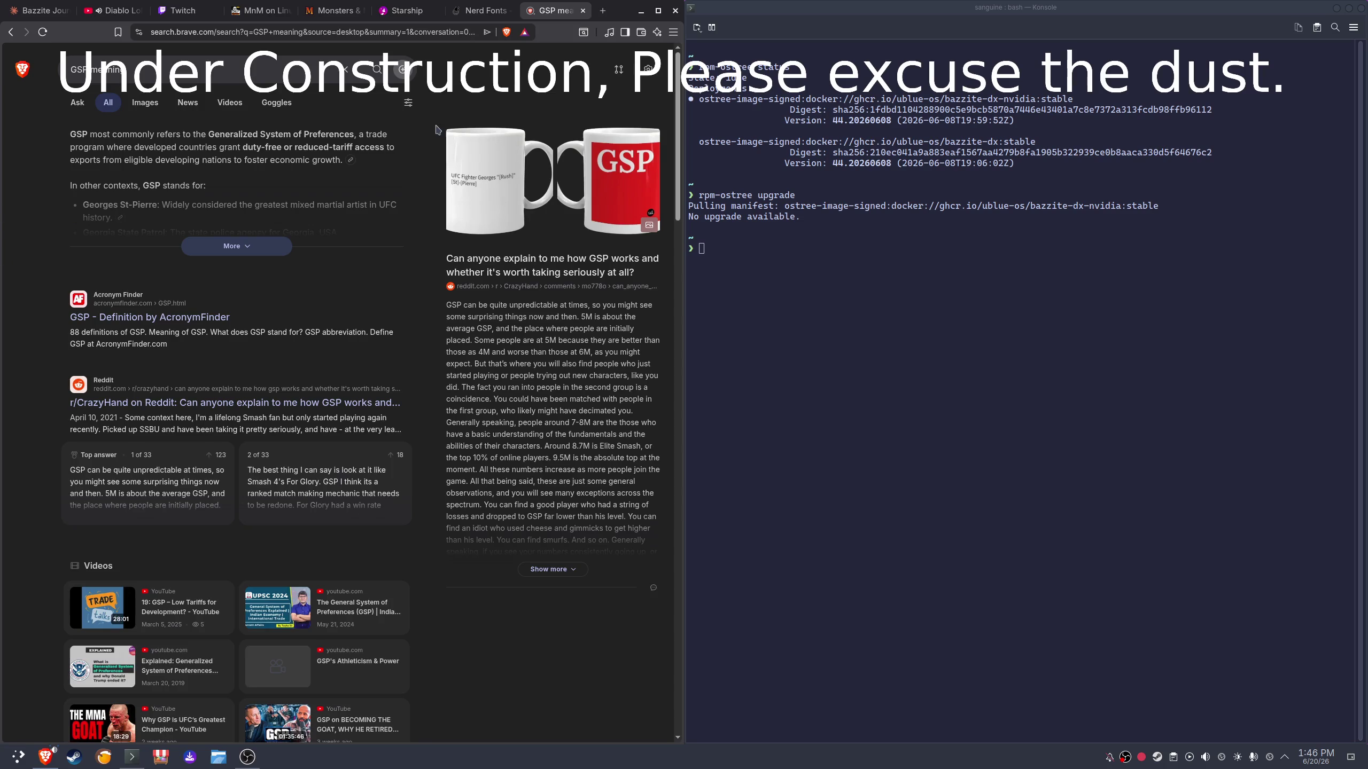
{"action": "left_click", "coordinate": [229, 246]}
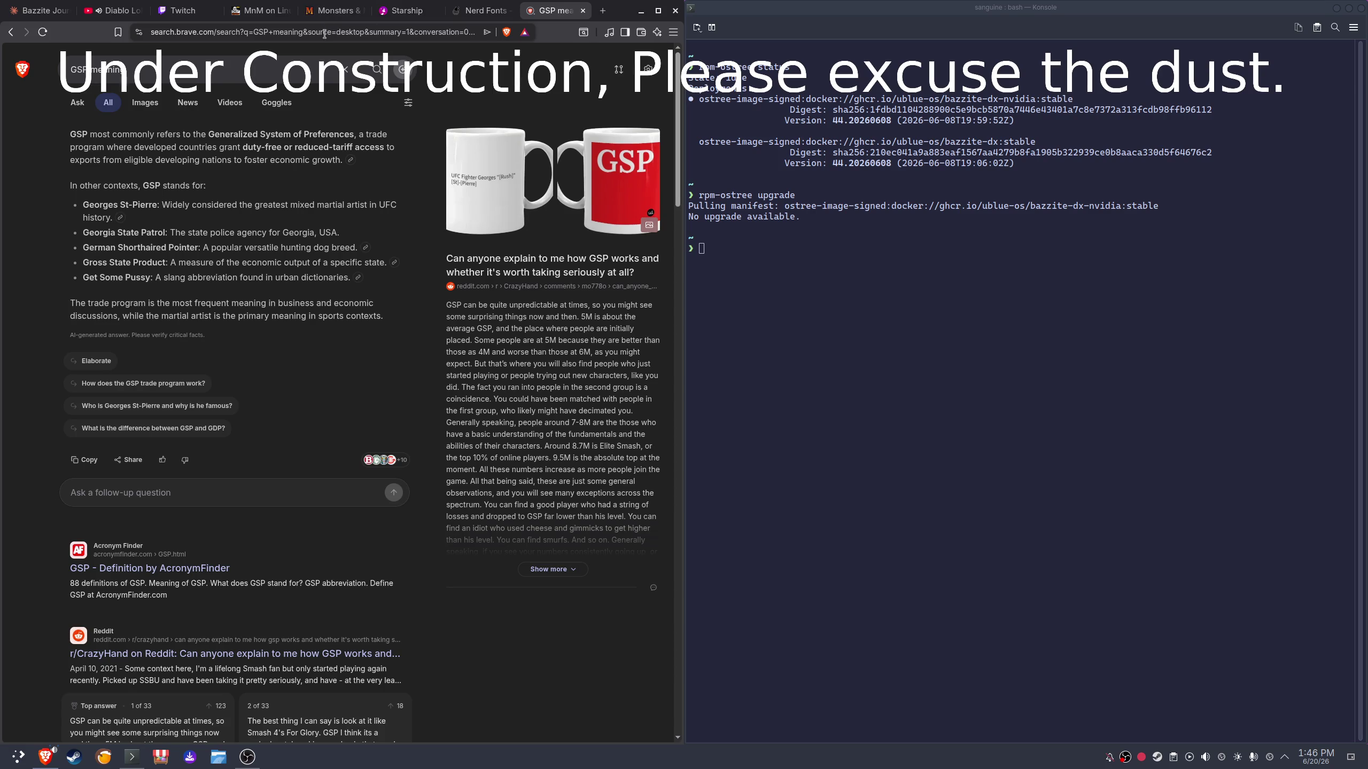
{"action": "mouse_move", "coordinate": [154, 287]}
{"action": "left_mouse_down"}
{"action": "mouse_move", "coordinate": [85, 277]}
{"action": "mouse_move", "coordinate": [151, 277]}
{"action": "left_mouse_up"}
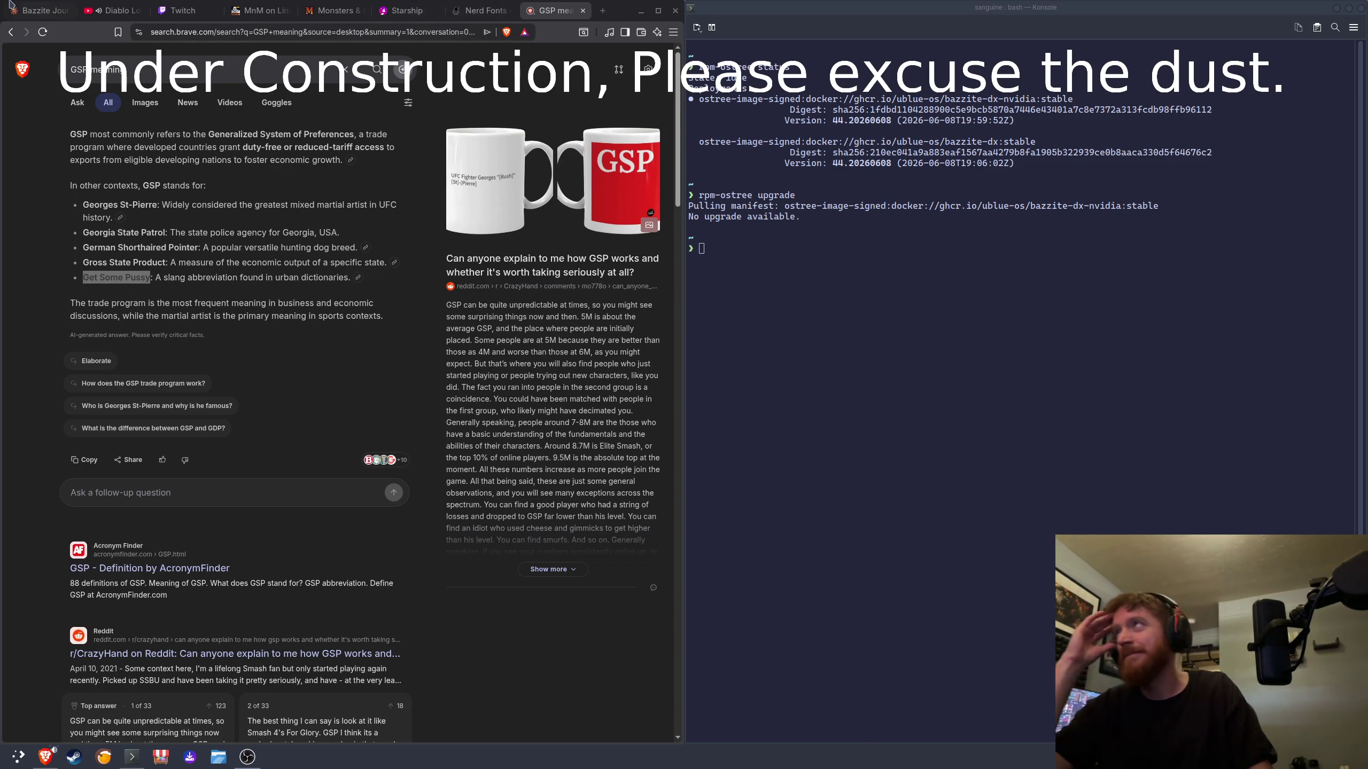
{"action": "left_click", "coordinate": [45, 11]}
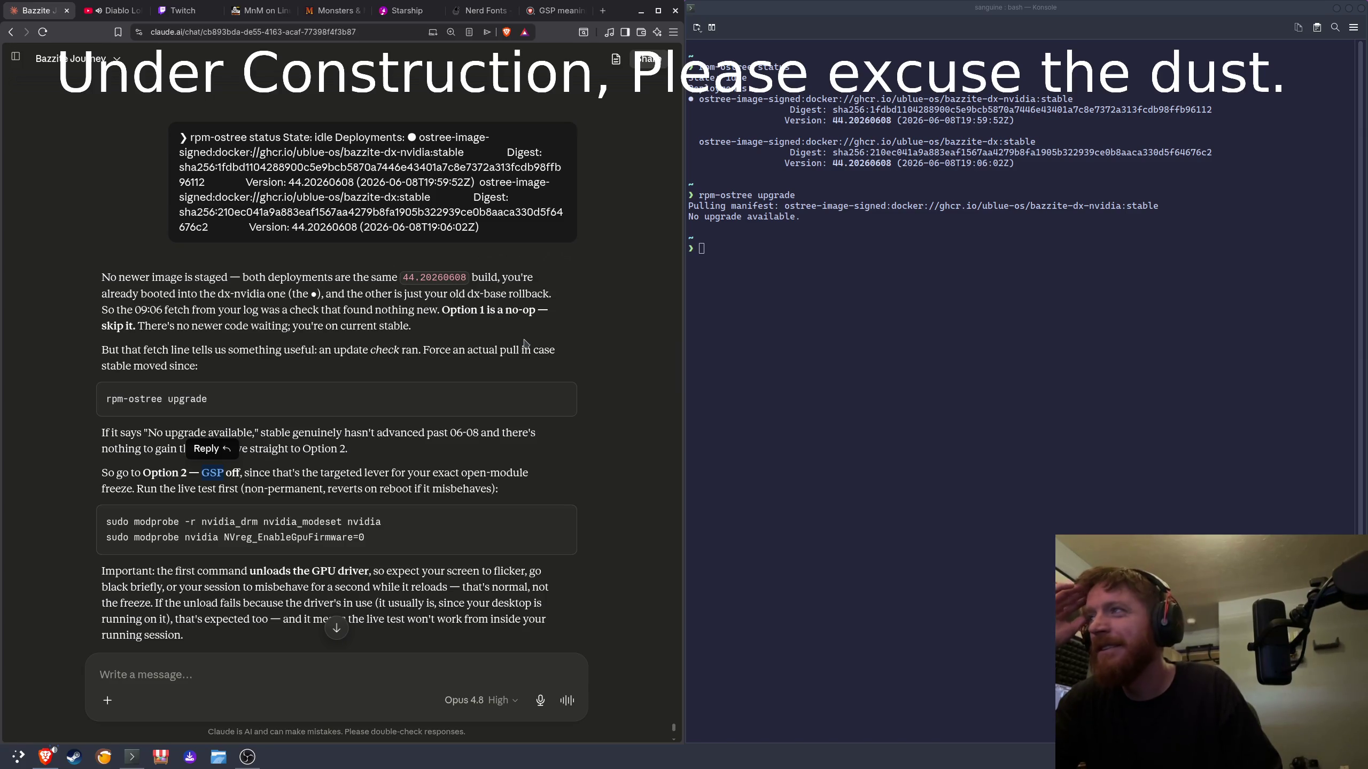
Step: Read the NVreg_EnableGpuFirmware=0 kernel-argument steps, highlighting the modprobe commands along the way
{"action": "left_click", "coordinate": [405, 304]}
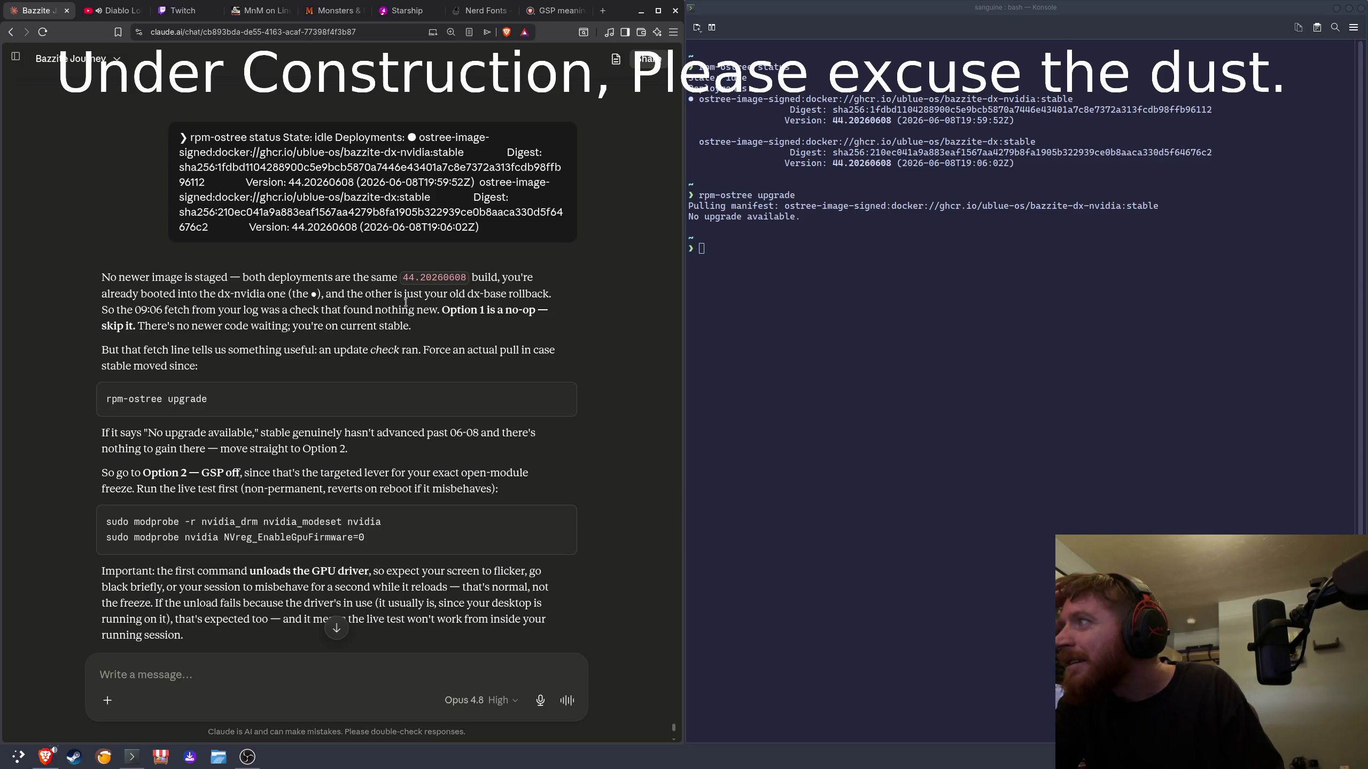
{"action": "scroll", "coordinate": [405, 301], "scroll_direction": "down", "scroll_amount": 3}
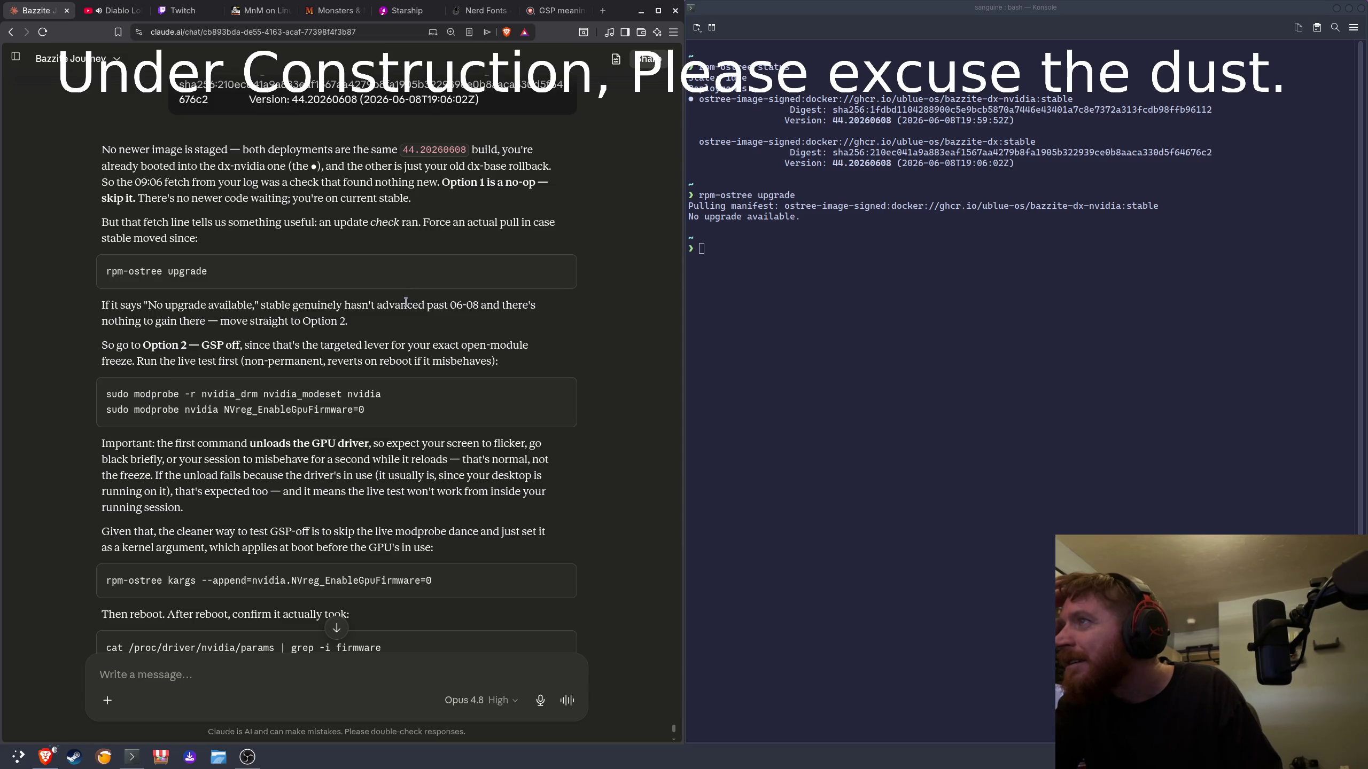
{"action": "scroll", "coordinate": [405, 302], "scroll_direction": "down", "scroll_amount": 3}
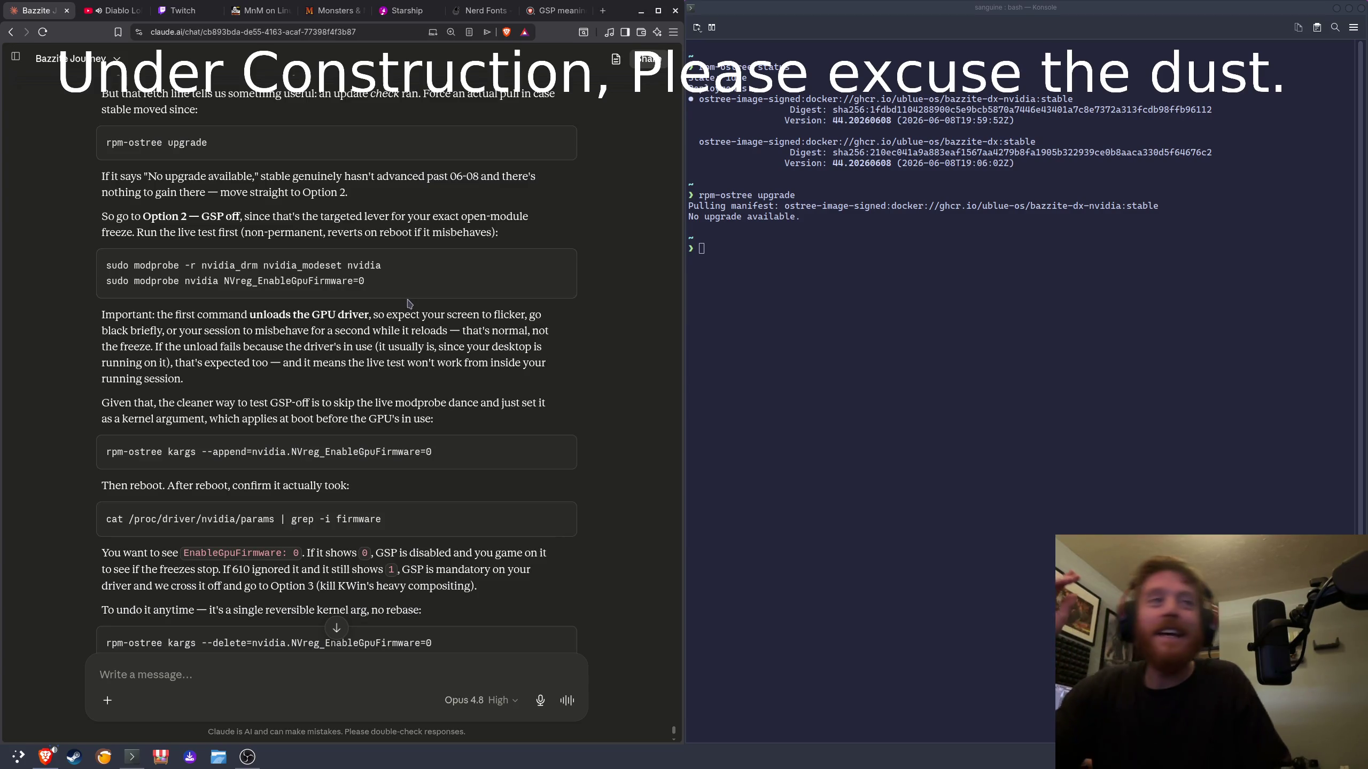
{"action": "left_click_drag", "start_coordinate": [387, 276], "coordinate": [106, 265]}
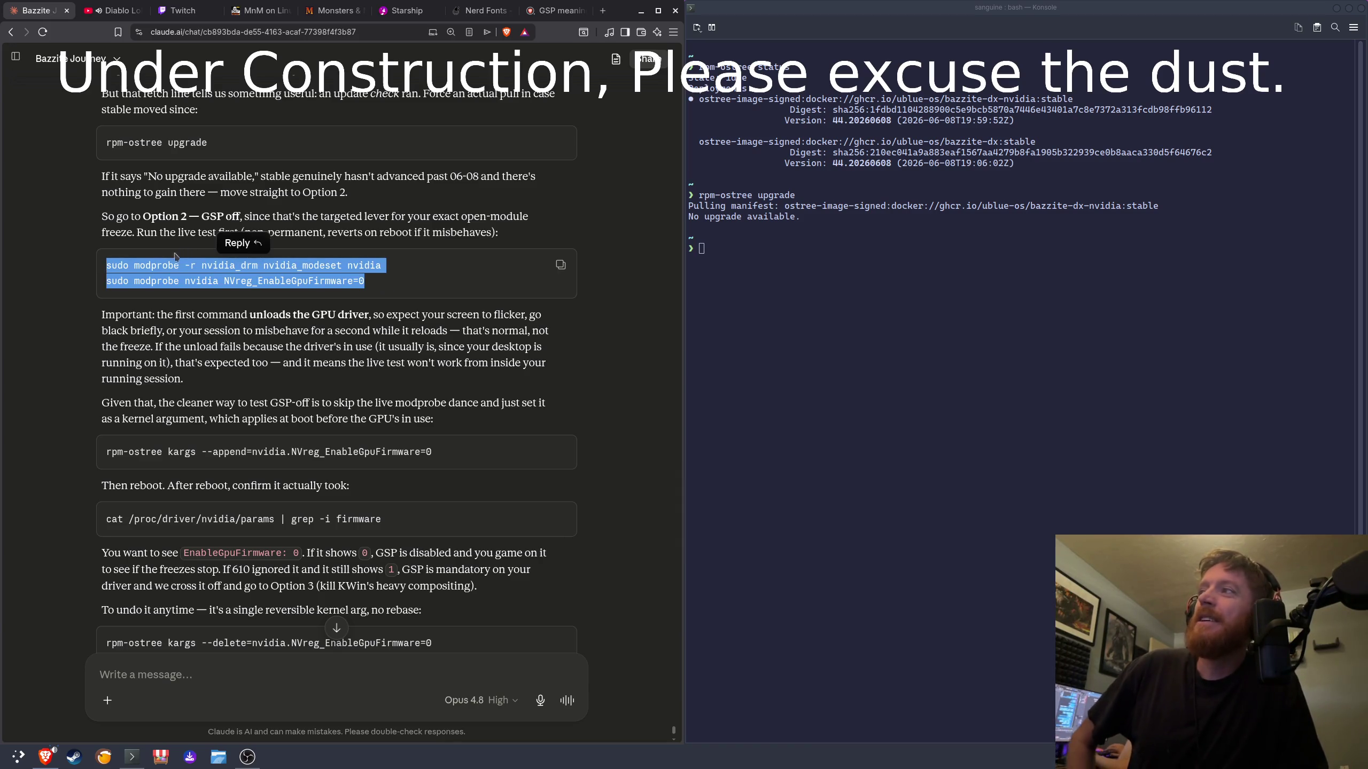
{"action": "left_click_drag", "start_coordinate": [125, 402], "coordinate": [184, 401]}
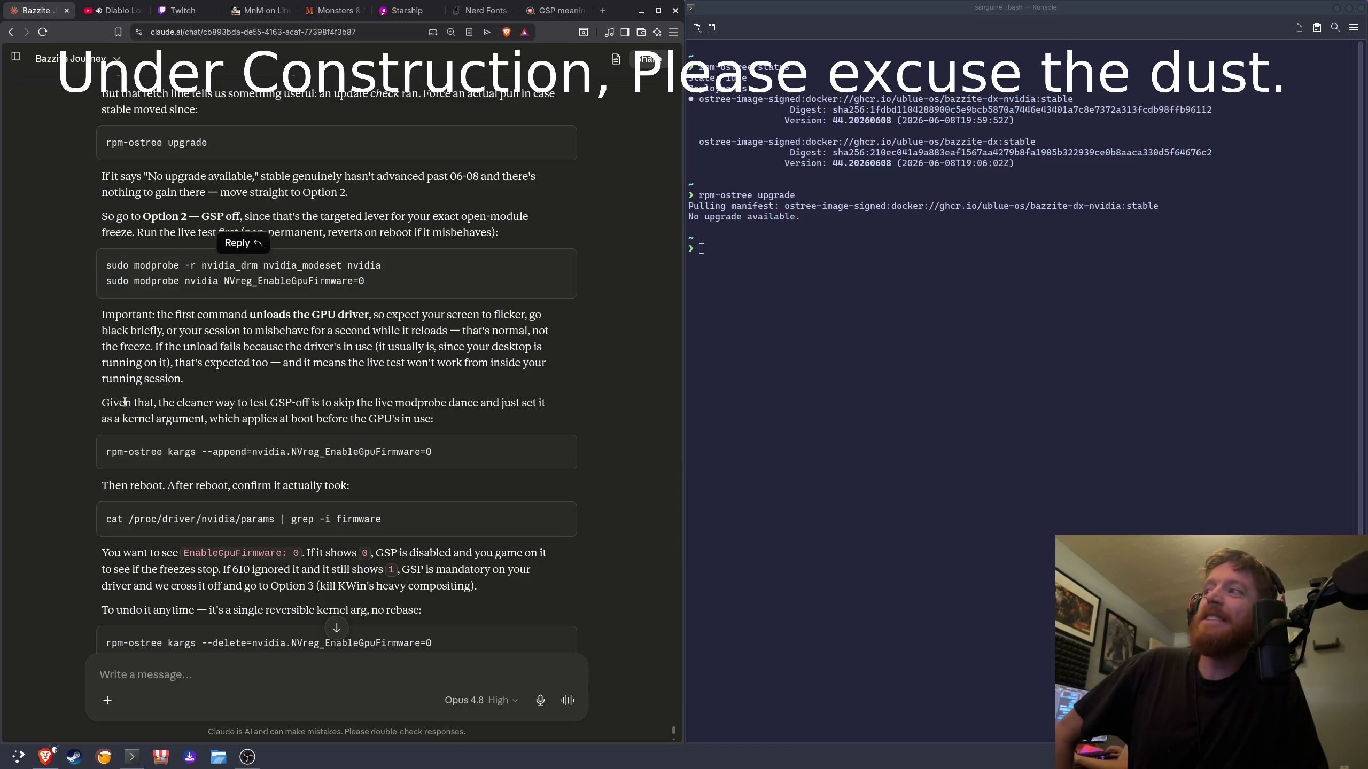
{"action": "double_click", "coordinate": [300, 403]}
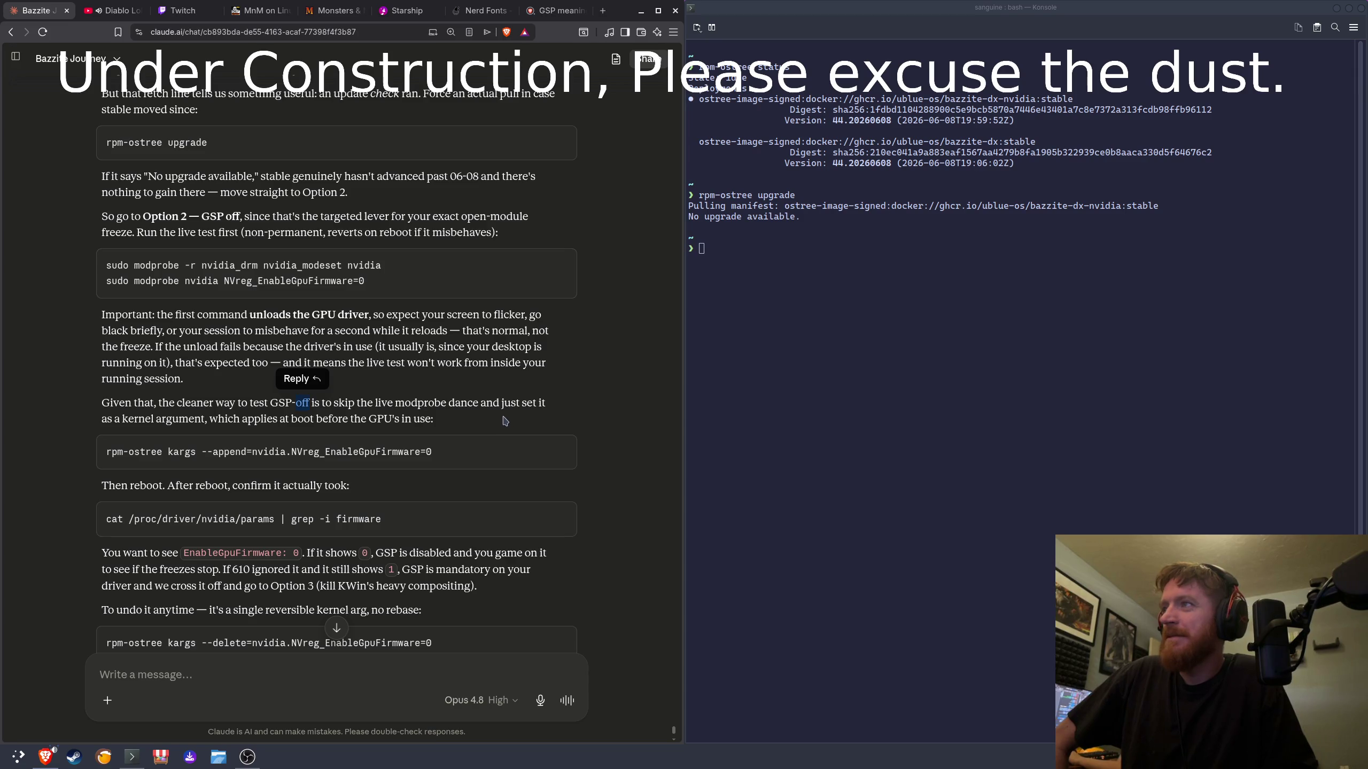
{"action": "left_click", "coordinate": [503, 419]}
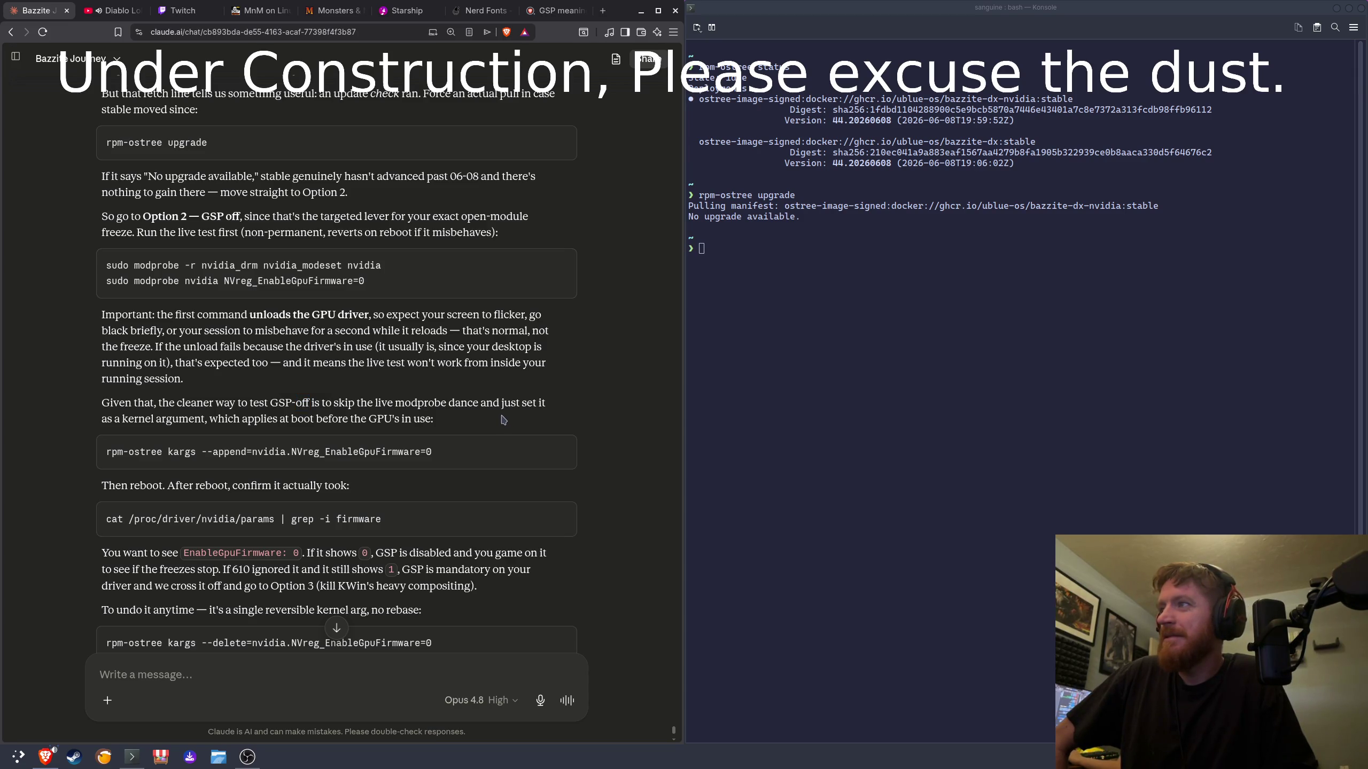
{"action": "scroll", "coordinate": [504, 420], "scroll_direction": "down", "scroll_amount": 2}
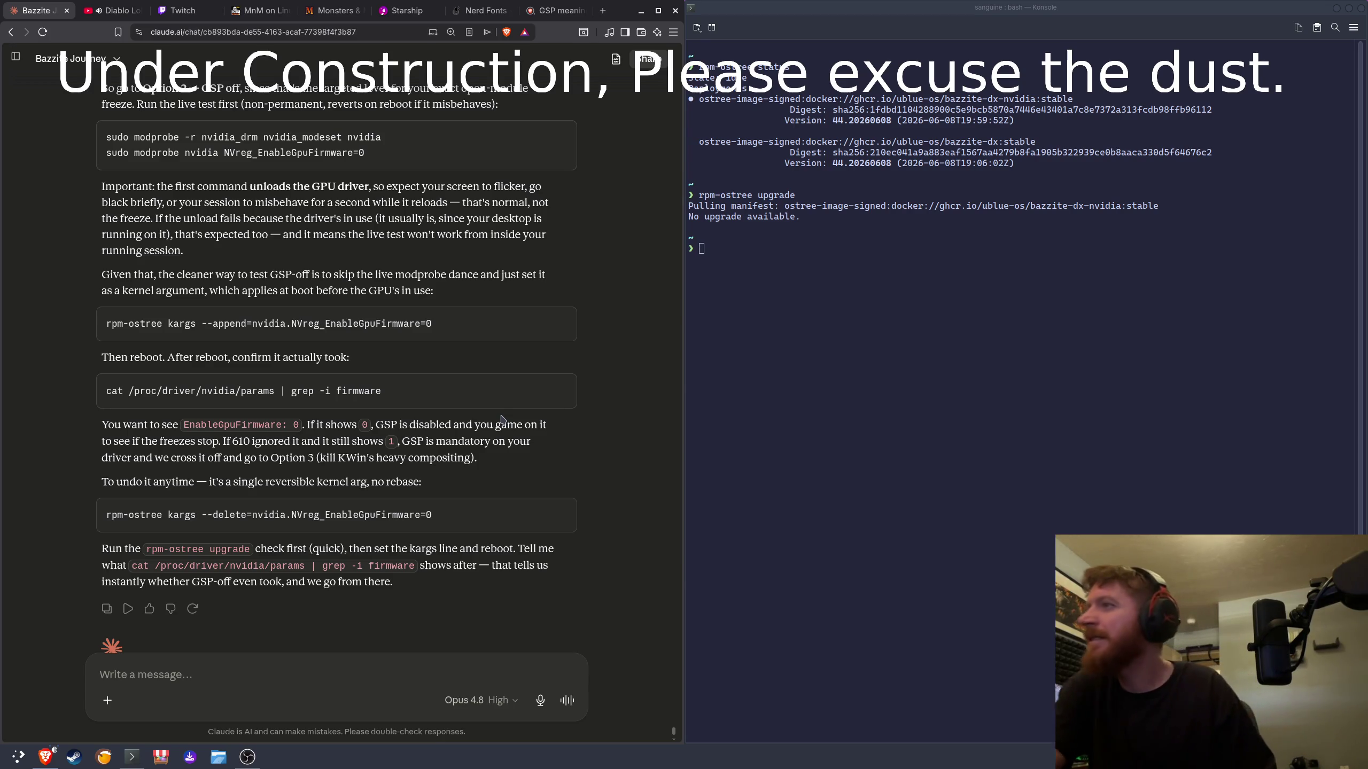
{"action": "scroll", "coordinate": [500, 416], "scroll_direction": "down", "scroll_amount": 1}
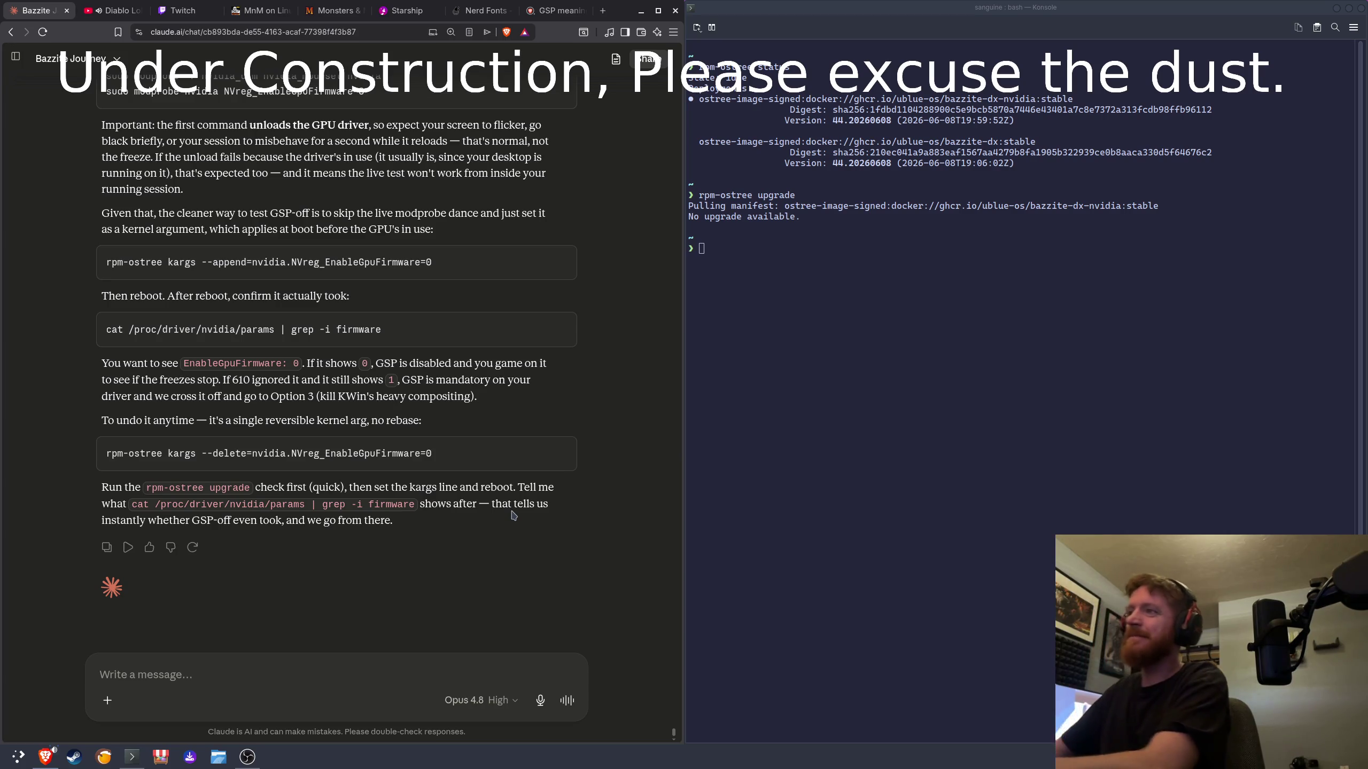
{"action": "left_click", "coordinate": [296, 677]}
{"action": "type", "text": "real"}
{"action": "type", "text": " tak"}
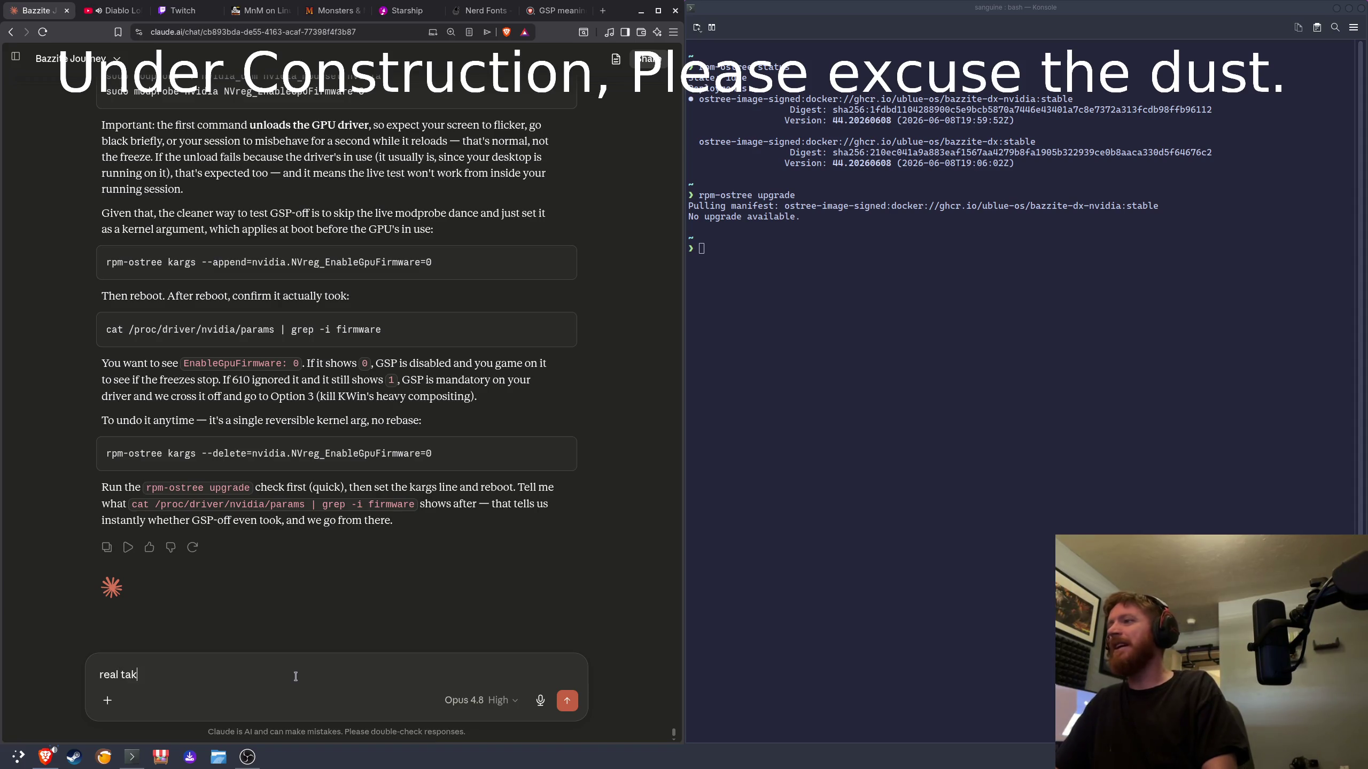
{"action": "key", "text": "BackSpace"}
{"action": "type", "text": "lk I don'"}
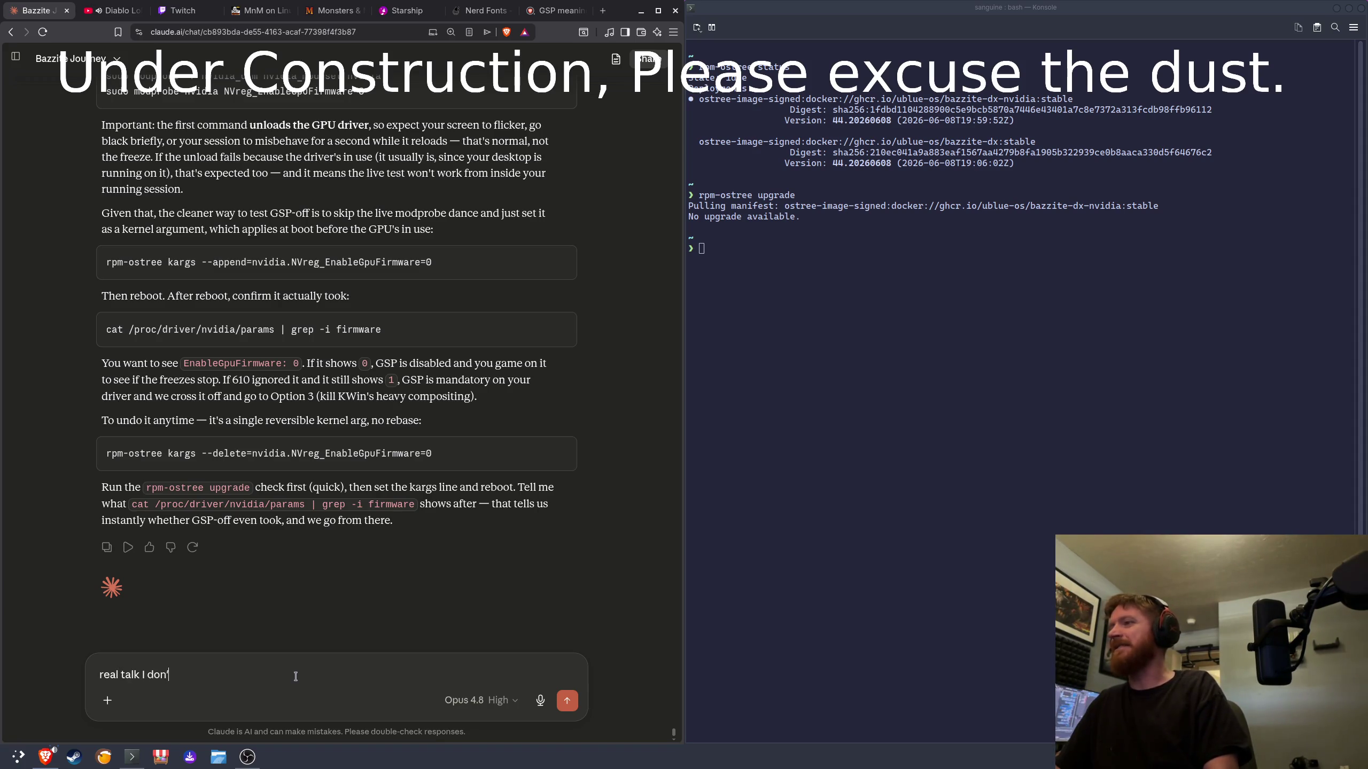
{"action": "type", "text": "t know if this i"}
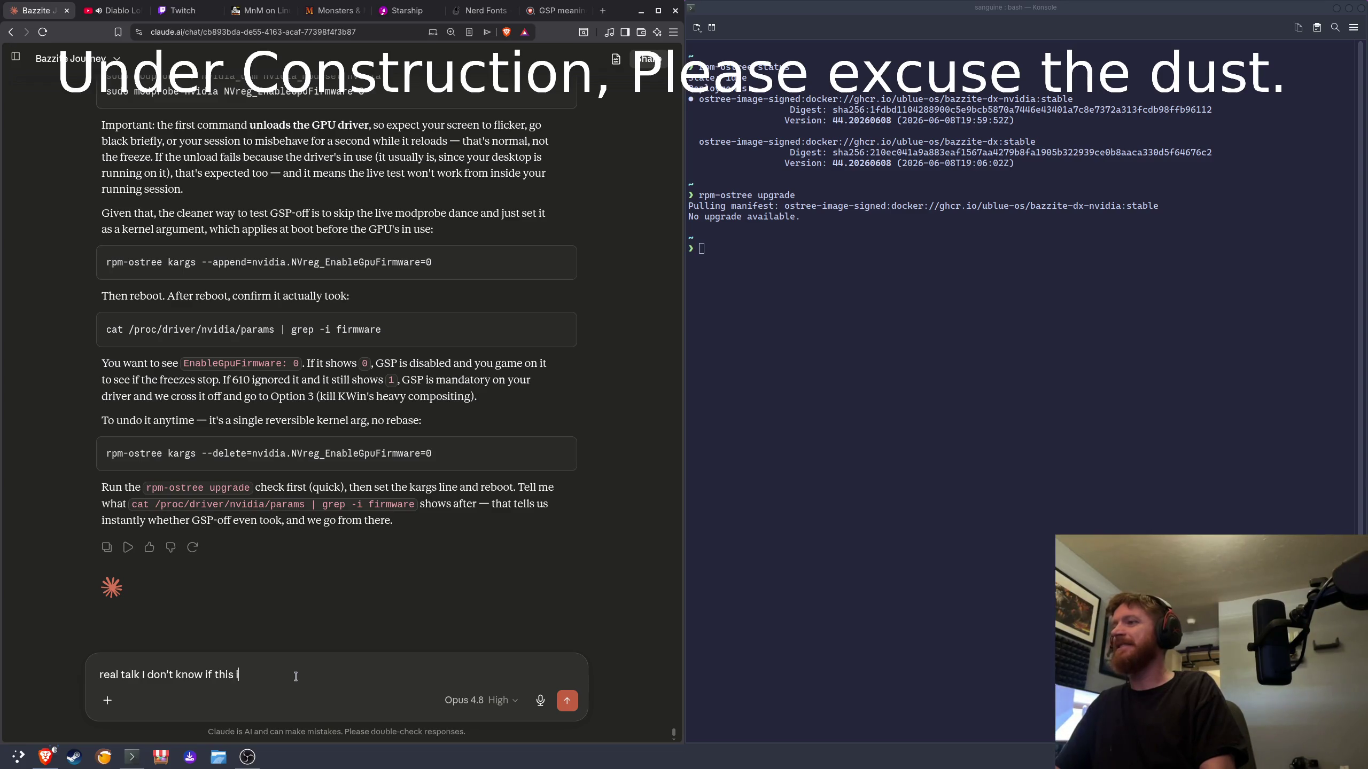
{"action": "type", "text": "s you just saying "}
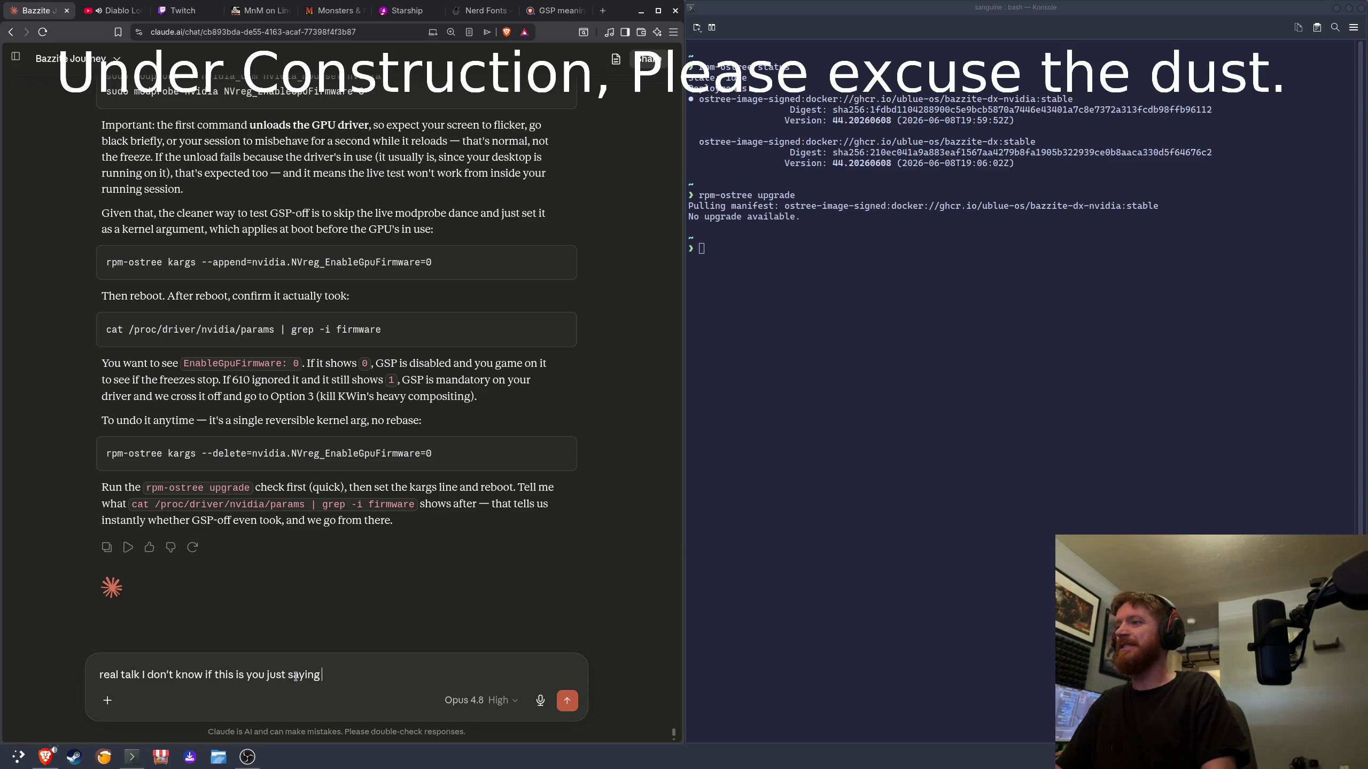
{"action": "type", "text": "shit to do i"}
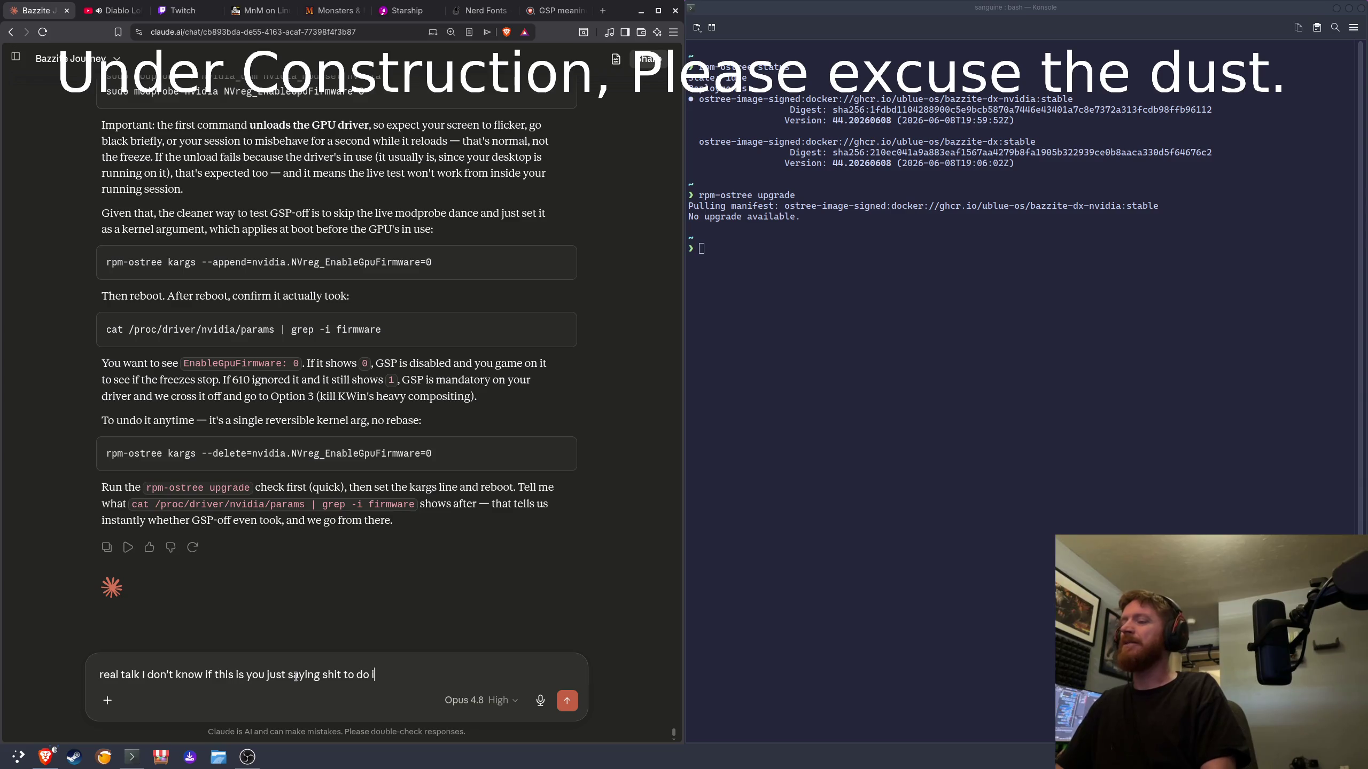
{"action": "key", "text": "BackSpace"}
{"action": "type", "text": "or if this "}
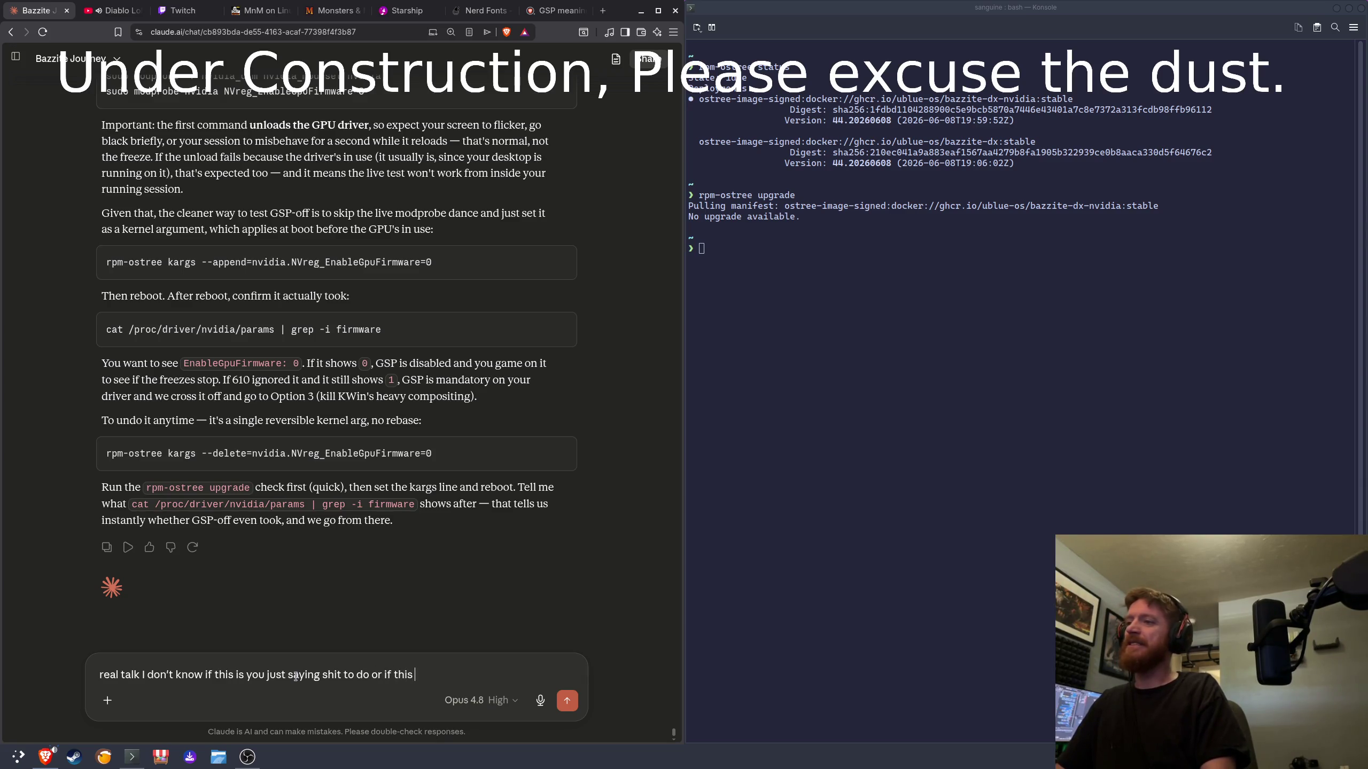
{"action": "type", "text": "is a real solution, a"}
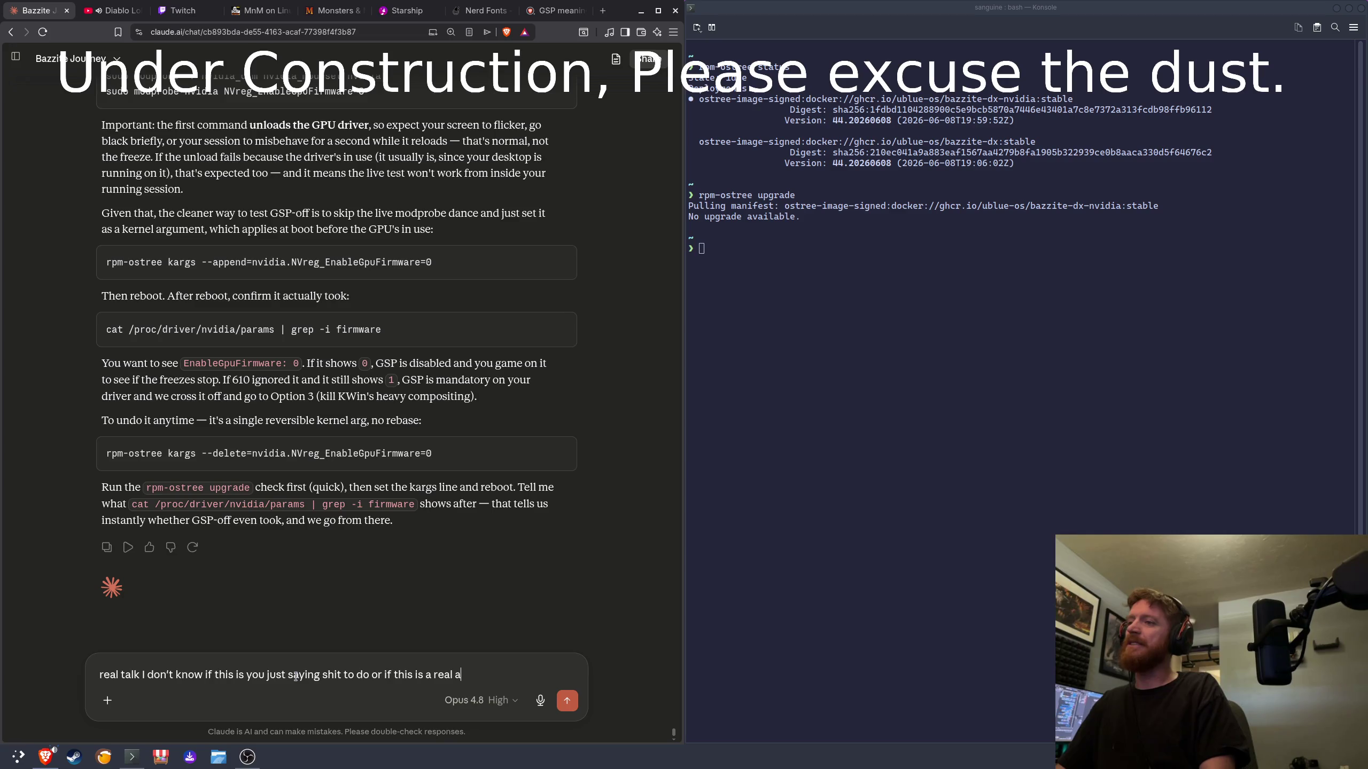
{"action": "type", "text": "nd ai k"}
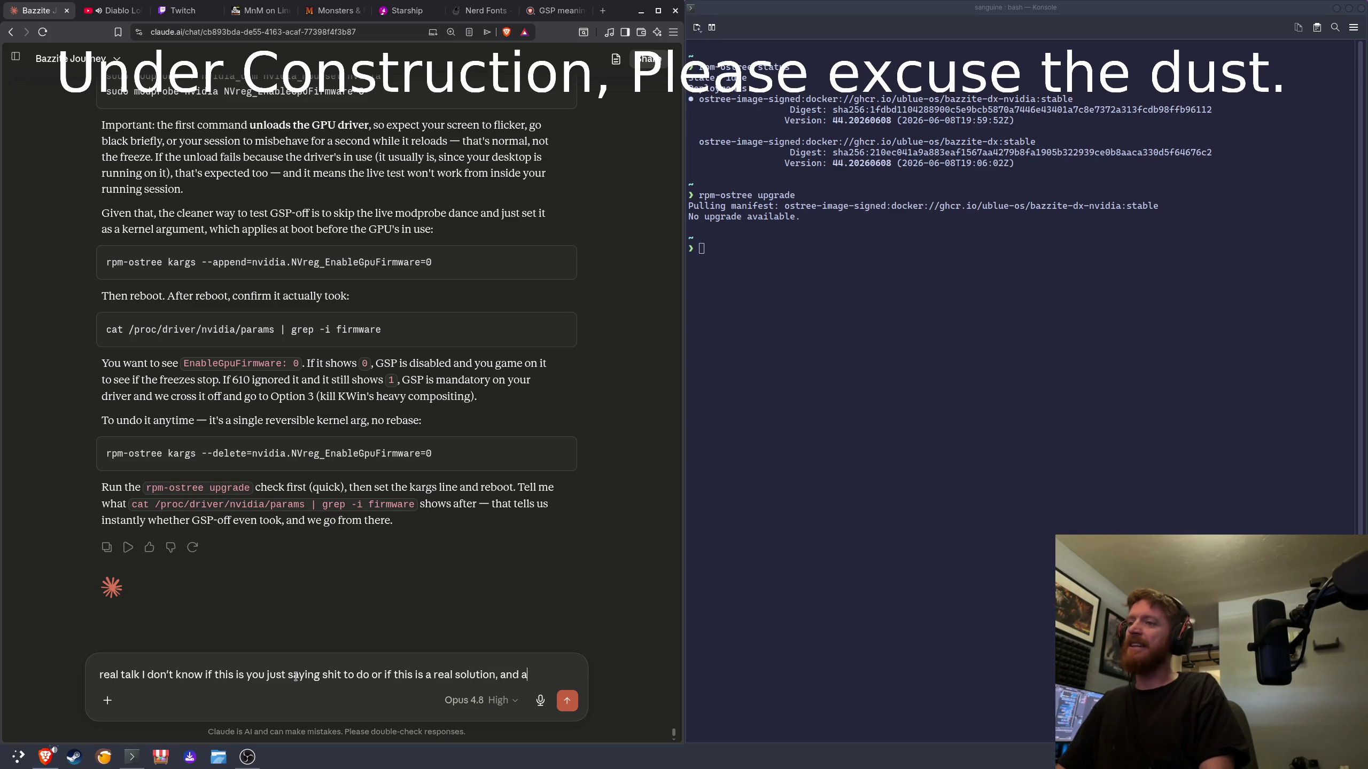
Step: Type and send a frustrated message saying you're at a loss about the advice
{"action": "key", "text": "BackSpace"}
{"action": "type", "text": "I kinda a"}
{"action": "type", "text": "m a a"}
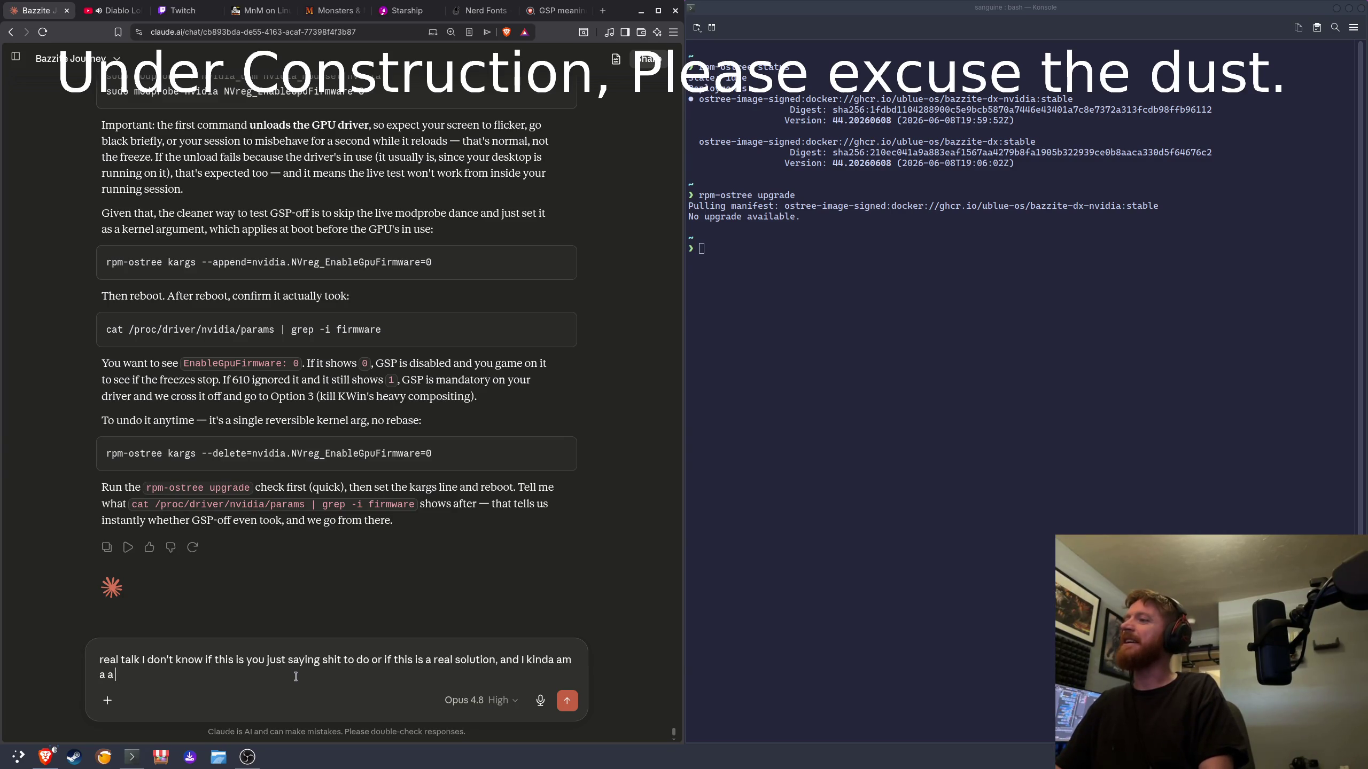
{"action": "key", "text": "BackSpace"}
{"action": "type", "text": "t a lose,"}
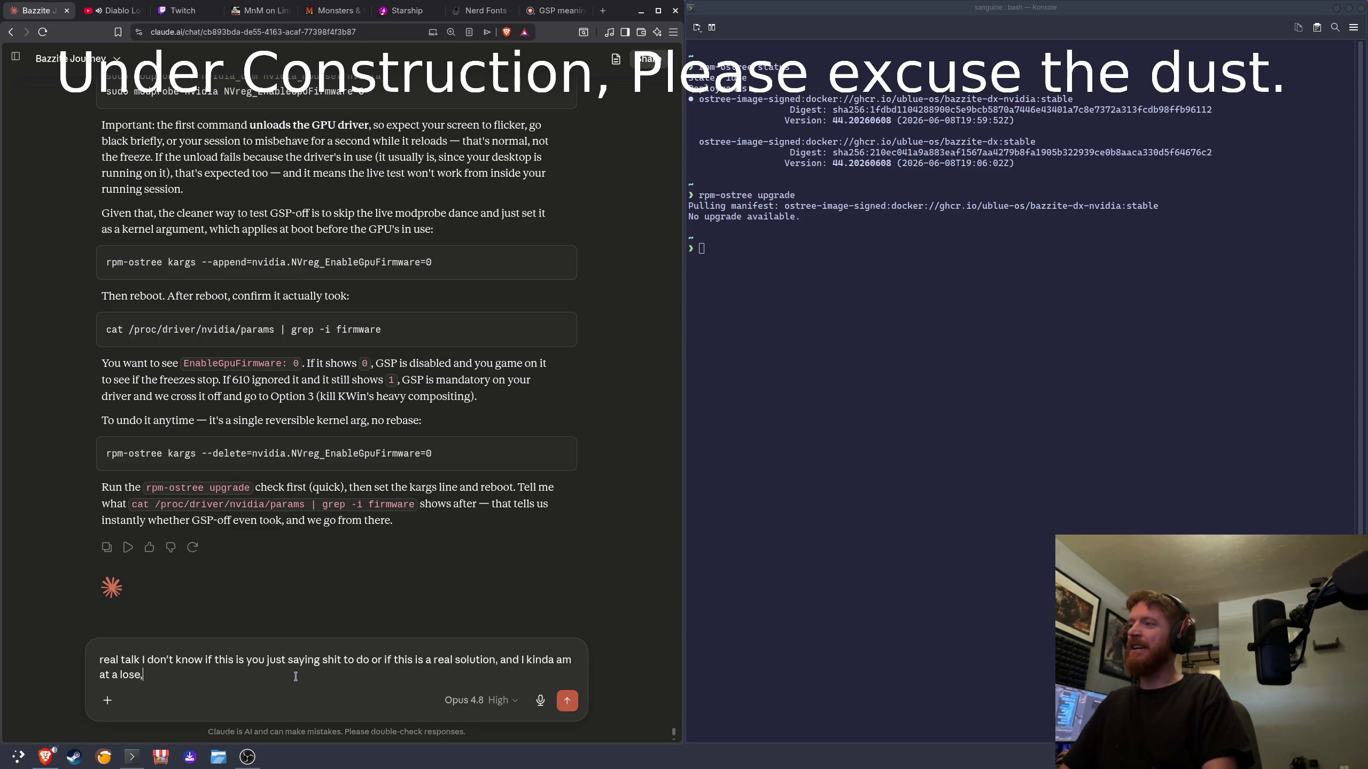
{"action": "type", "text": " also know as rtidkitiyjsstd"}
{"action": "type", "text": "oit"}
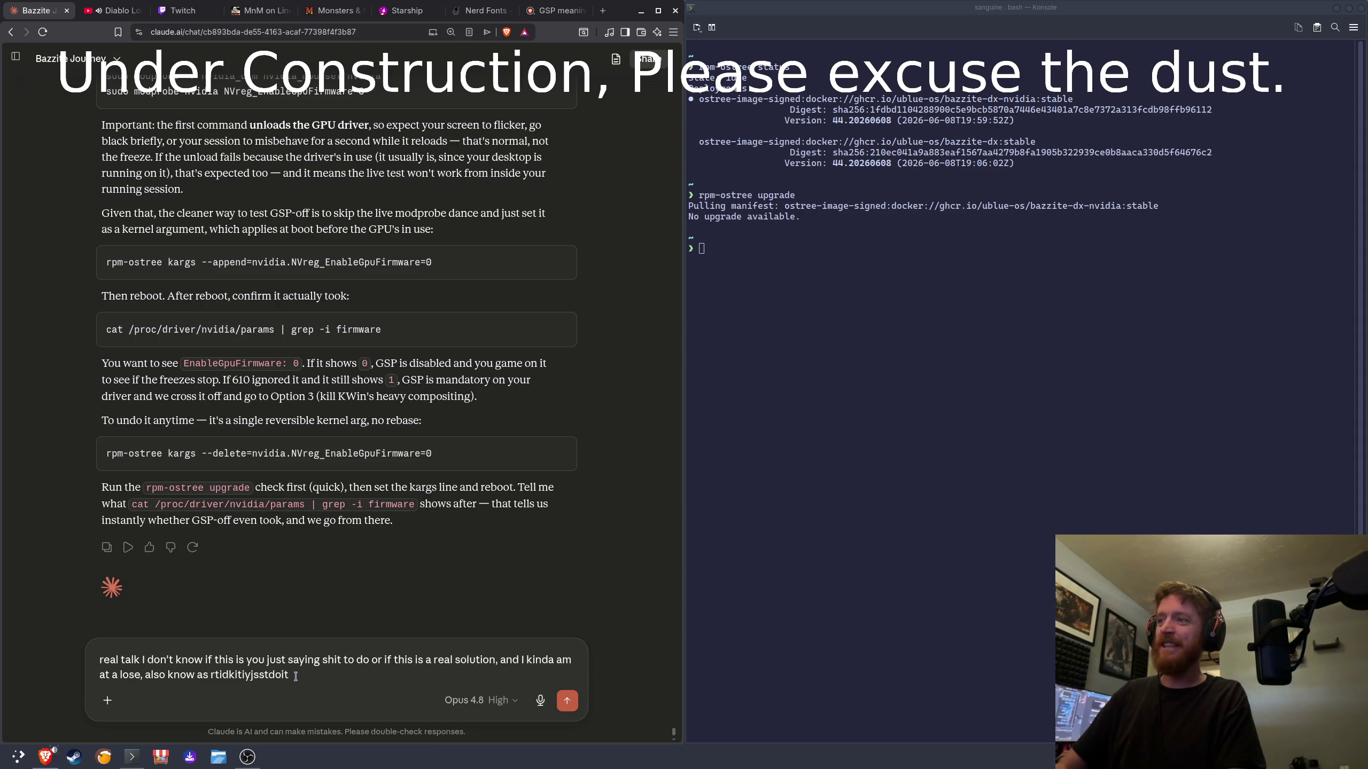
{"action": "type", "text": "iars"}
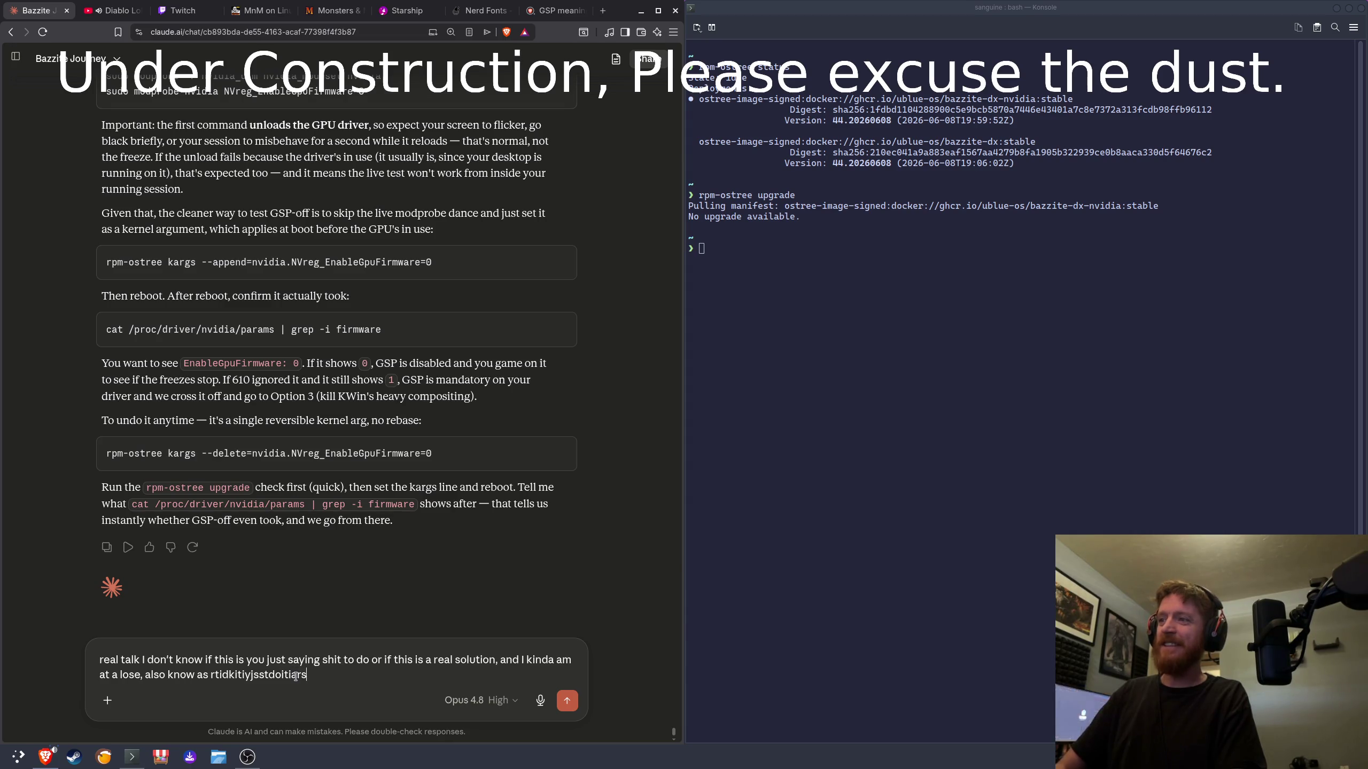
{"action": "type", "text": ",a"}
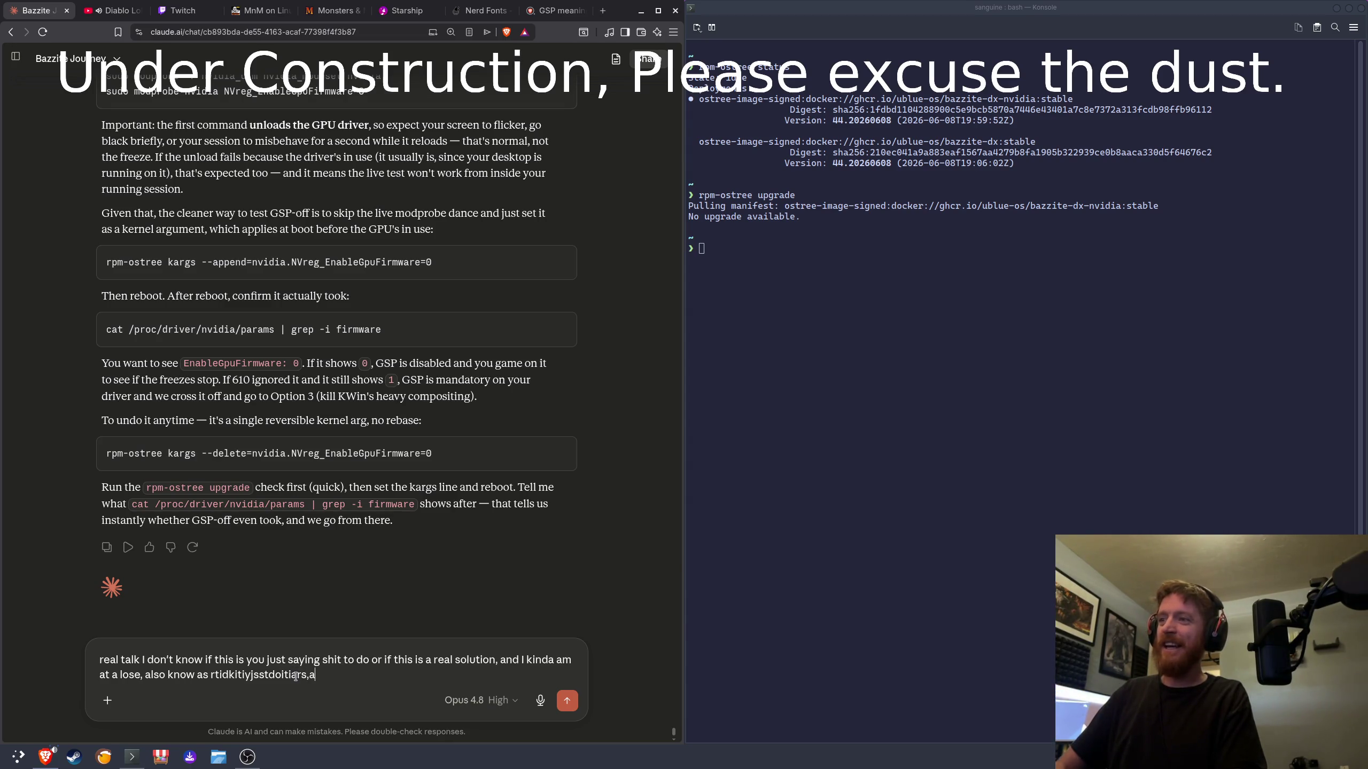
{"action": "type", "text": "ikaa"}
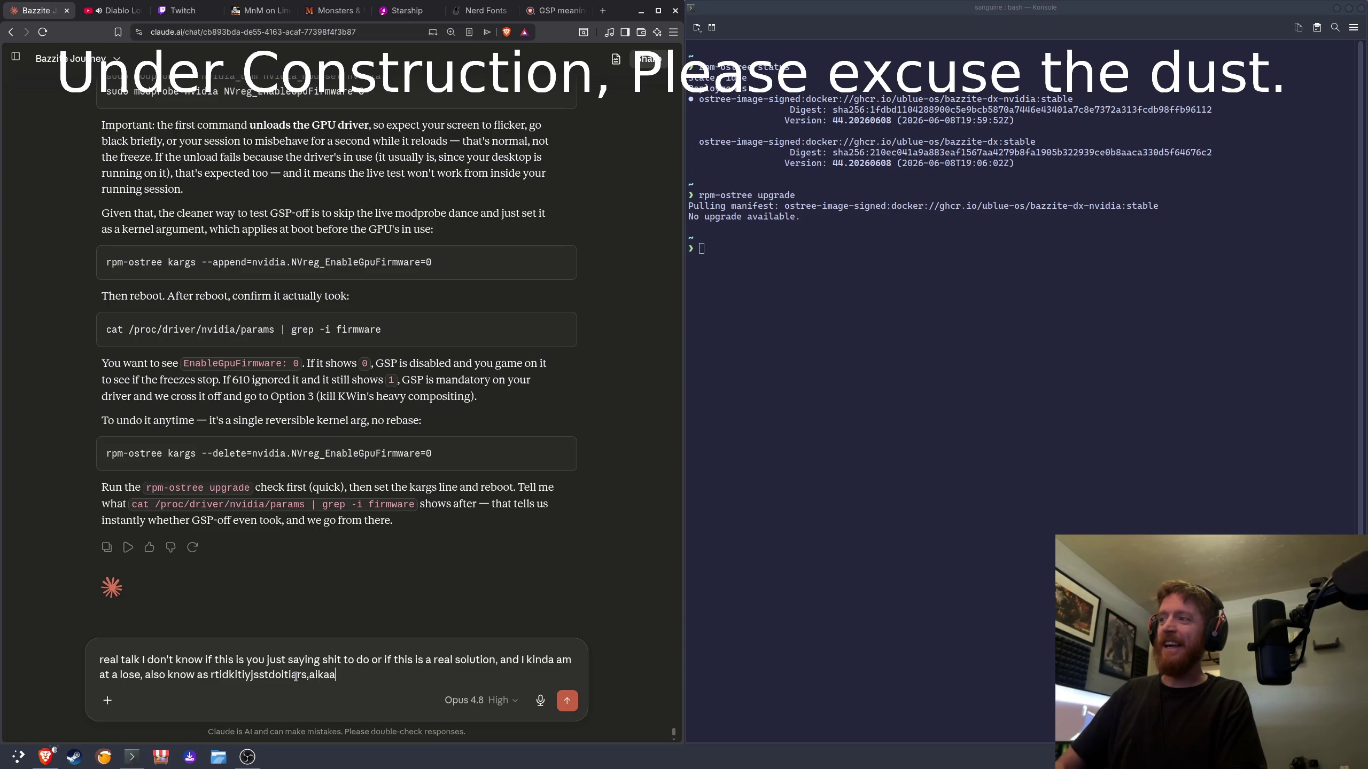
{"action": "type", "text": "al"}
{"action": "key", "text": "Return"}
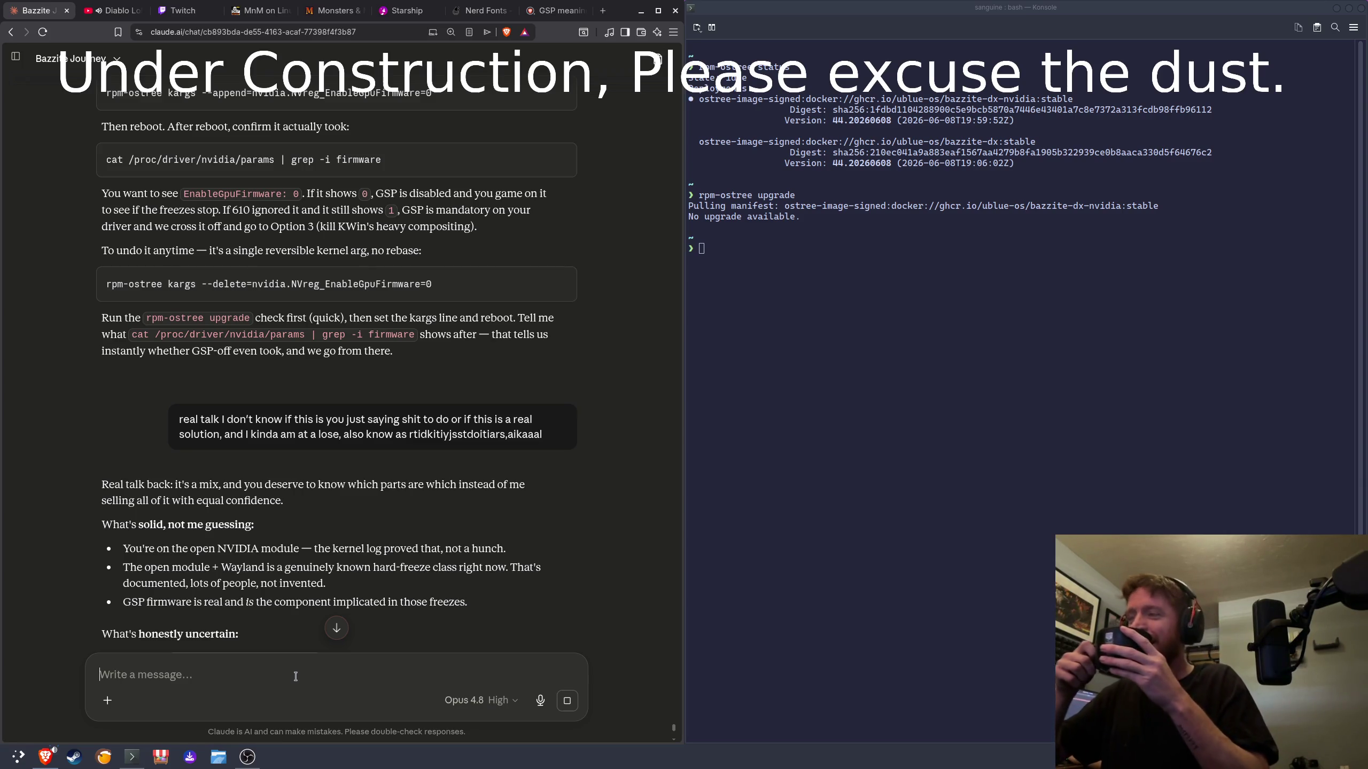
Step: Highlight the garbled phrase in the sent message while Claude's reply appears
{"action": "left_click", "coordinate": [296, 677]}
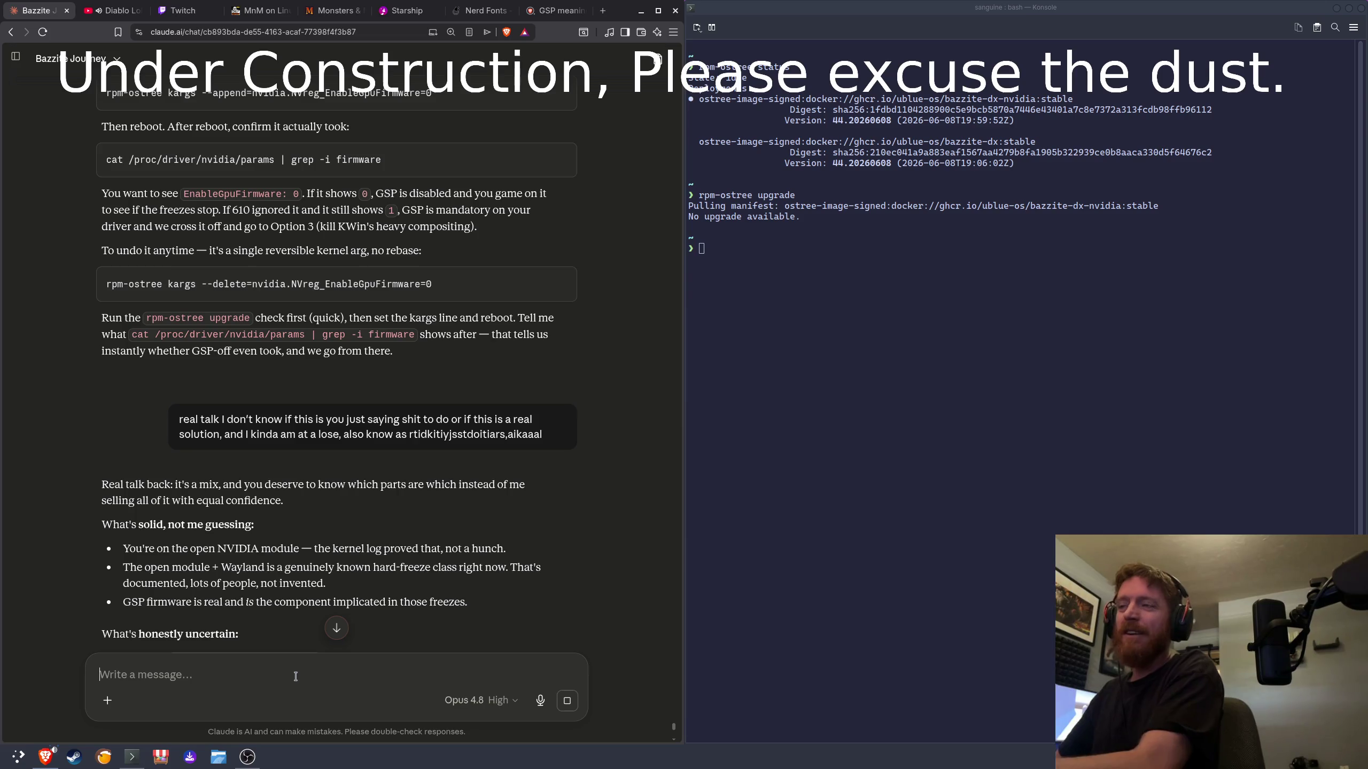
{"action": "double_click", "coordinate": [474, 434]}
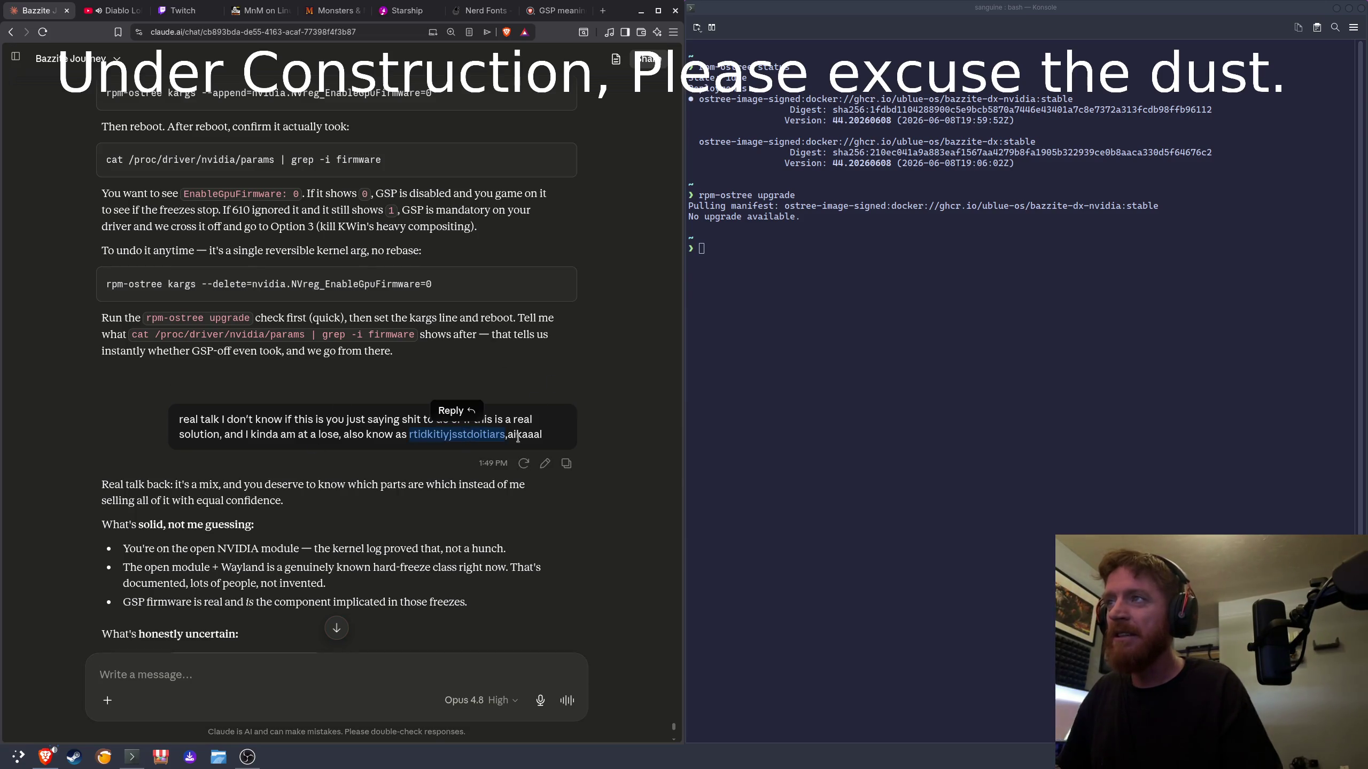
{"action": "left_click_drag", "start_coordinate": [539, 435], "coordinate": [411, 437]}
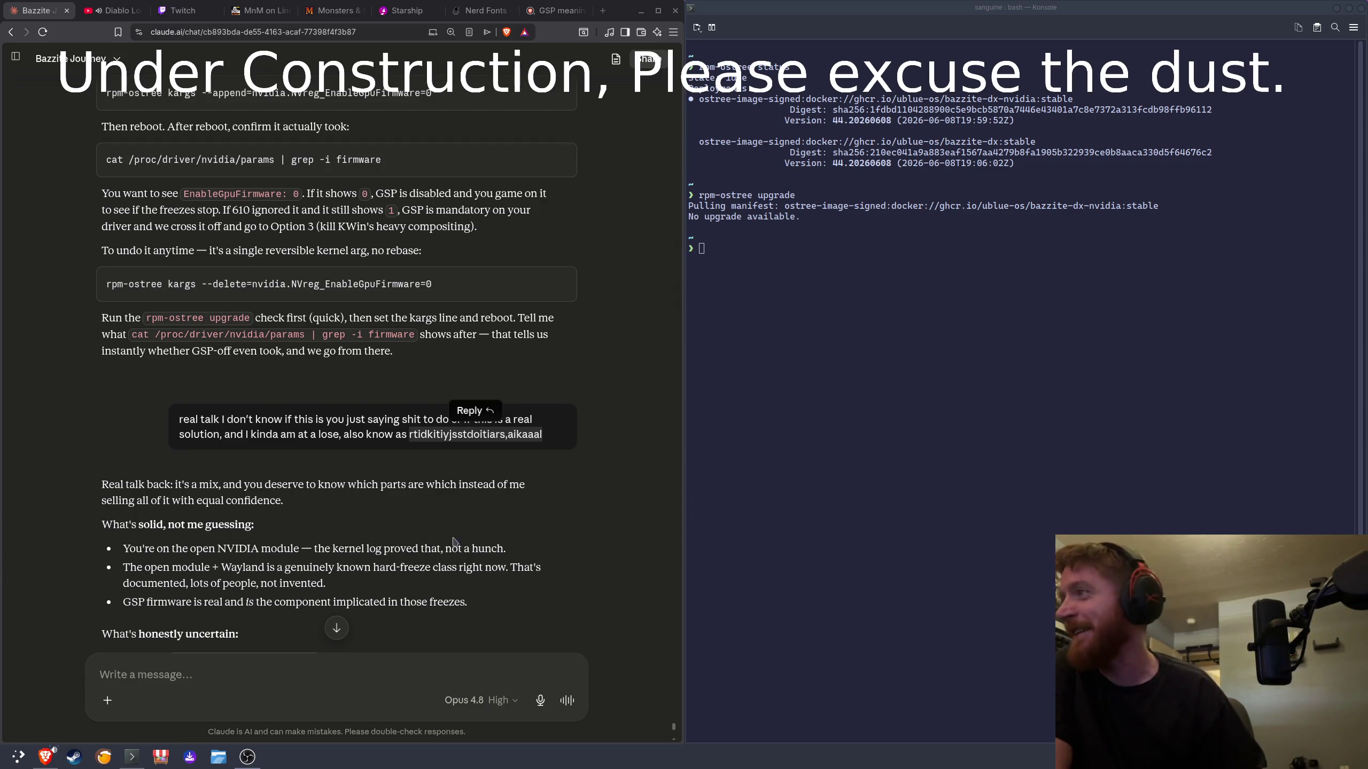
Step: Read the uncertain section, highlighting the NVreg_EnableGpuFirmware=0 and overconfident-fix lines
{"action": "scroll", "coordinate": [459, 544], "scroll_direction": "down", "scroll_amount": 5}
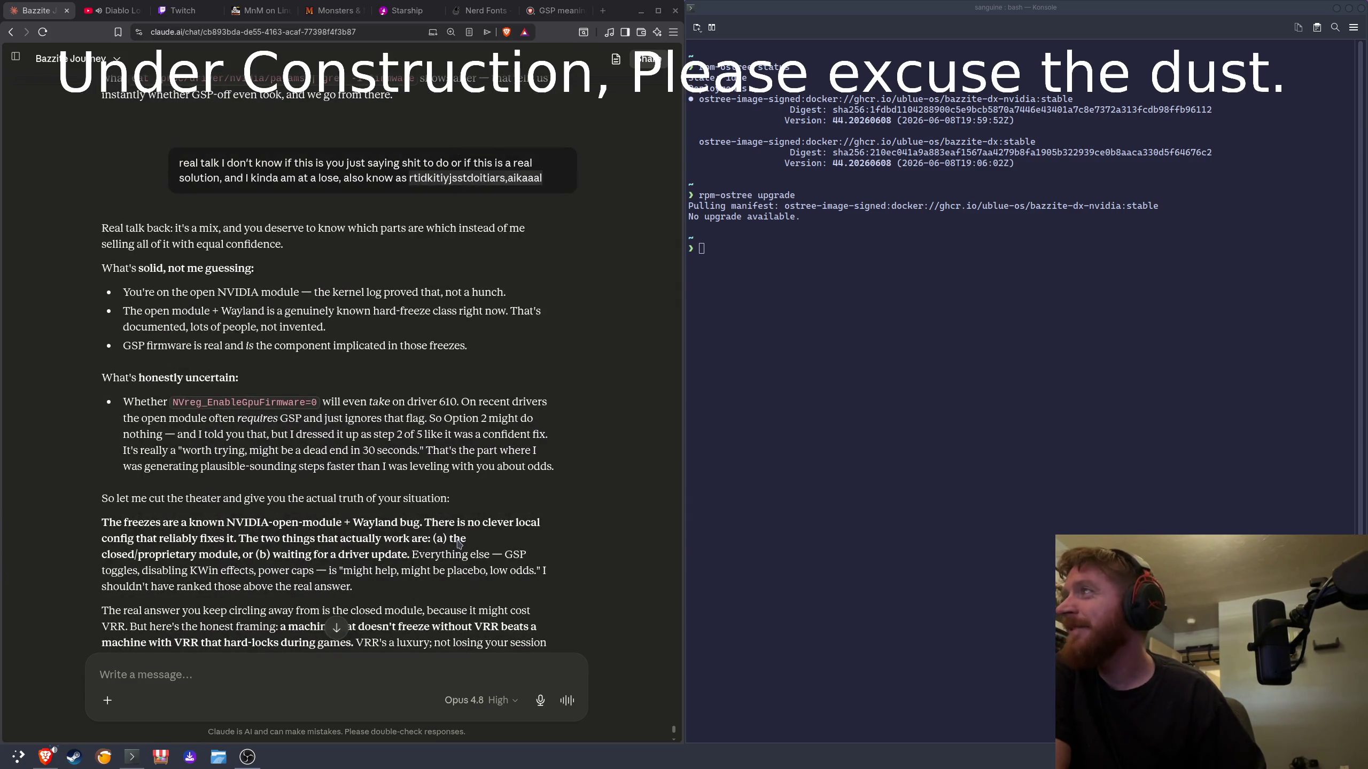
{"action": "left_click_drag", "start_coordinate": [321, 404], "coordinate": [123, 403]}
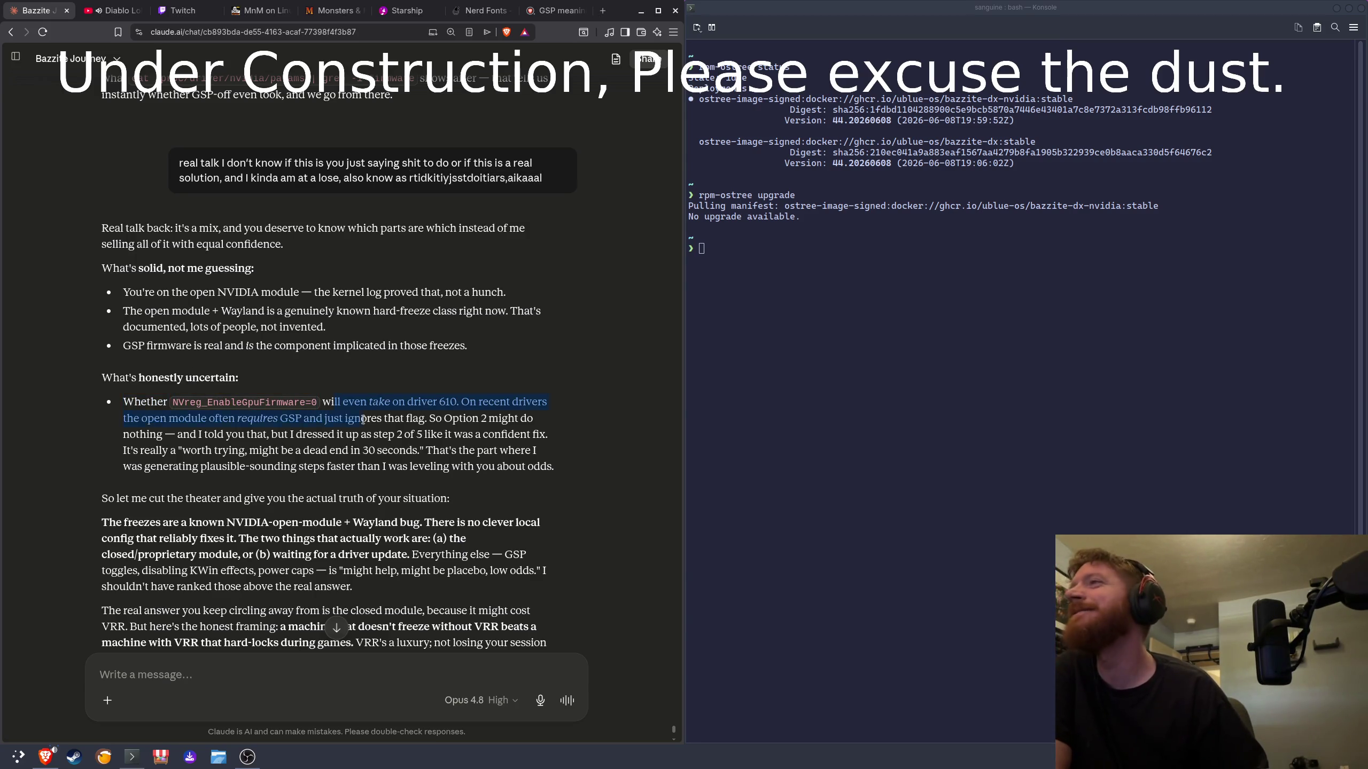
{"action": "mouse_move", "coordinate": [412, 451]}
{"action": "left_mouse_down"}
{"action": "mouse_move", "coordinate": [468, 464]}
{"action": "mouse_move", "coordinate": [483, 435]}
{"action": "left_mouse_up"}
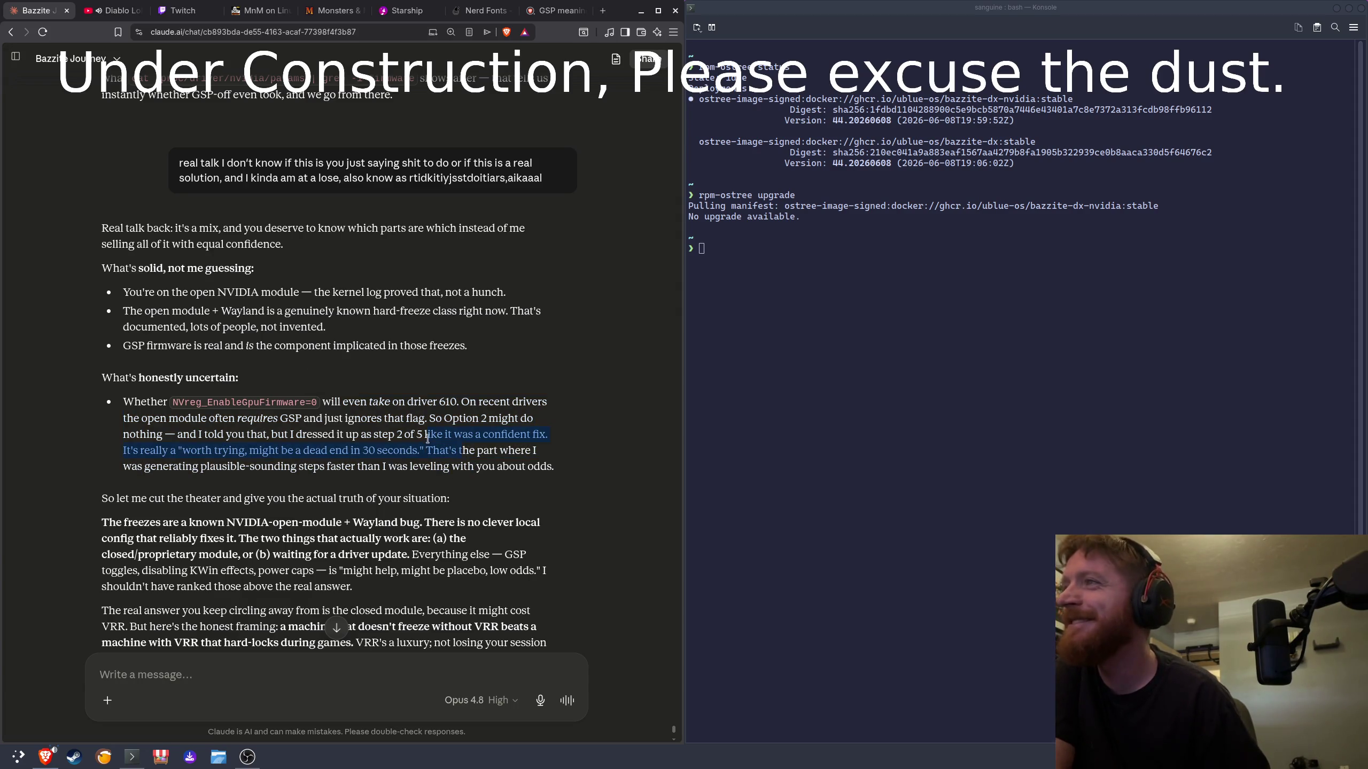
{"action": "left_click", "coordinate": [443, 398]}
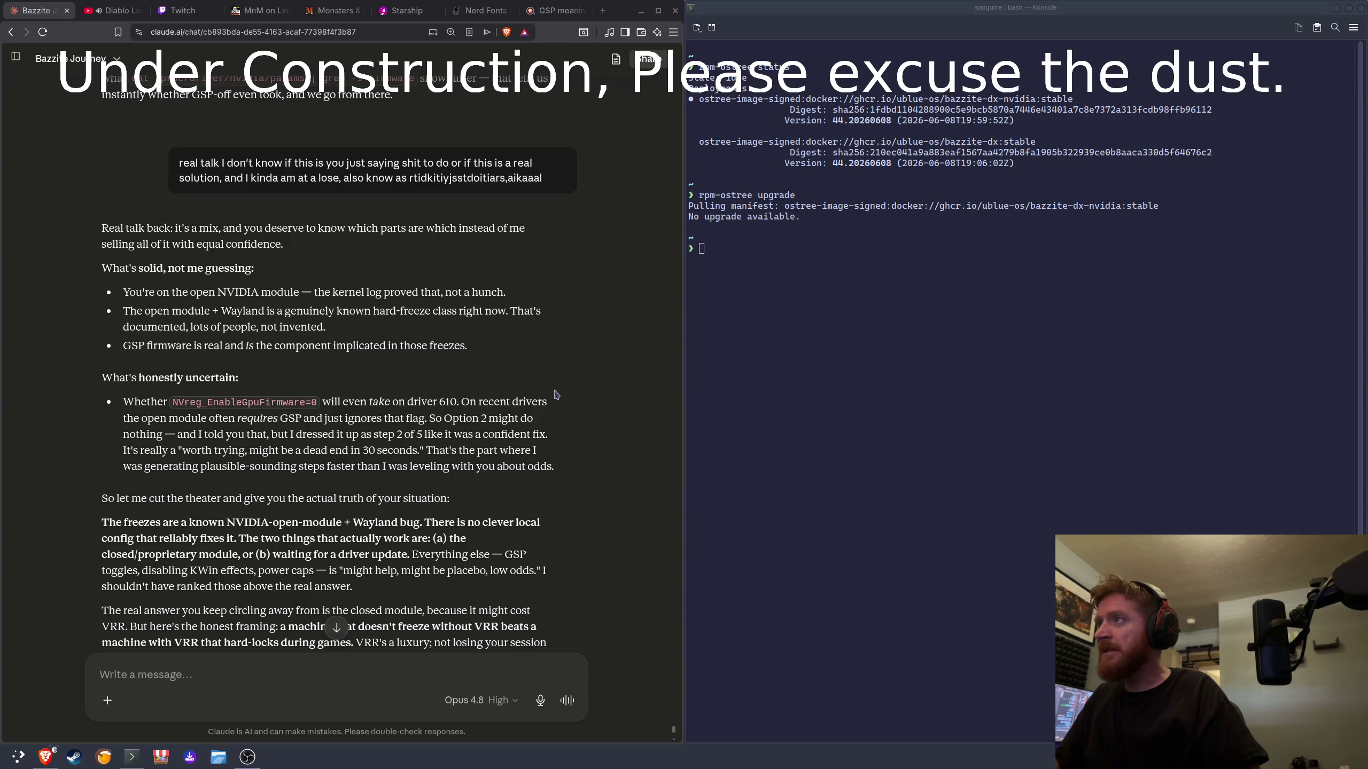
{"action": "scroll", "coordinate": [557, 394], "scroll_direction": "down", "scroll_amount": 5}
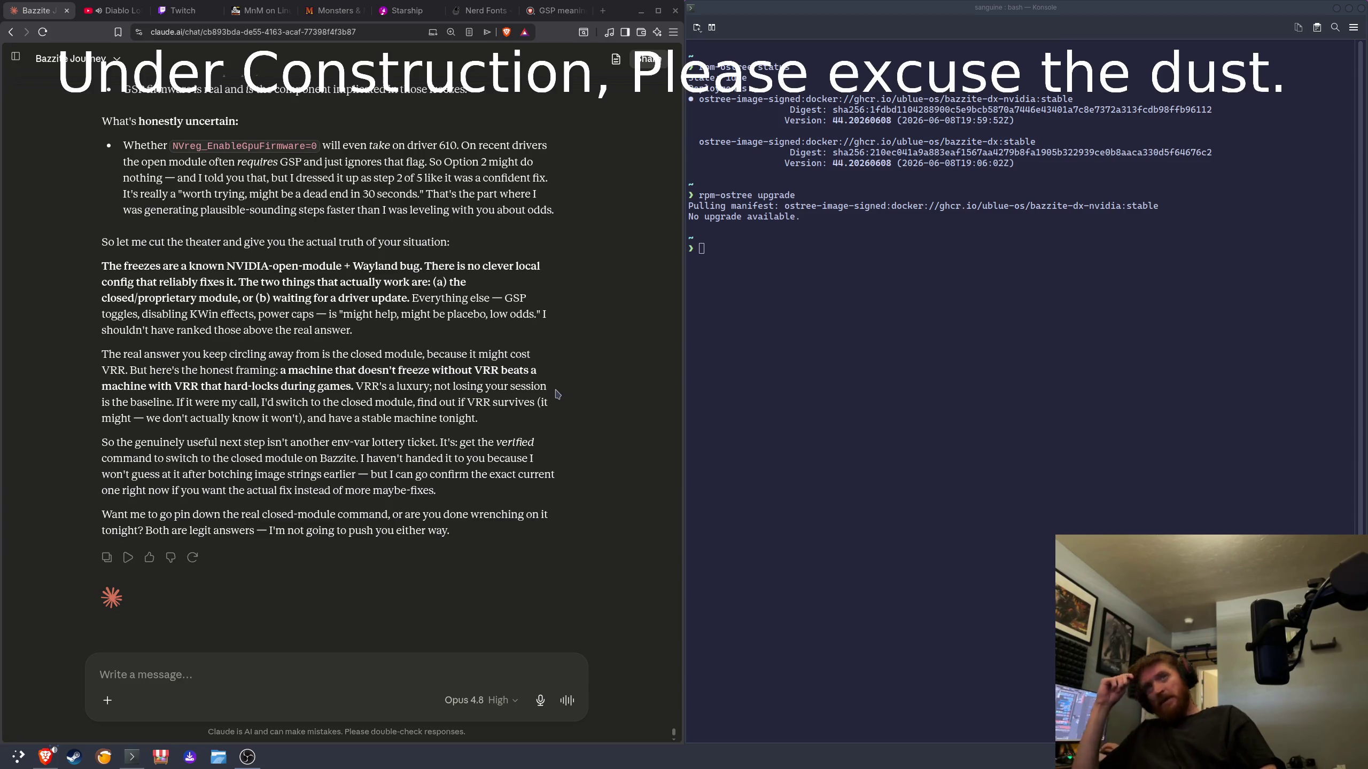
Step: Set adaptive sync for the LG ULTRAGEAR display to Never, then apply and keep the change
{"action": "left_click", "coordinate": [641, 10]}
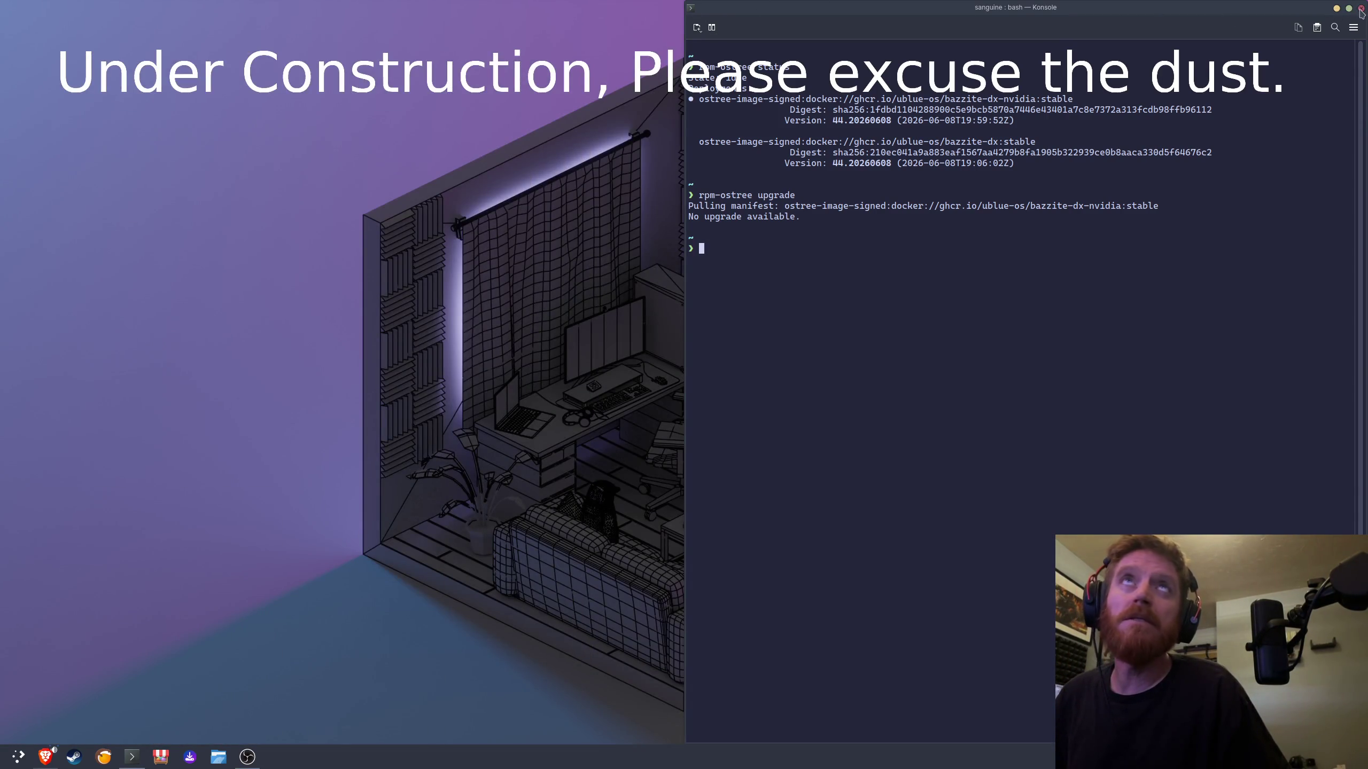
{"action": "left_click", "coordinate": [1336, 8]}
{"action": "right_click", "coordinate": [806, 258]}
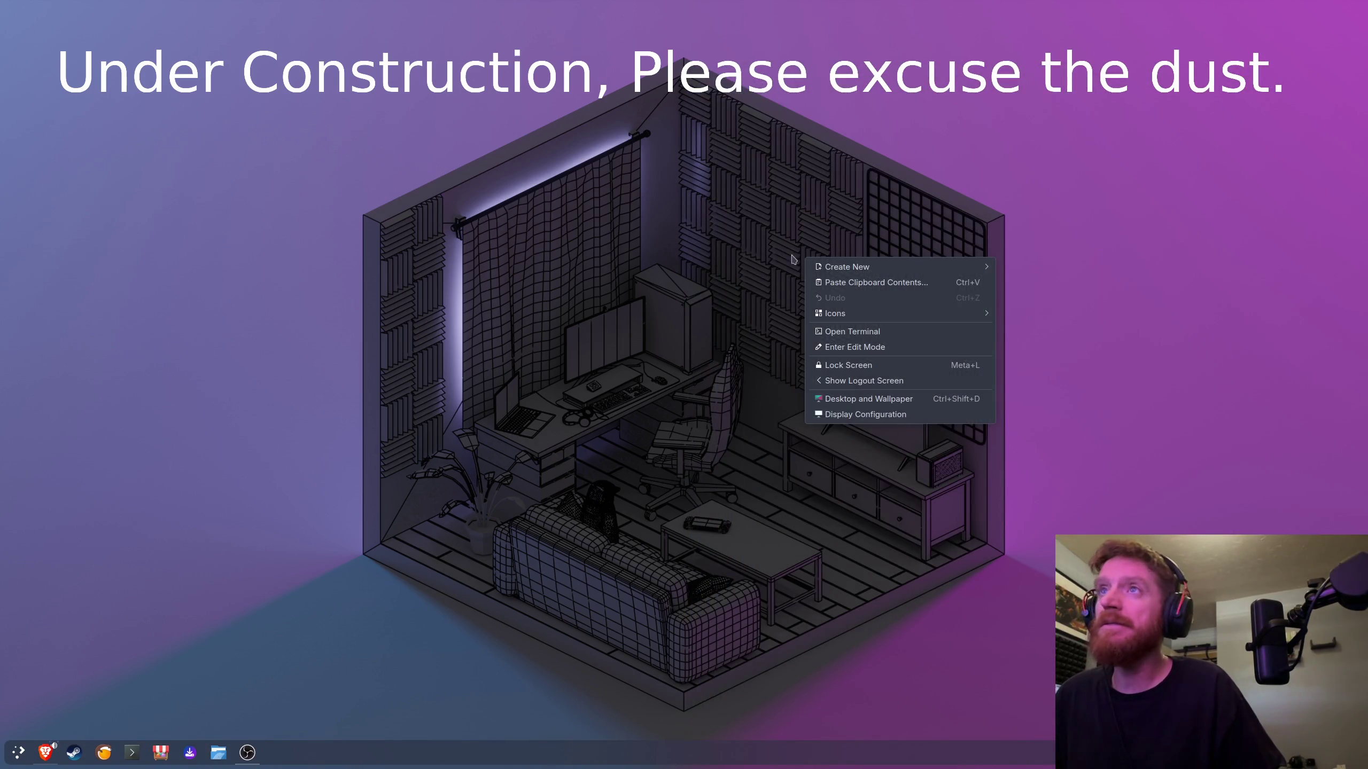
{"action": "left_click", "coordinate": [883, 415]}
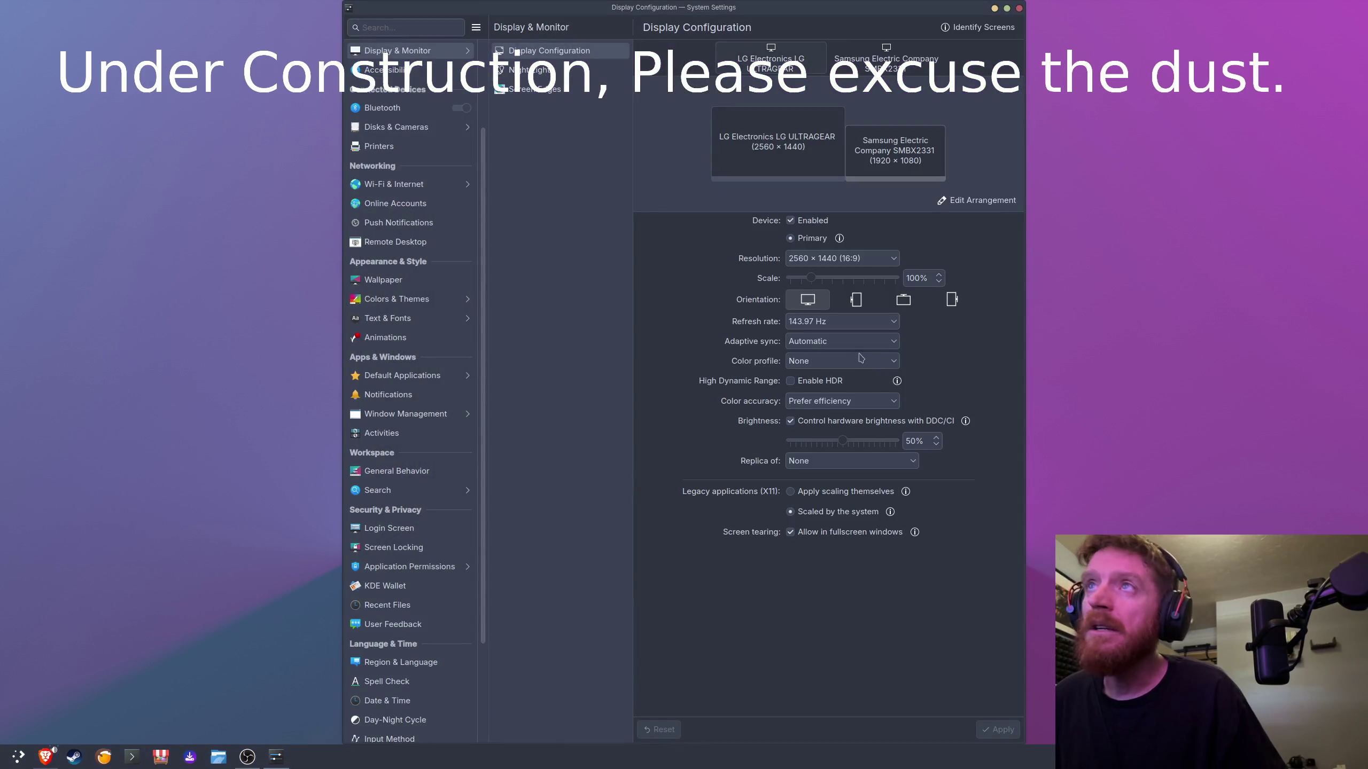
{"action": "left_click", "coordinate": [854, 341]}
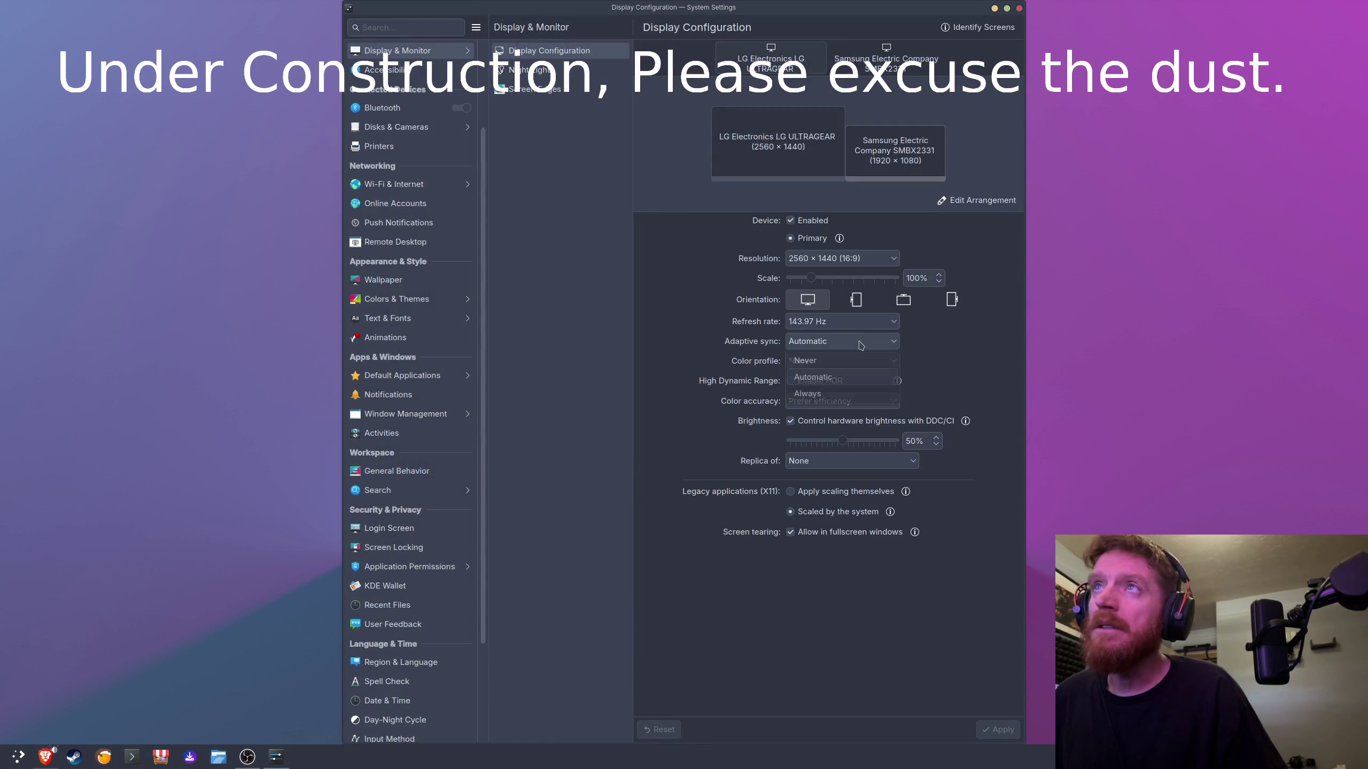
{"action": "left_click", "coordinate": [856, 361]}
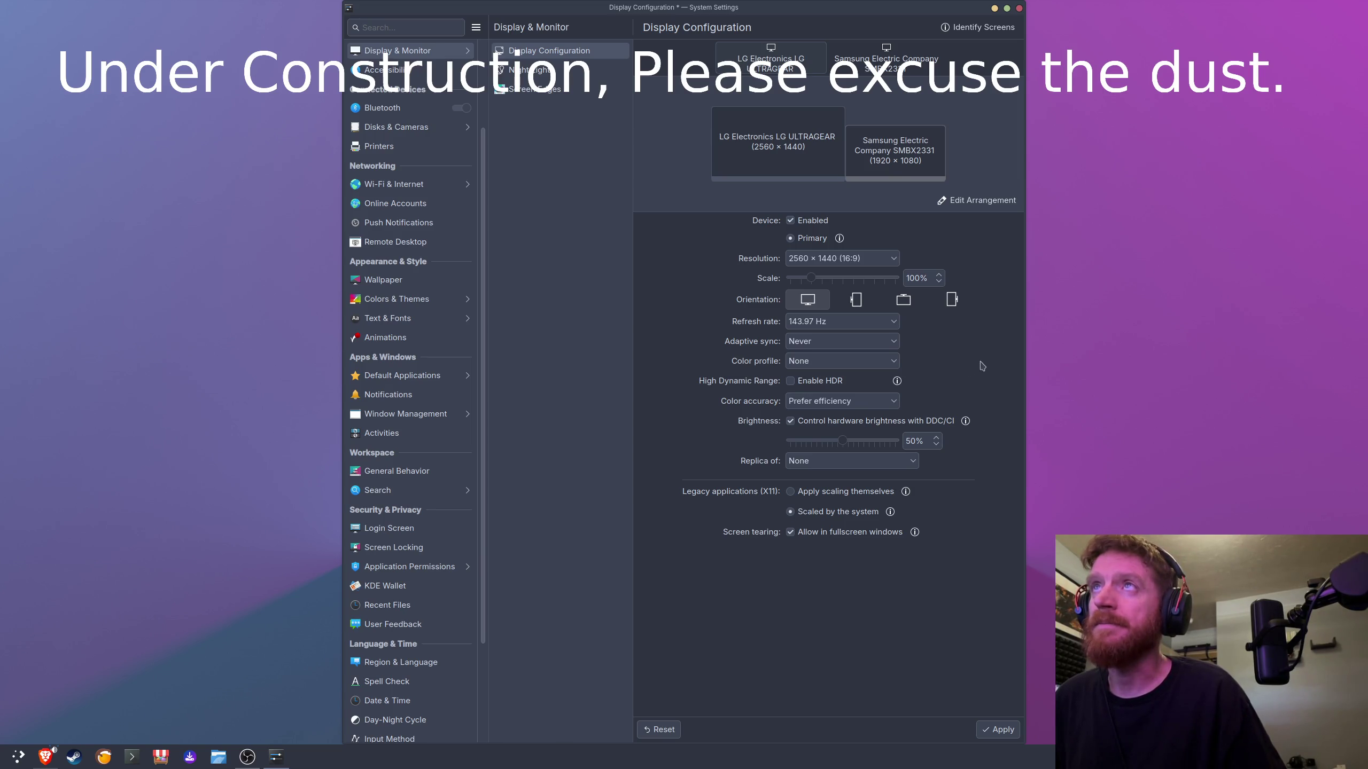
{"action": "left_click", "coordinate": [997, 733]}
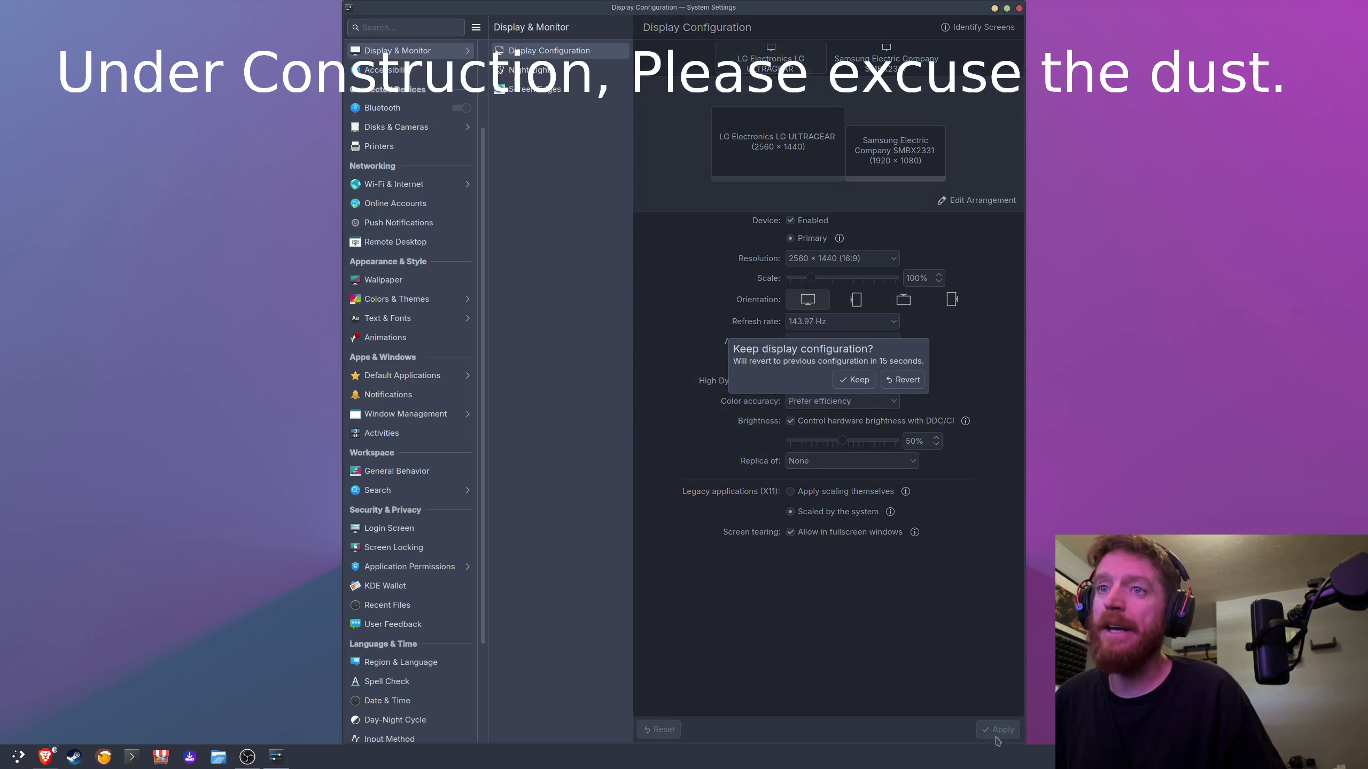
{"action": "left_click", "coordinate": [870, 381]}
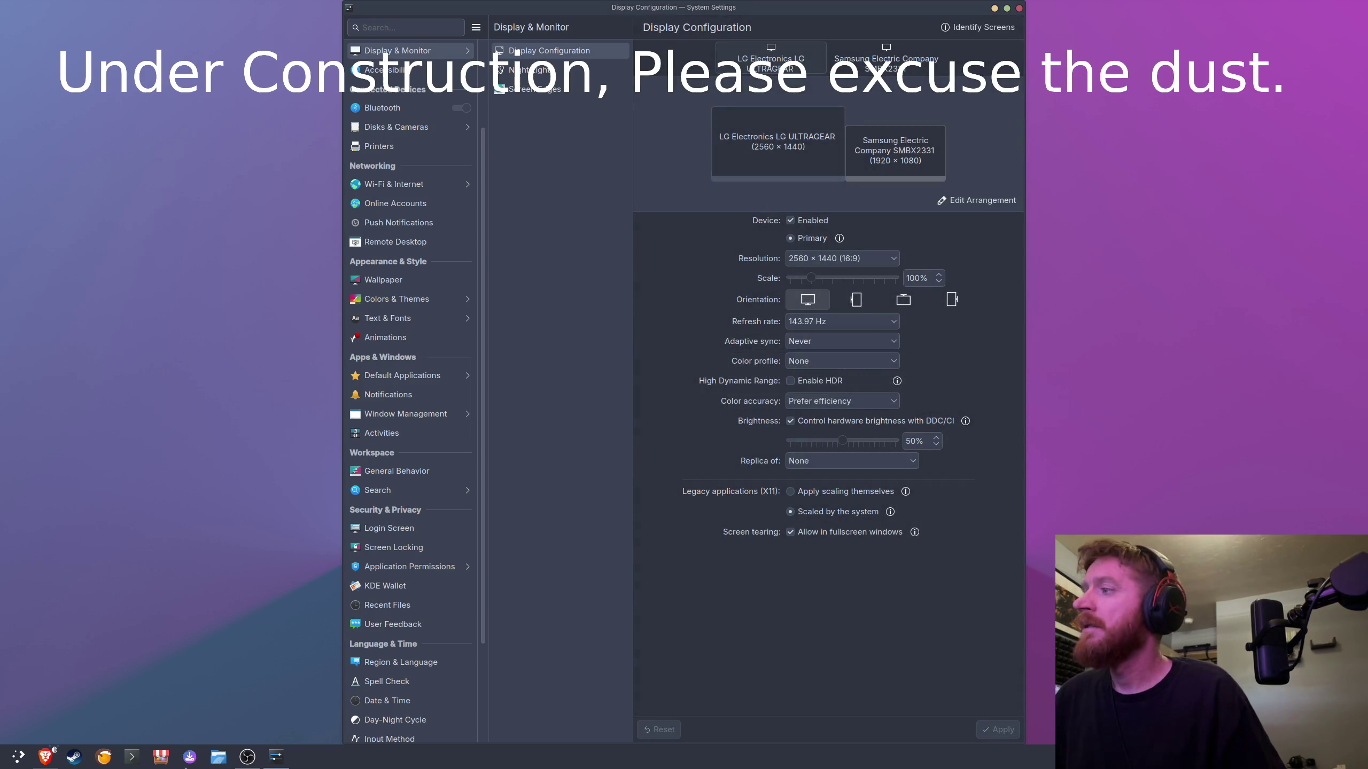
{"action": "key", "text": "alt+Tab"}
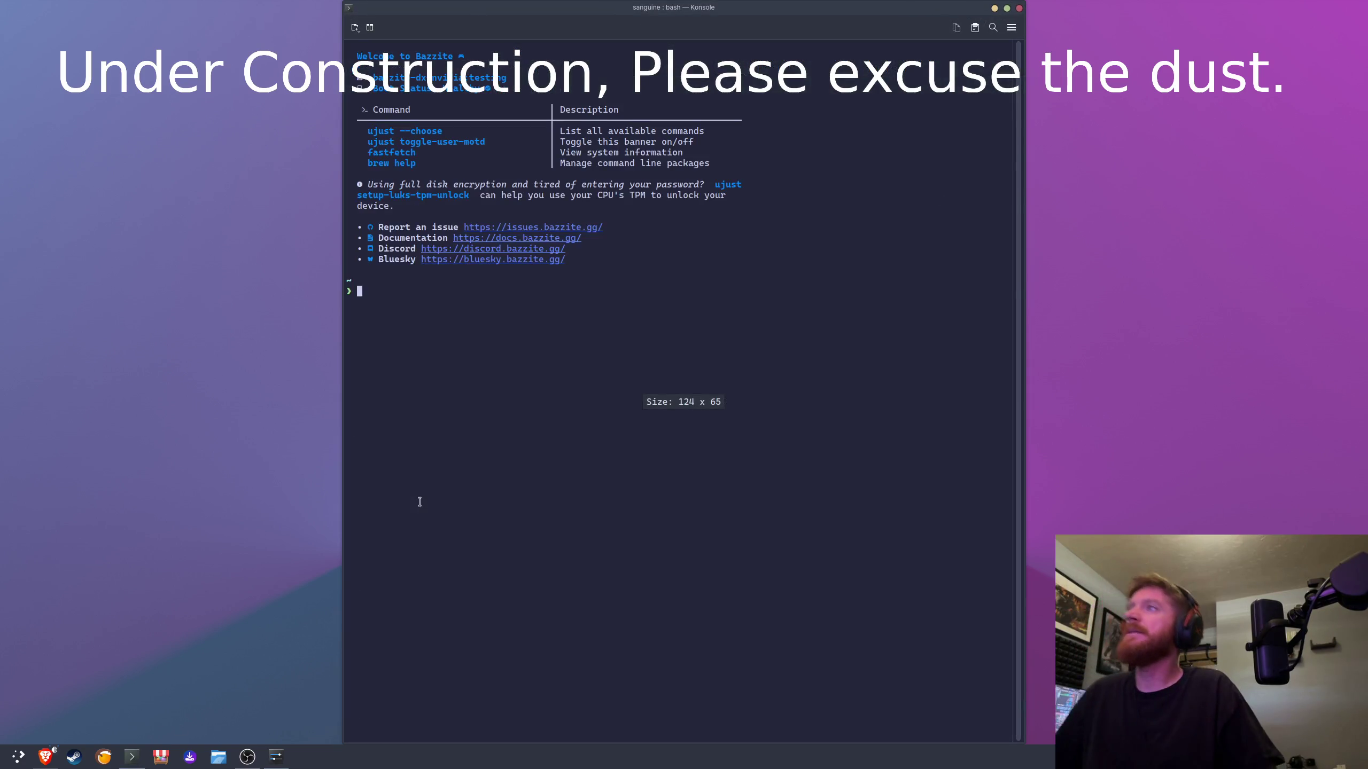
Step: List the files in ~/Gaming/MnM and run ./play-mnm.sh to start the launcher
{"action": "type", "text": "cd Gaming/MnM/"}
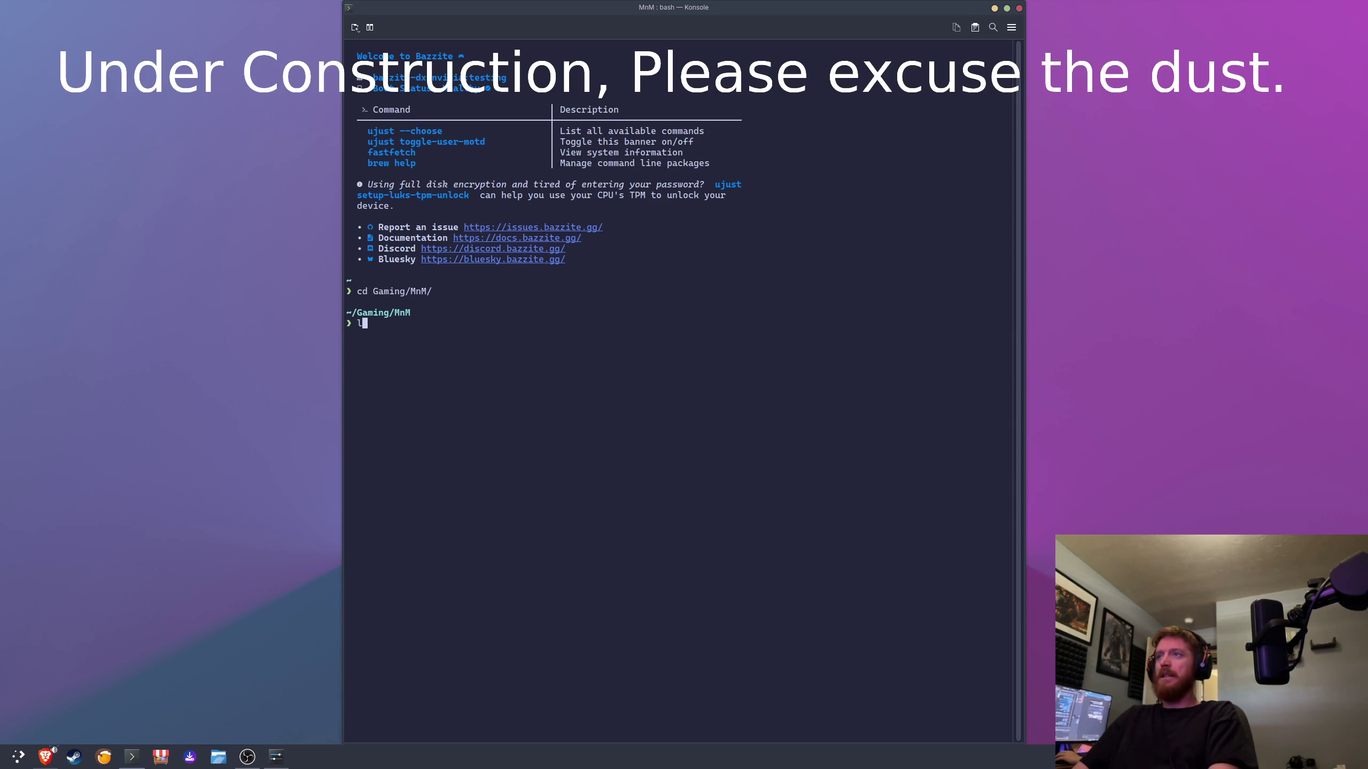
{"action": "type", "text": "s"}
{"action": "key", "text": "Return"}
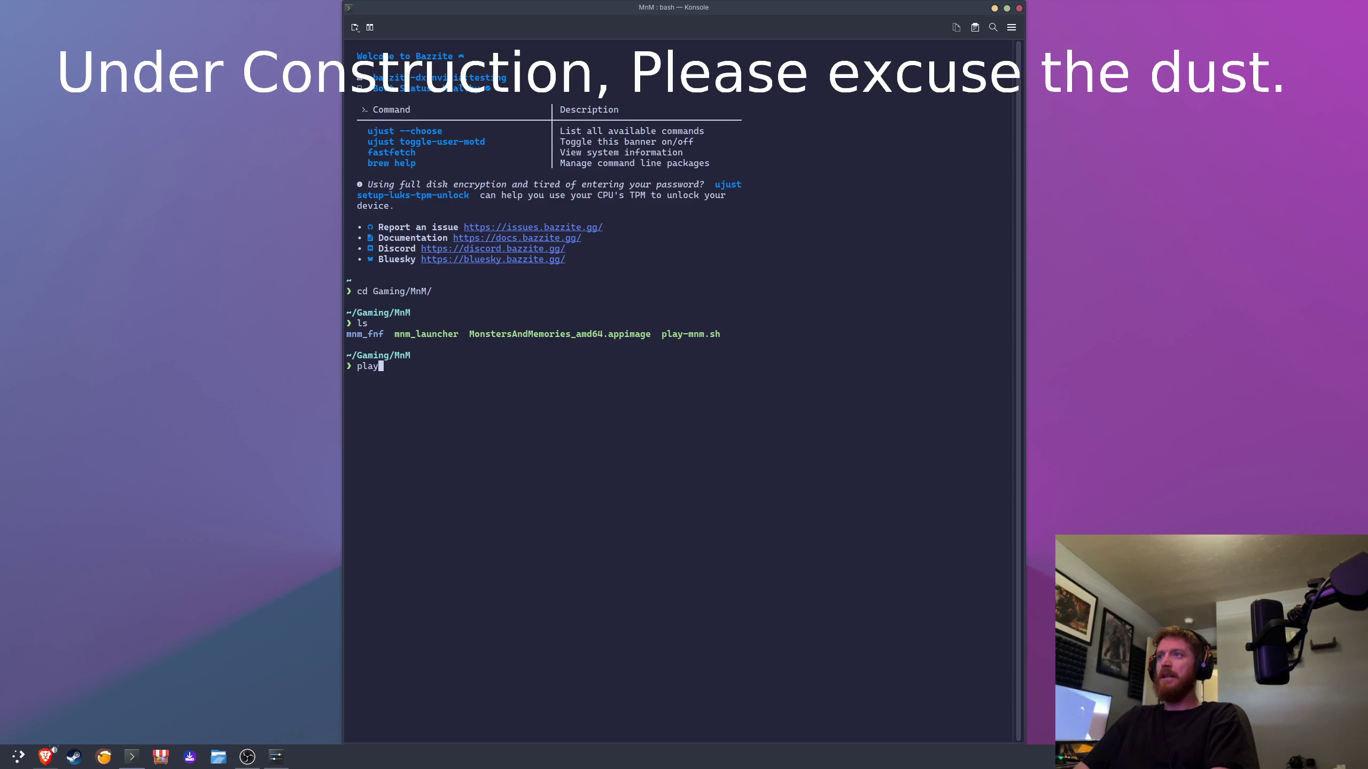
{"action": "type", "text": "ls"}
{"action": "key", "text": "Return"}
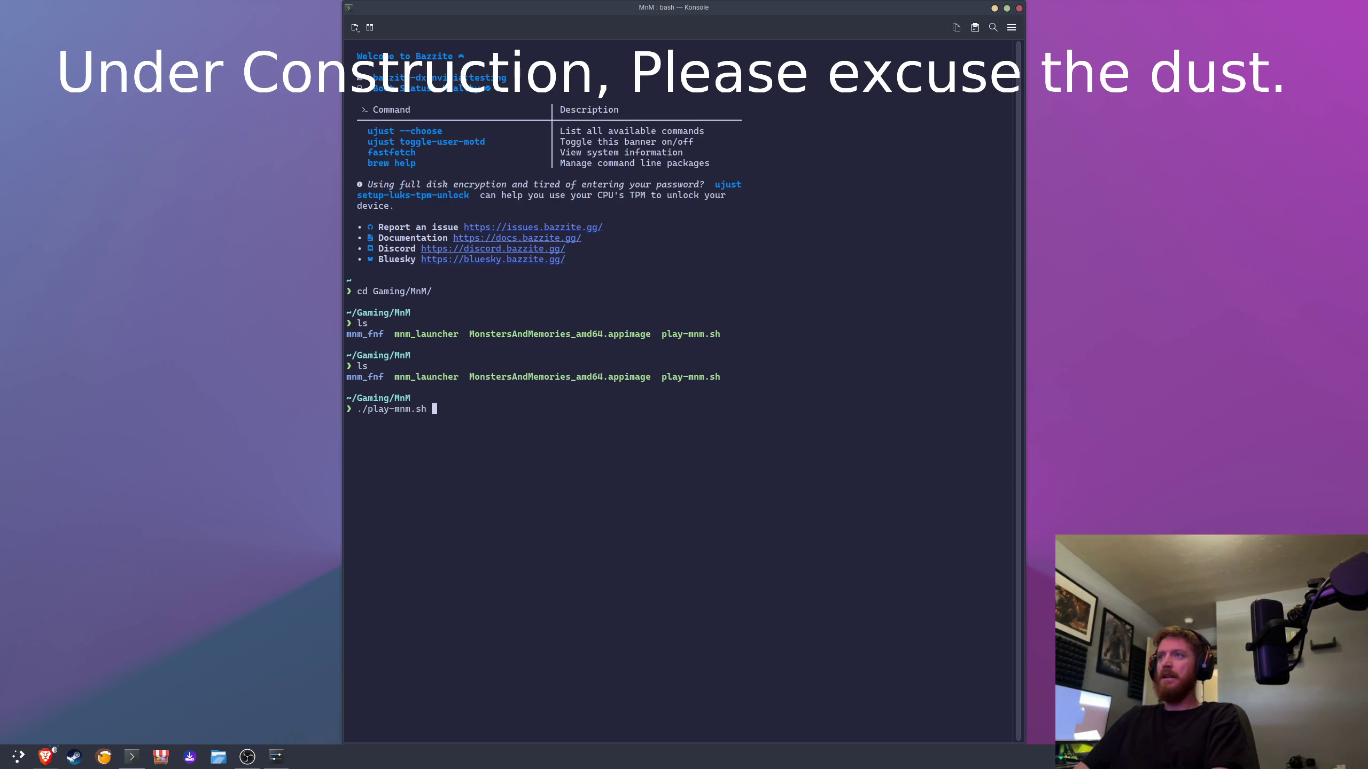
{"action": "key", "text": "Return"}
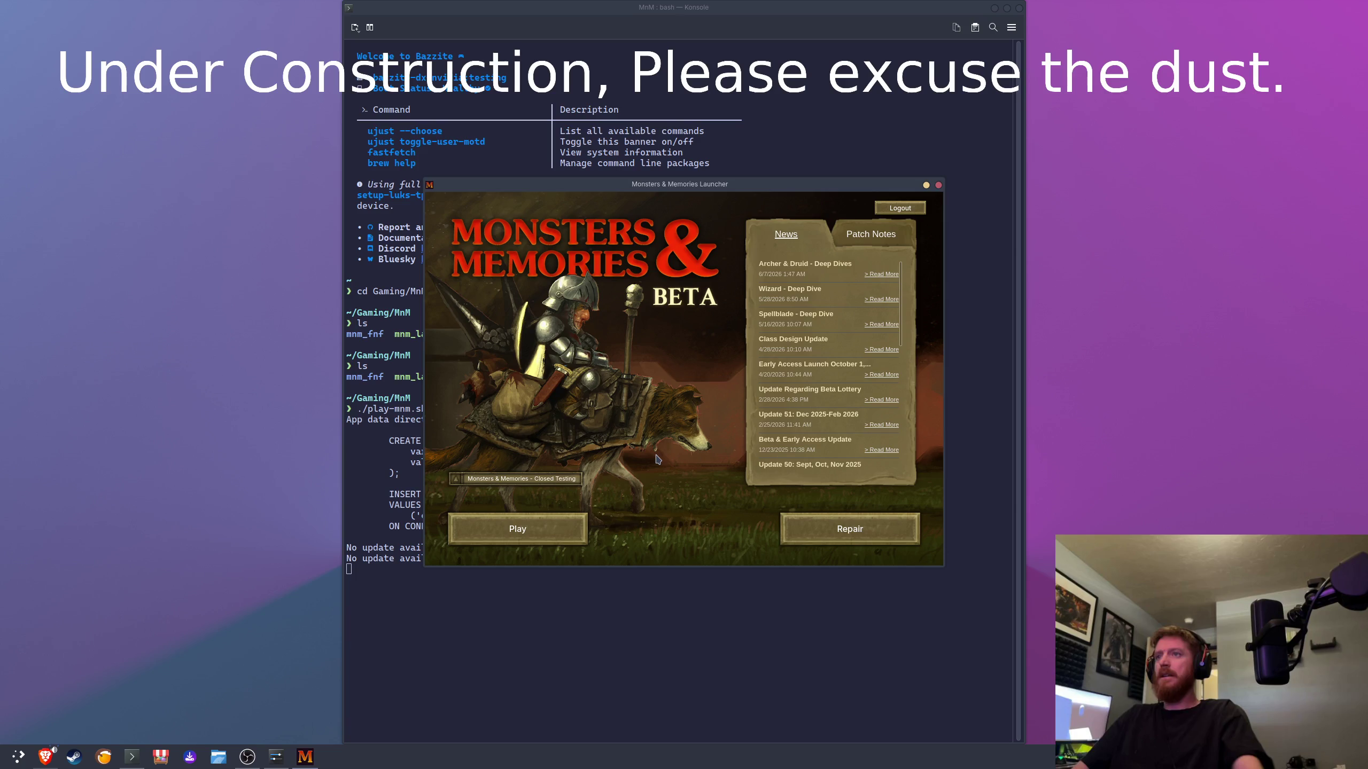
Step: Start Monsters & Memories from the launcher's Play button
{"action": "left_click", "coordinate": [552, 529]}
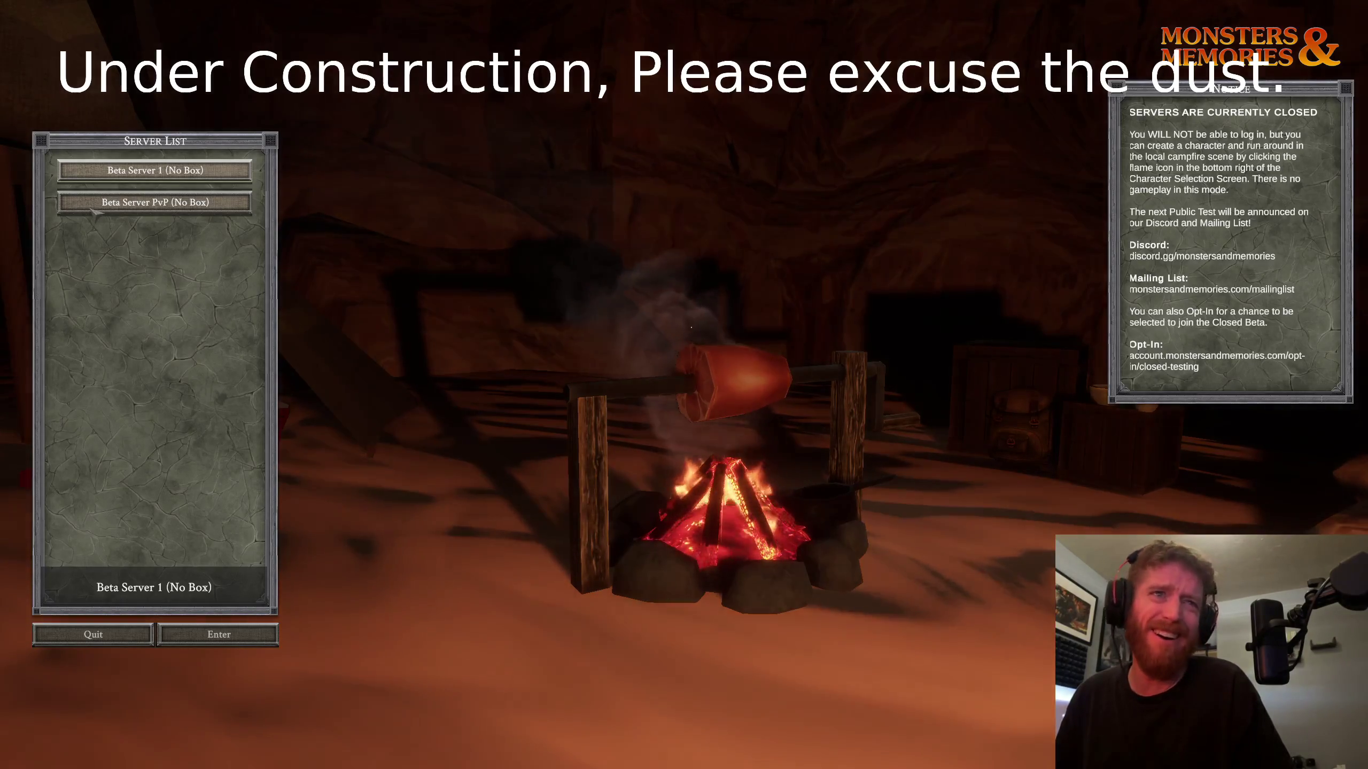
Step: Join Beta Server 1 (No Box), preview the characters, and enter the world as Conanas
{"action": "left_click", "coordinate": [235, 636]}
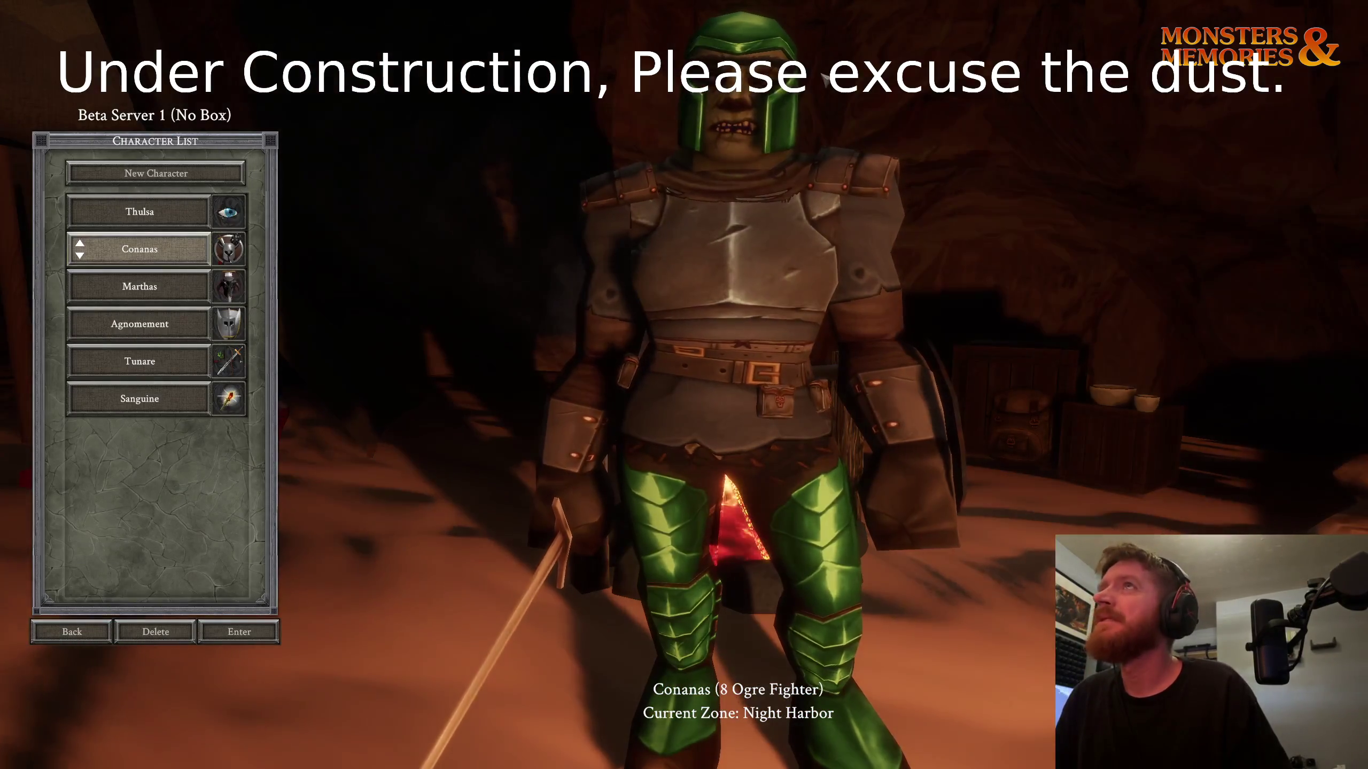
{"action": "left_click", "coordinate": [172, 215]}
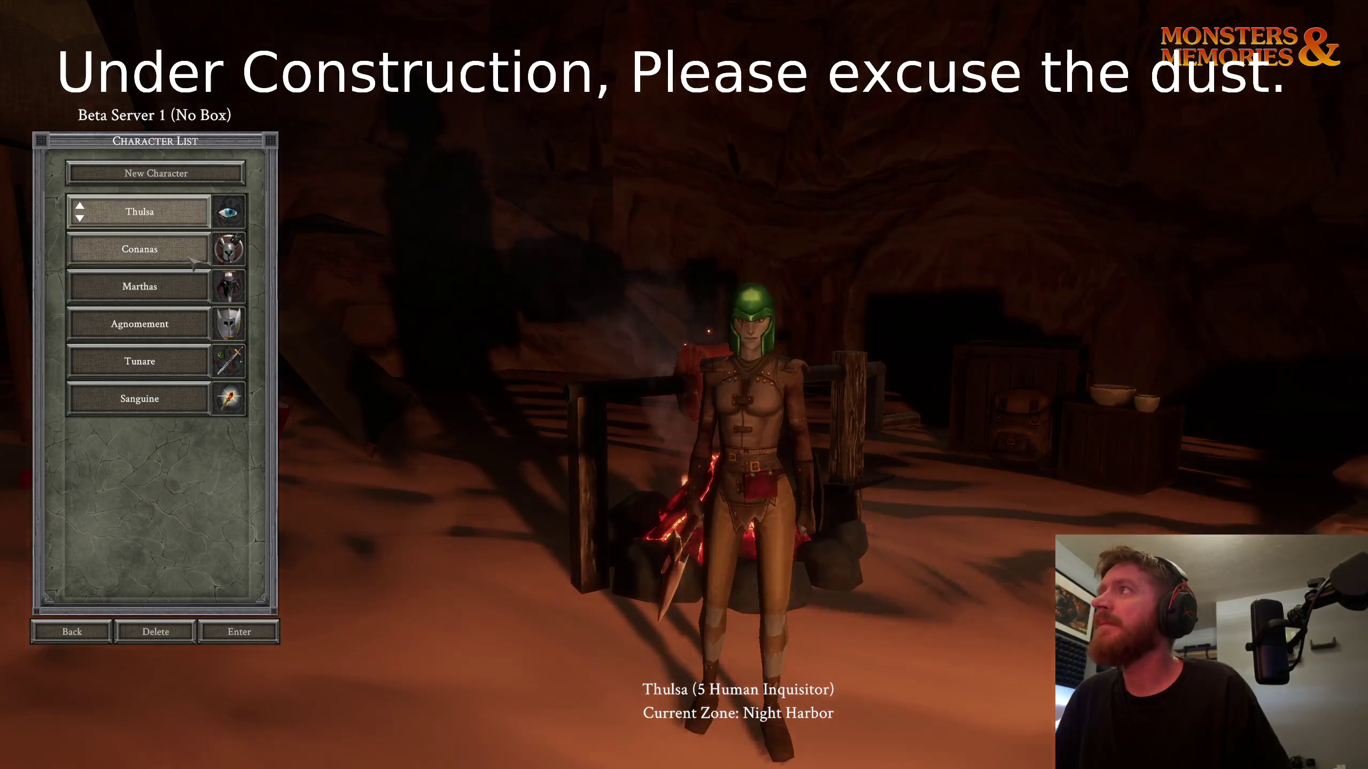
{"action": "left_click", "coordinate": [191, 261]}
{"action": "left_click", "coordinate": [161, 286]}
{"action": "left_click", "coordinate": [161, 212]}
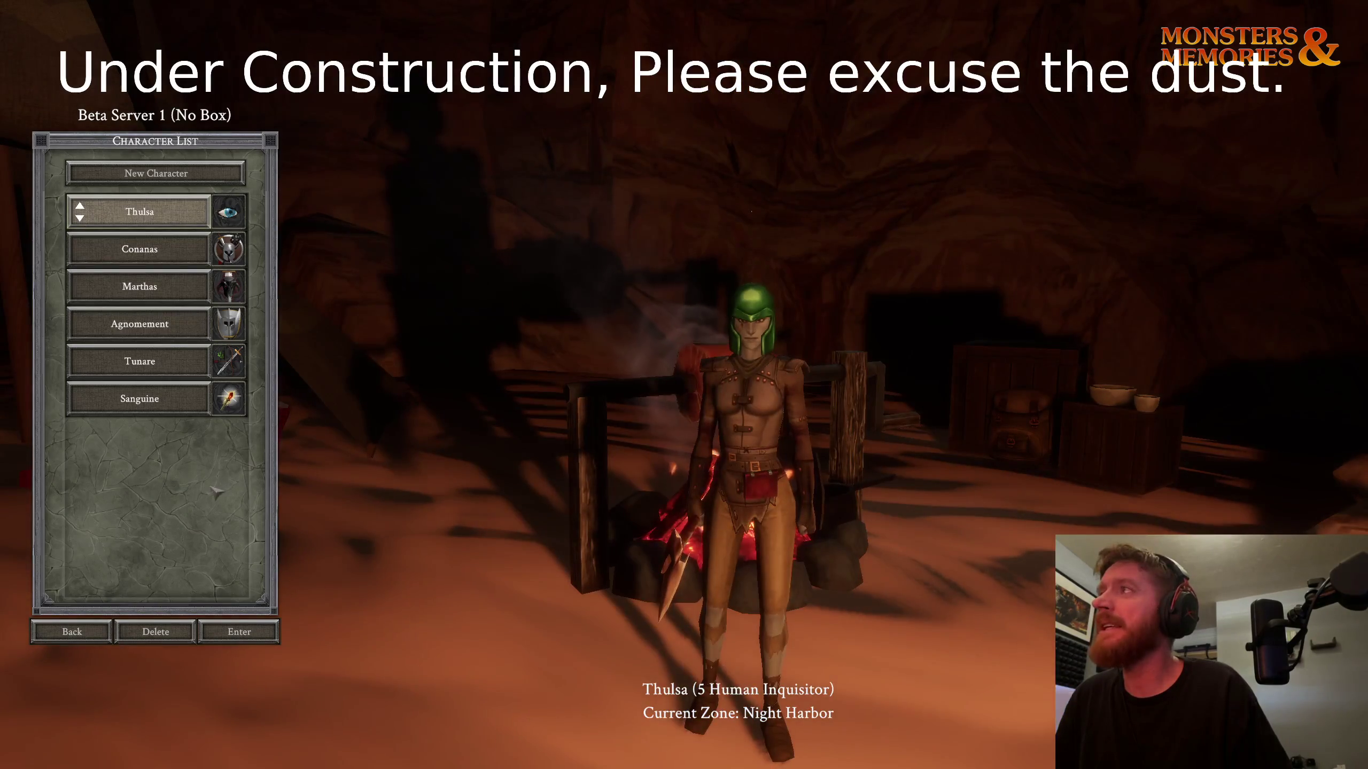
{"action": "left_click", "coordinate": [162, 362]}
{"action": "left_click", "coordinate": [183, 326]}
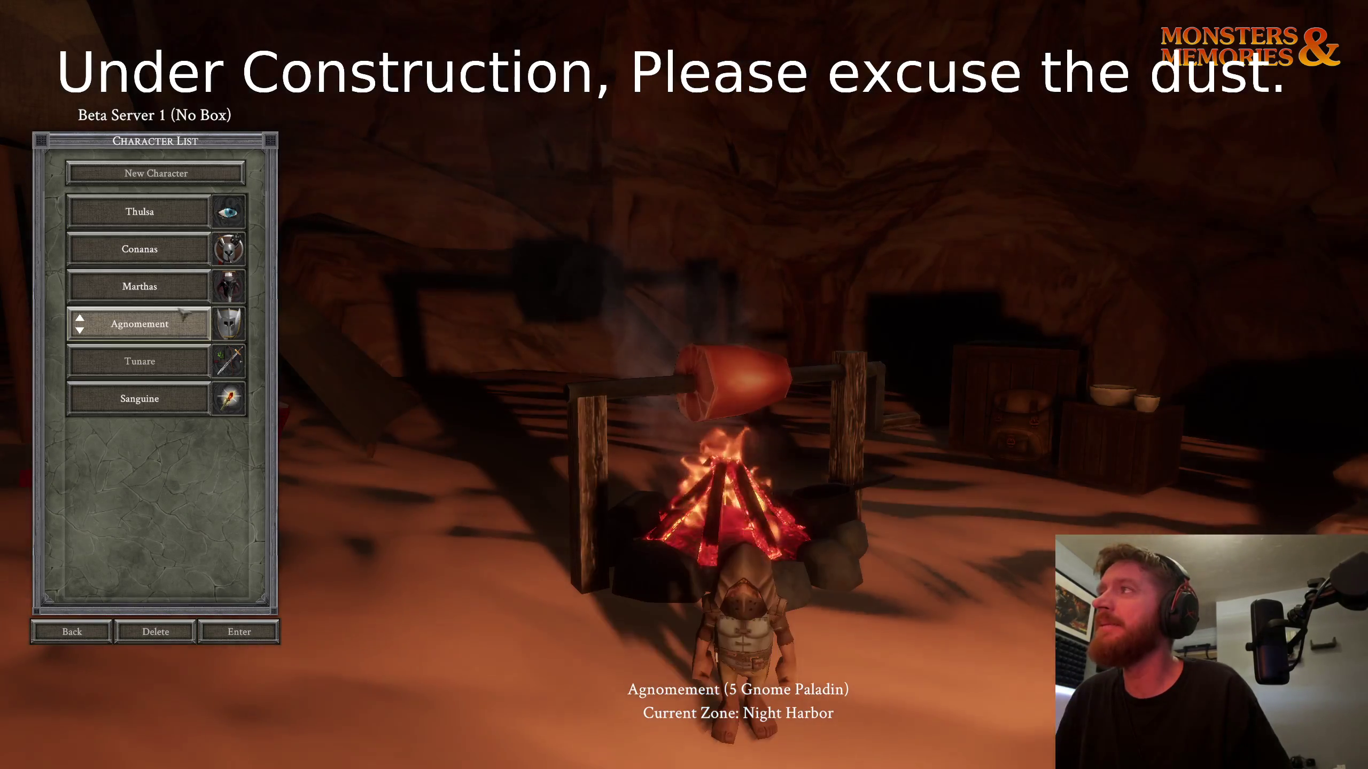
{"action": "left_click", "coordinate": [184, 288]}
{"action": "left_click", "coordinate": [183, 260]}
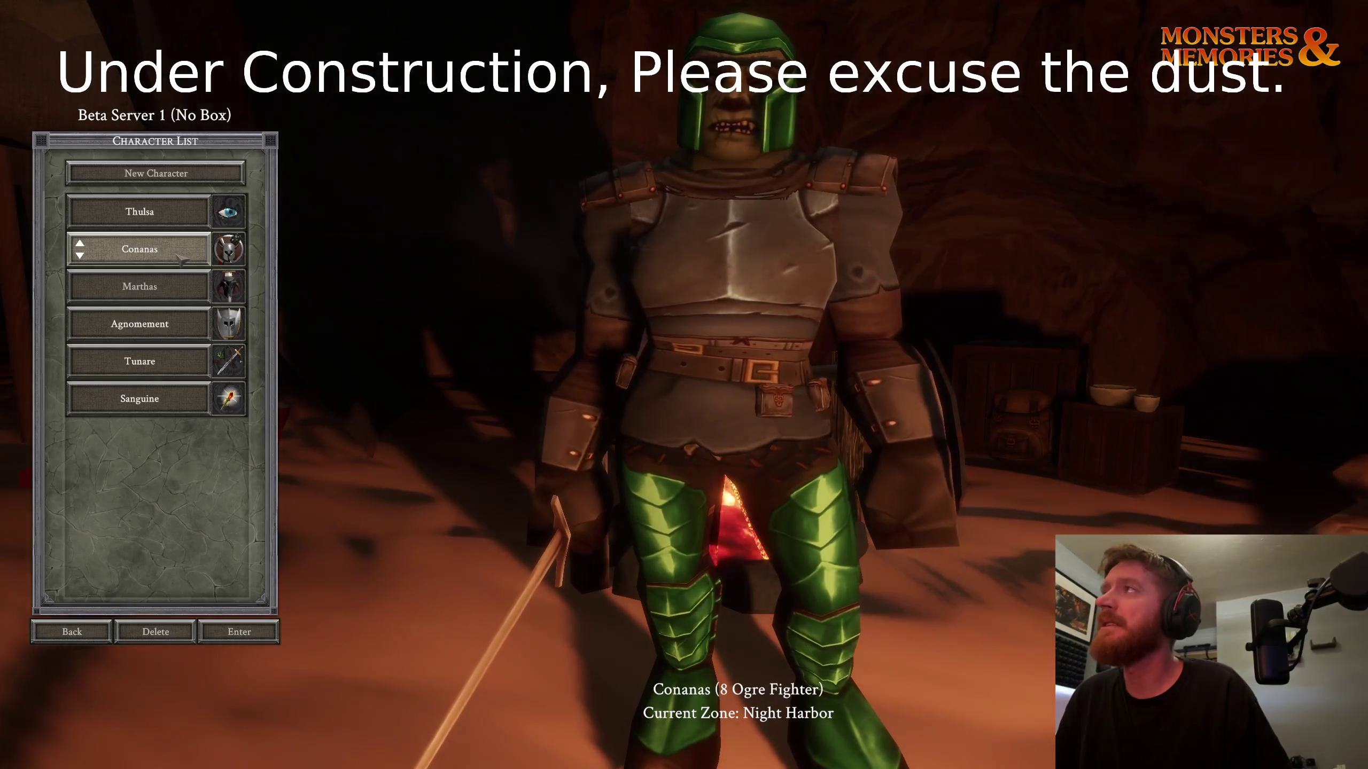
{"action": "left_click", "coordinate": [259, 640]}
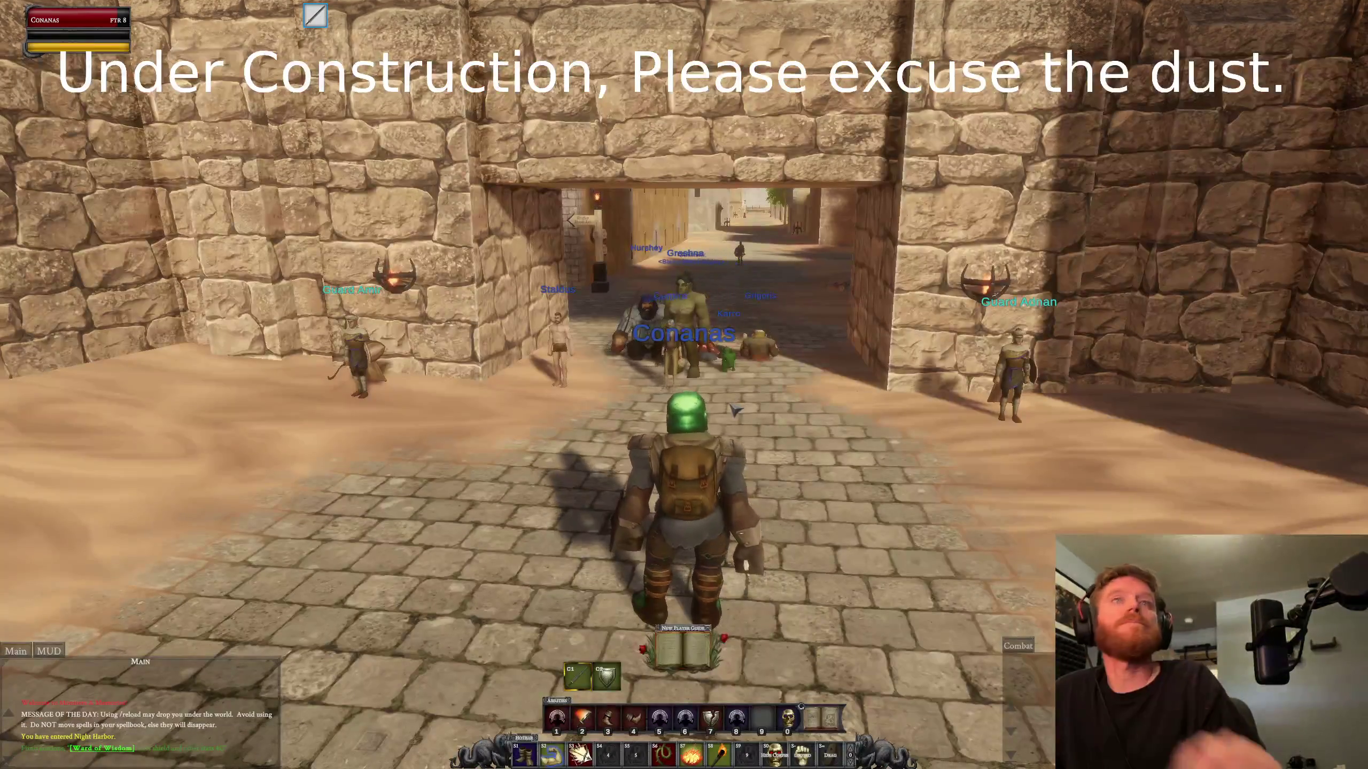
Step: Run out through the town gateway into the desert and kill a large rat
{"action": "key", "text": "a"}
{"action": "key", "text": "w"}
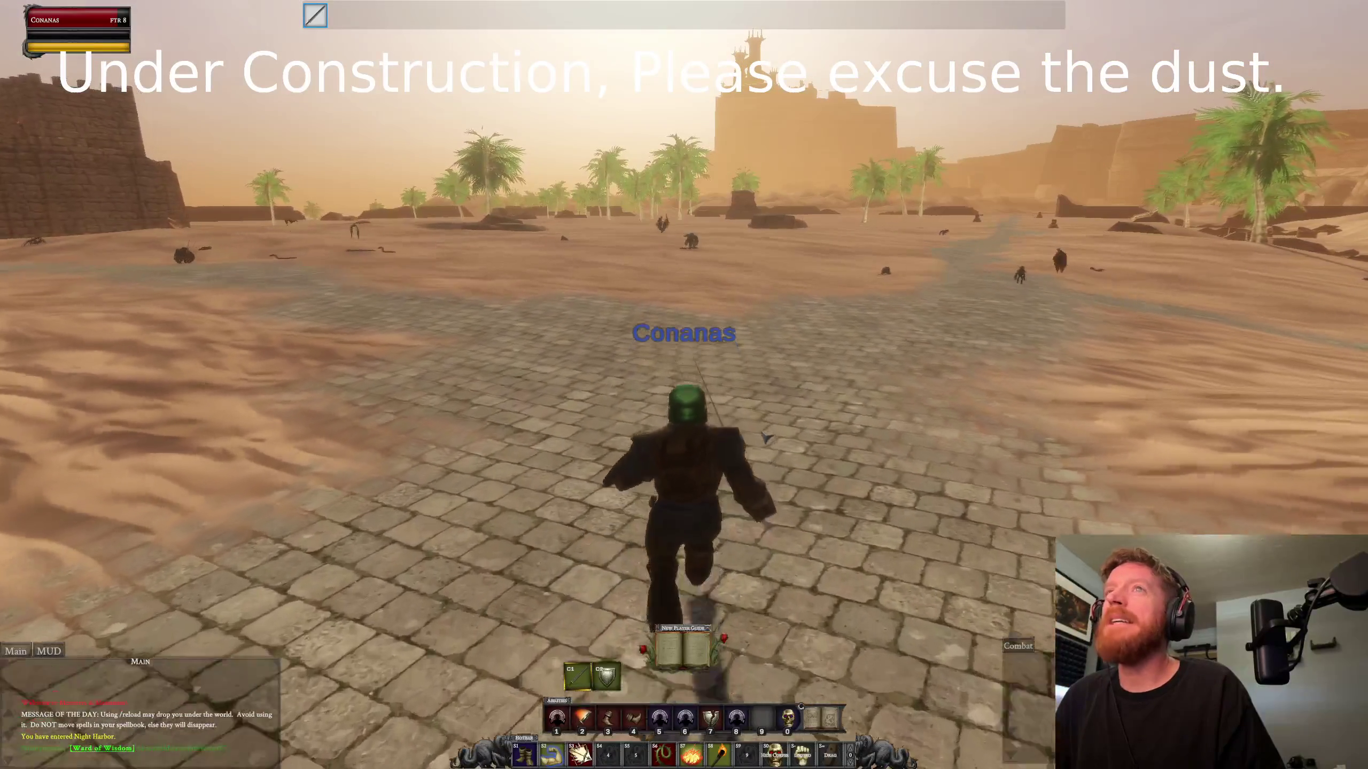
{"action": "key", "text": "a"}
{"action": "key", "text": "a"}
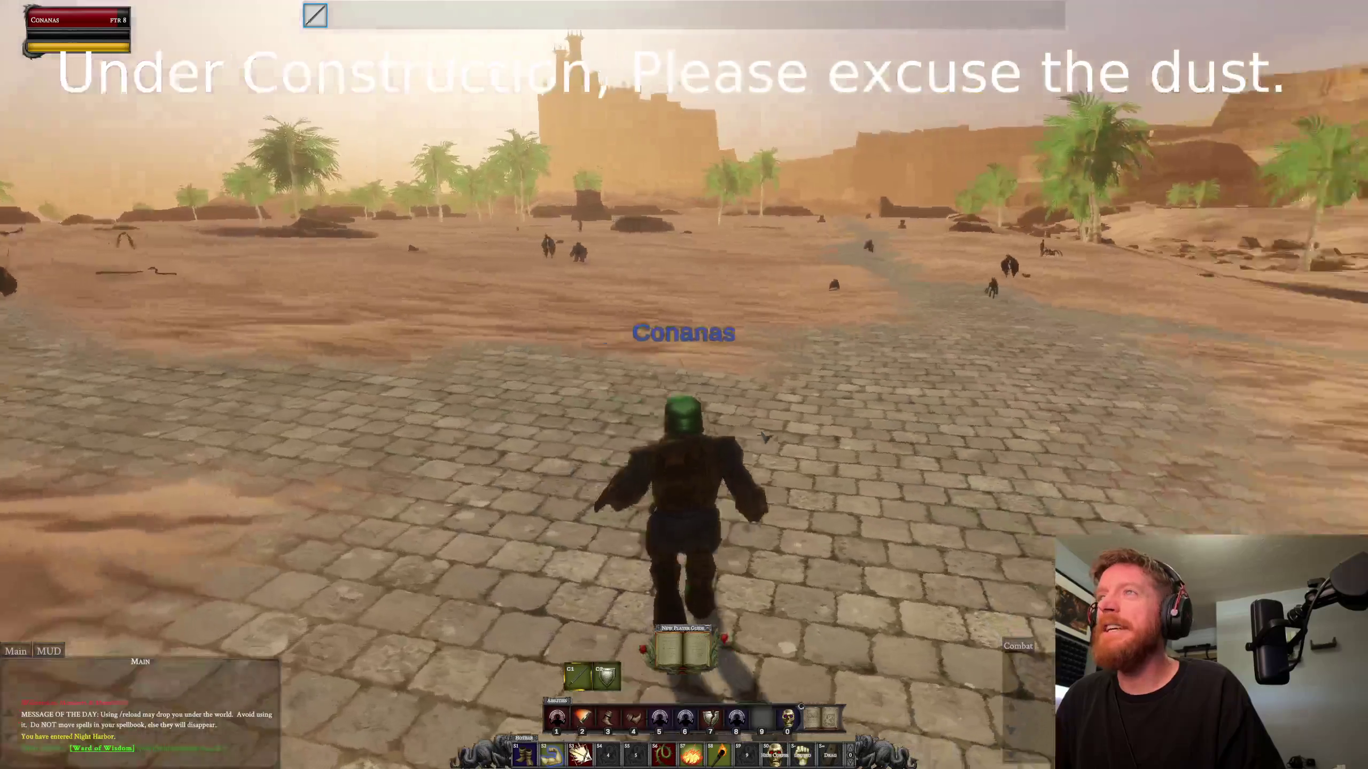
{"action": "key", "text": "w"}
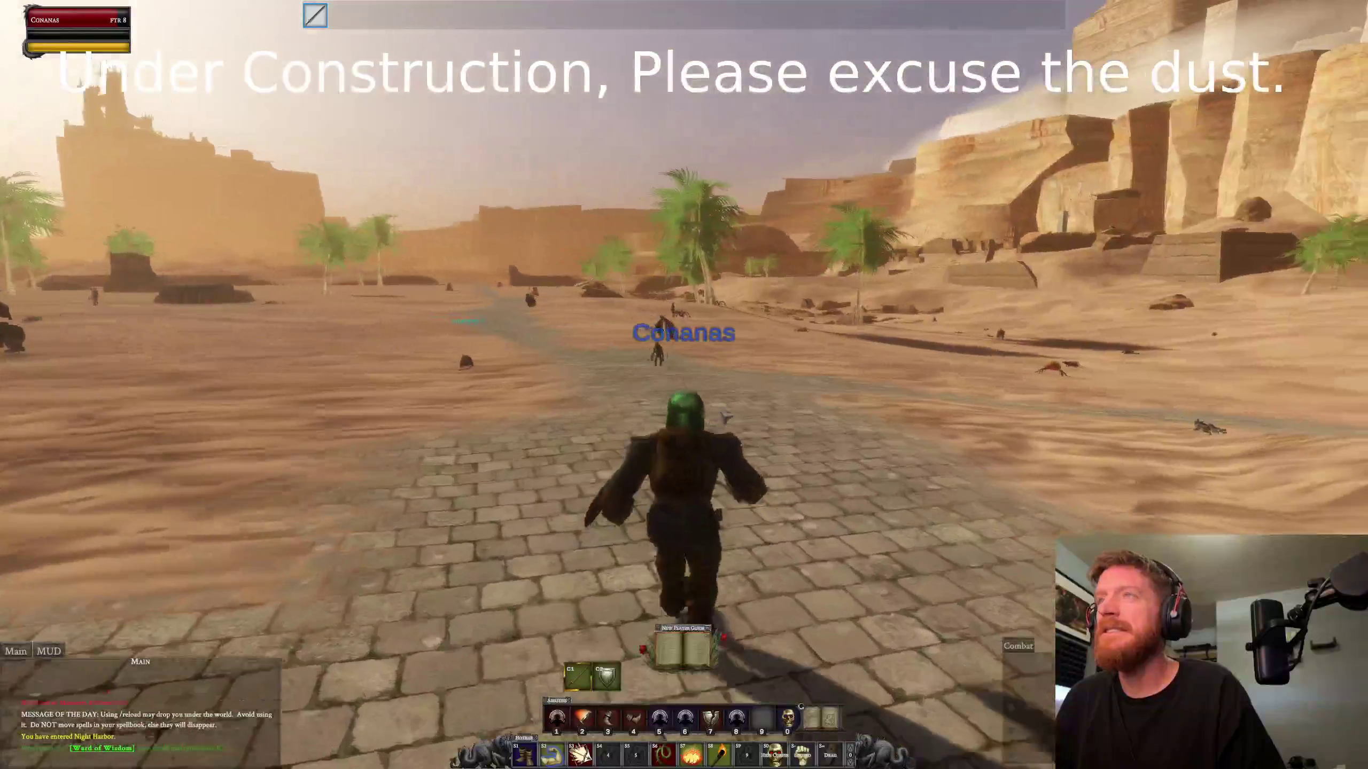
{"action": "key", "text": "a"}
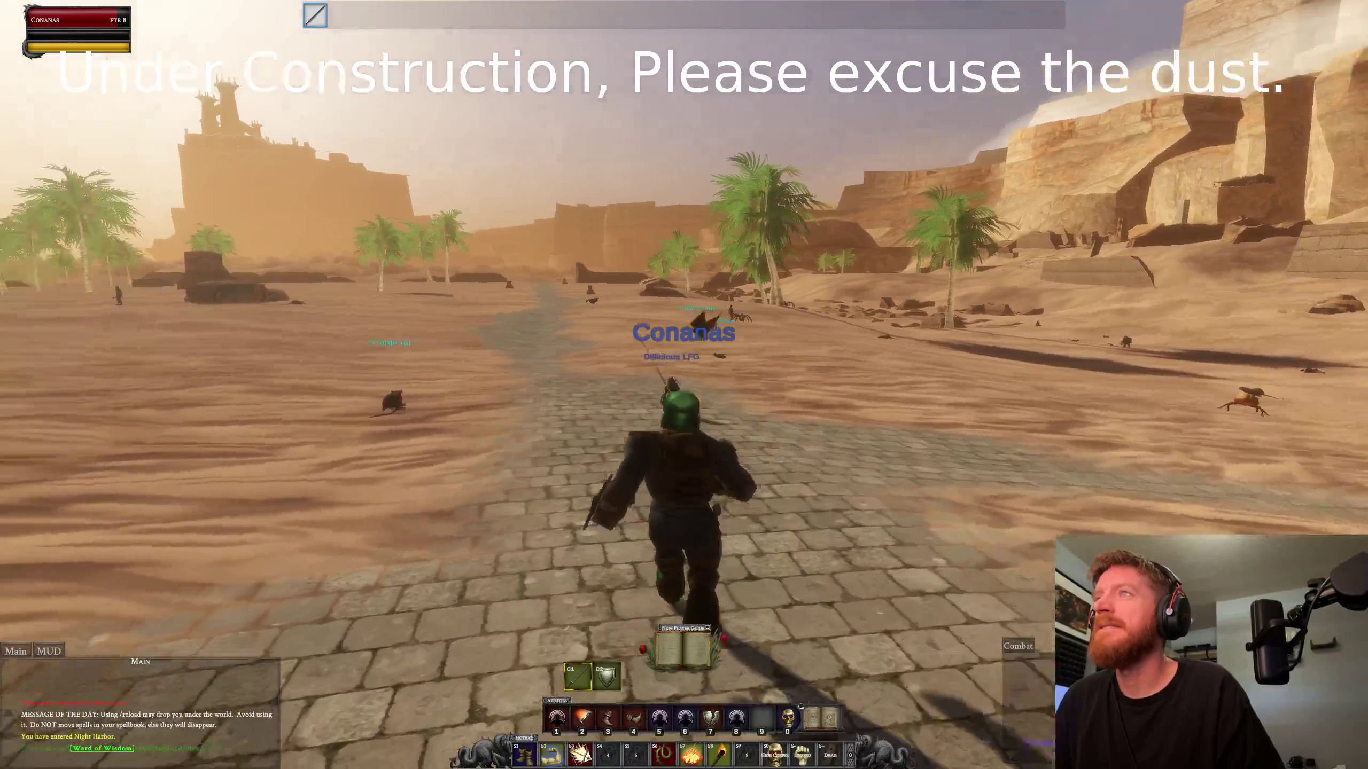
{"action": "key", "text": "Tab"}
{"action": "key", "text": "d"}
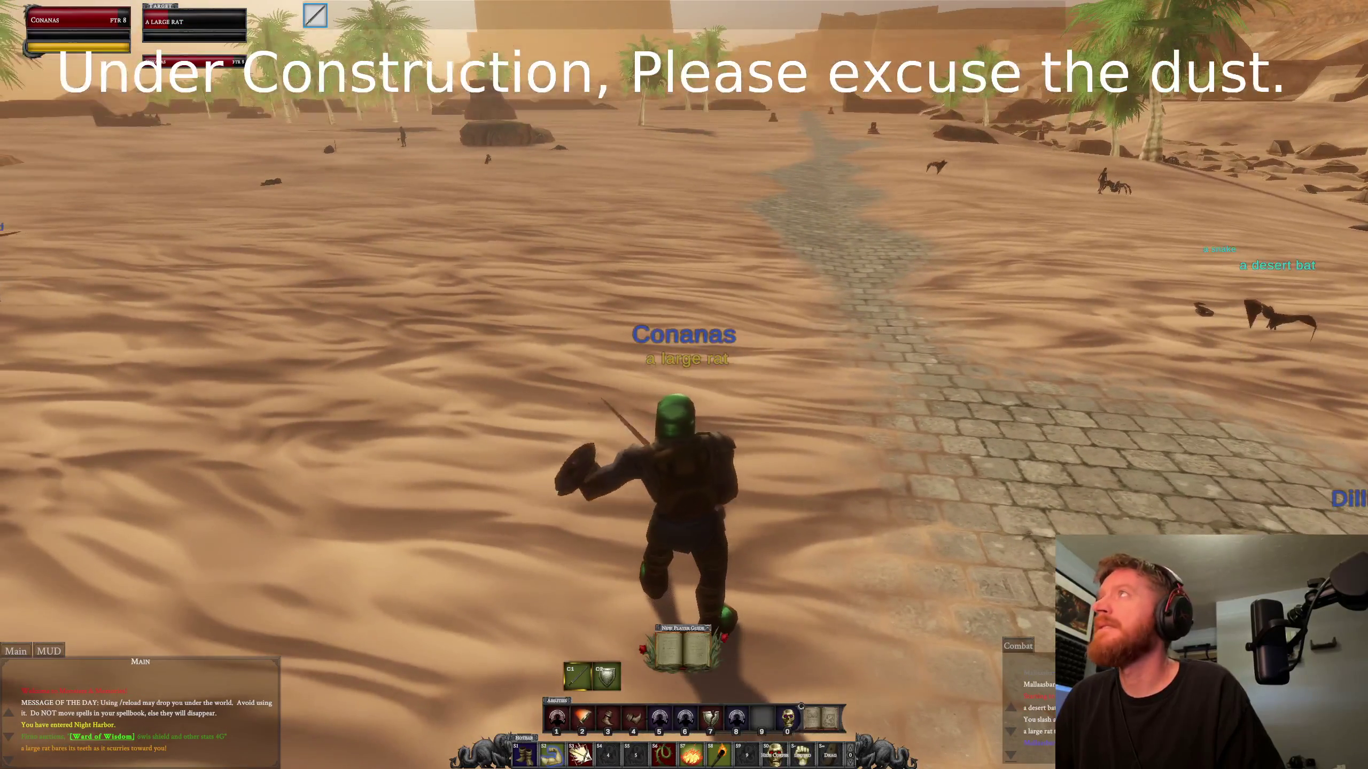
{"action": "key", "text": "a"}
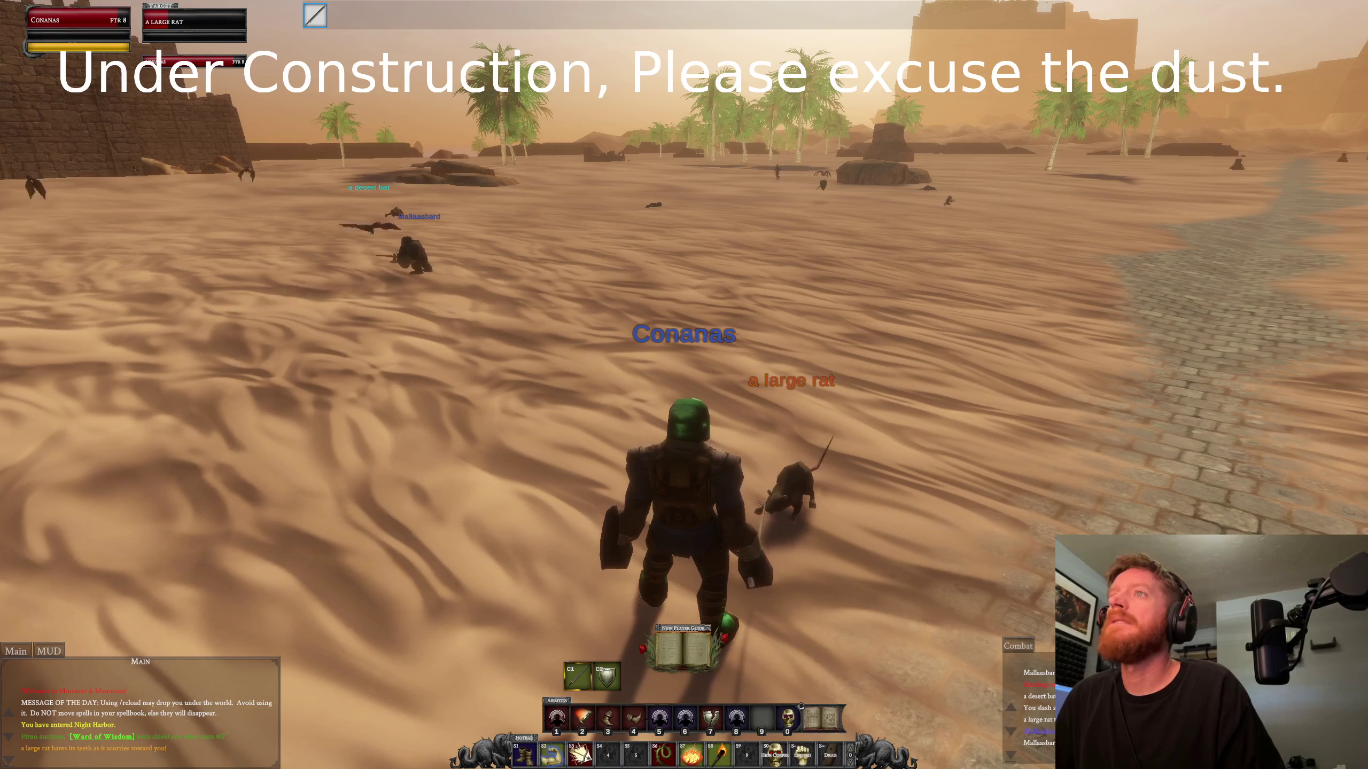
Step: Follow the stone path onward, then target and fight a dunes scarab
{"action": "key", "text": "w"}
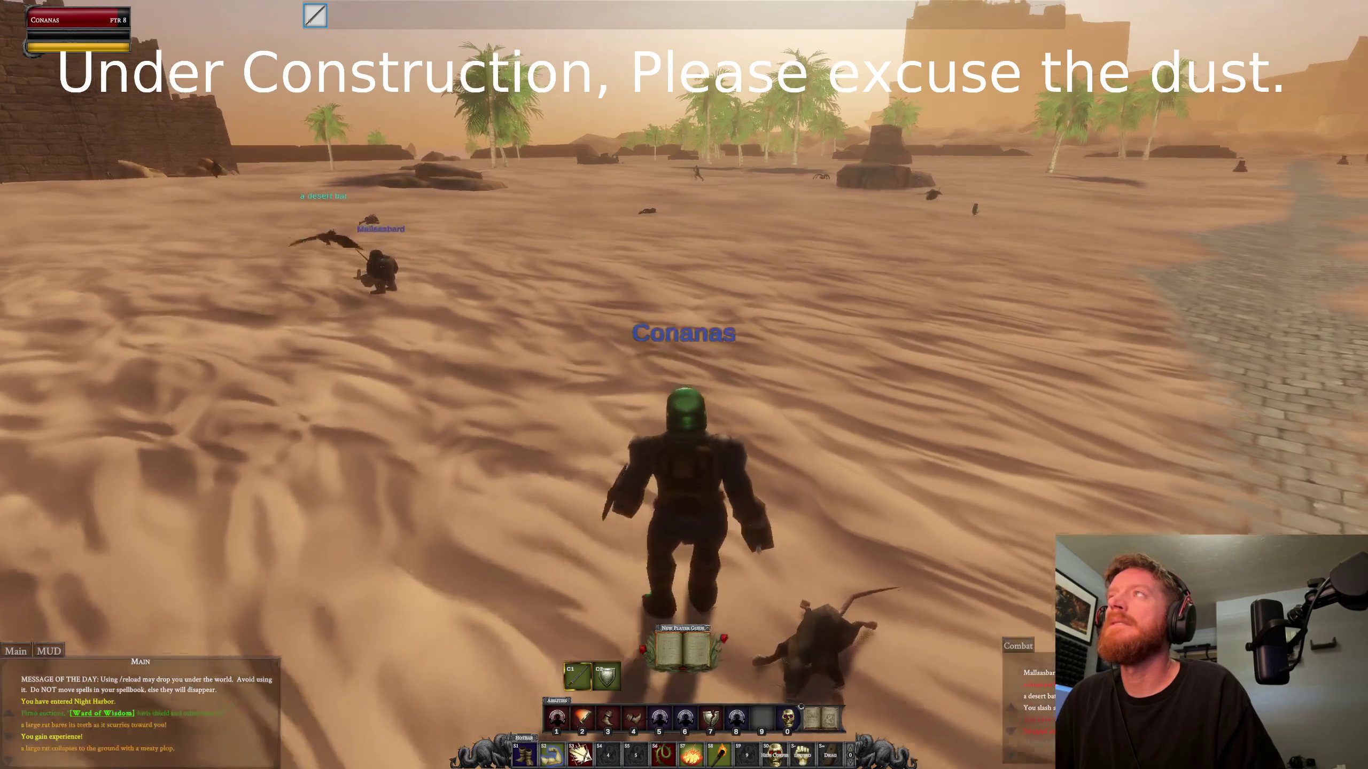
{"action": "key", "text": "d"}
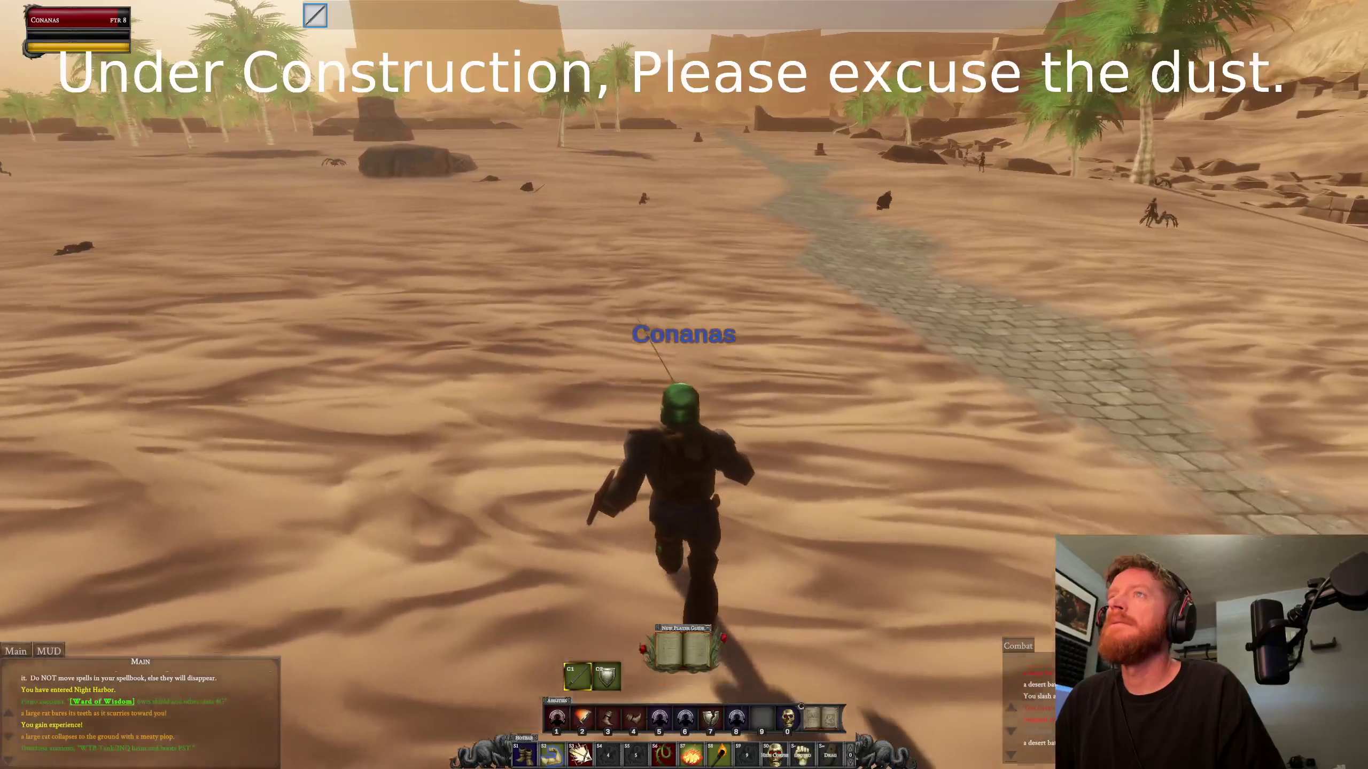
{"action": "key", "text": "a"}
{"action": "key", "text": "Tab"}
{"action": "key", "text": "d"}
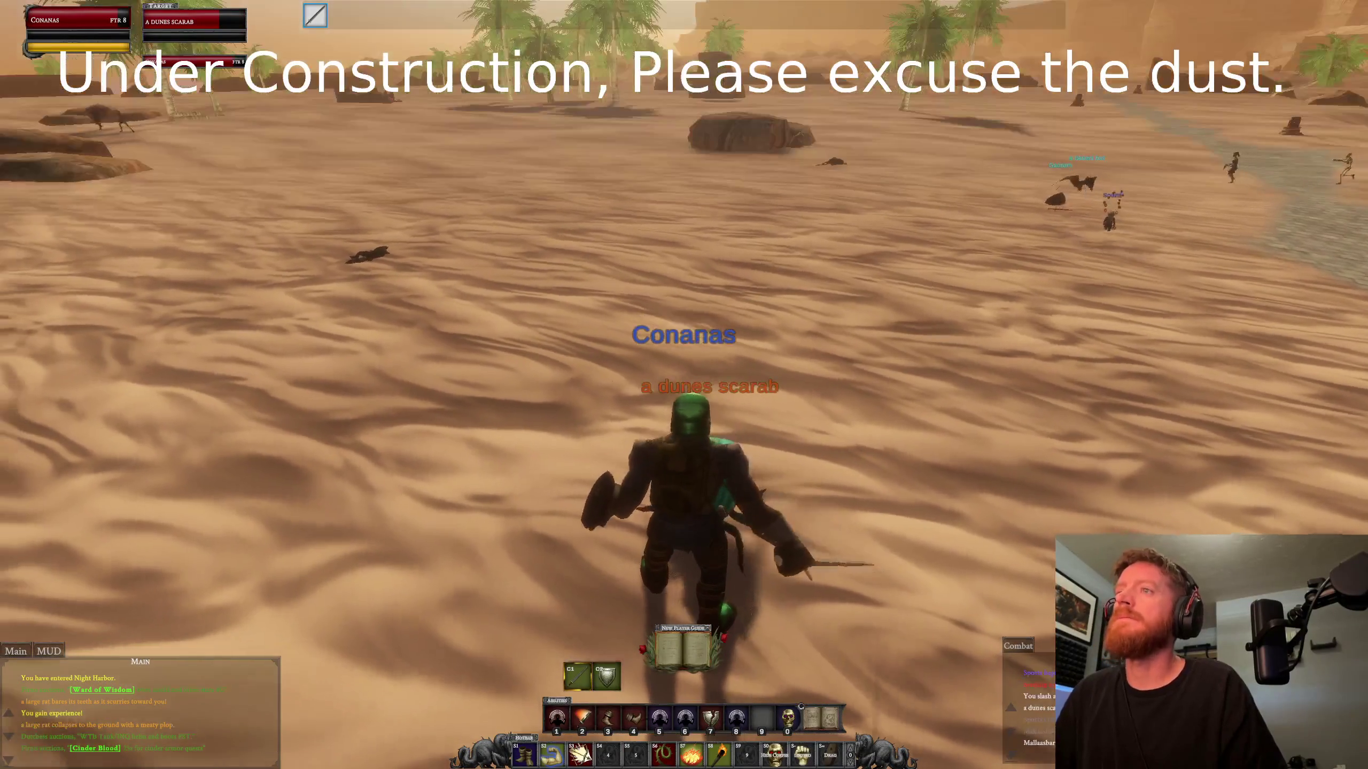
{"action": "key", "text": "d"}
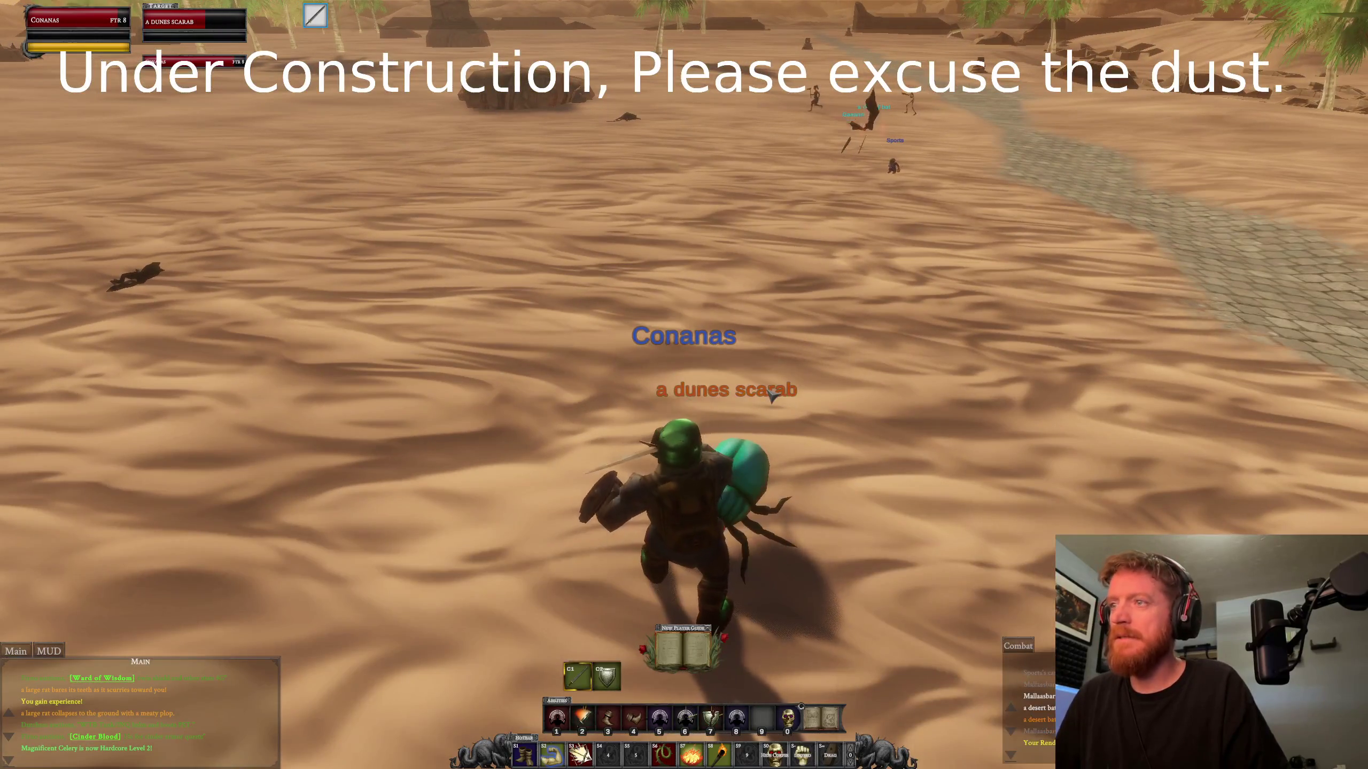
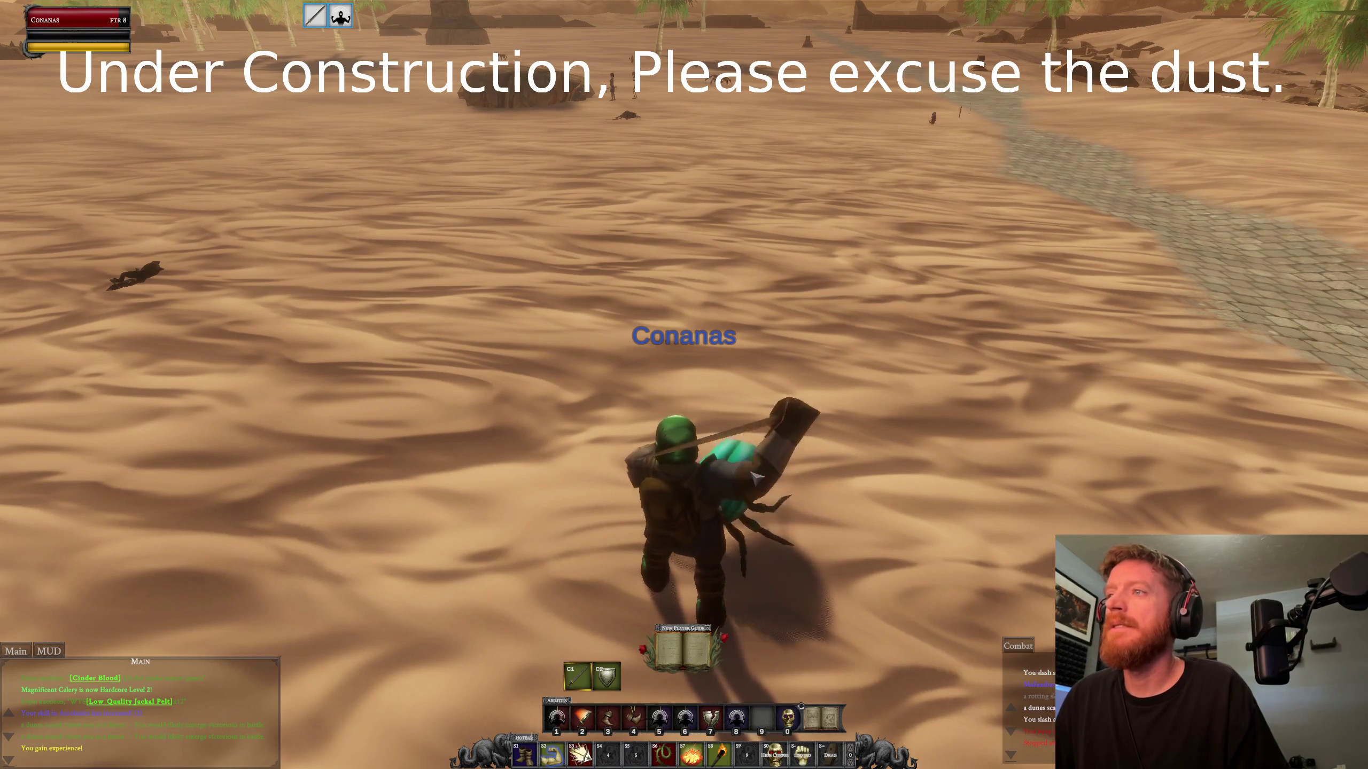
Step: Finish the scarab, loot both of its legs, and close the loot windows
{"action": "key", "text": "shift+minus"}
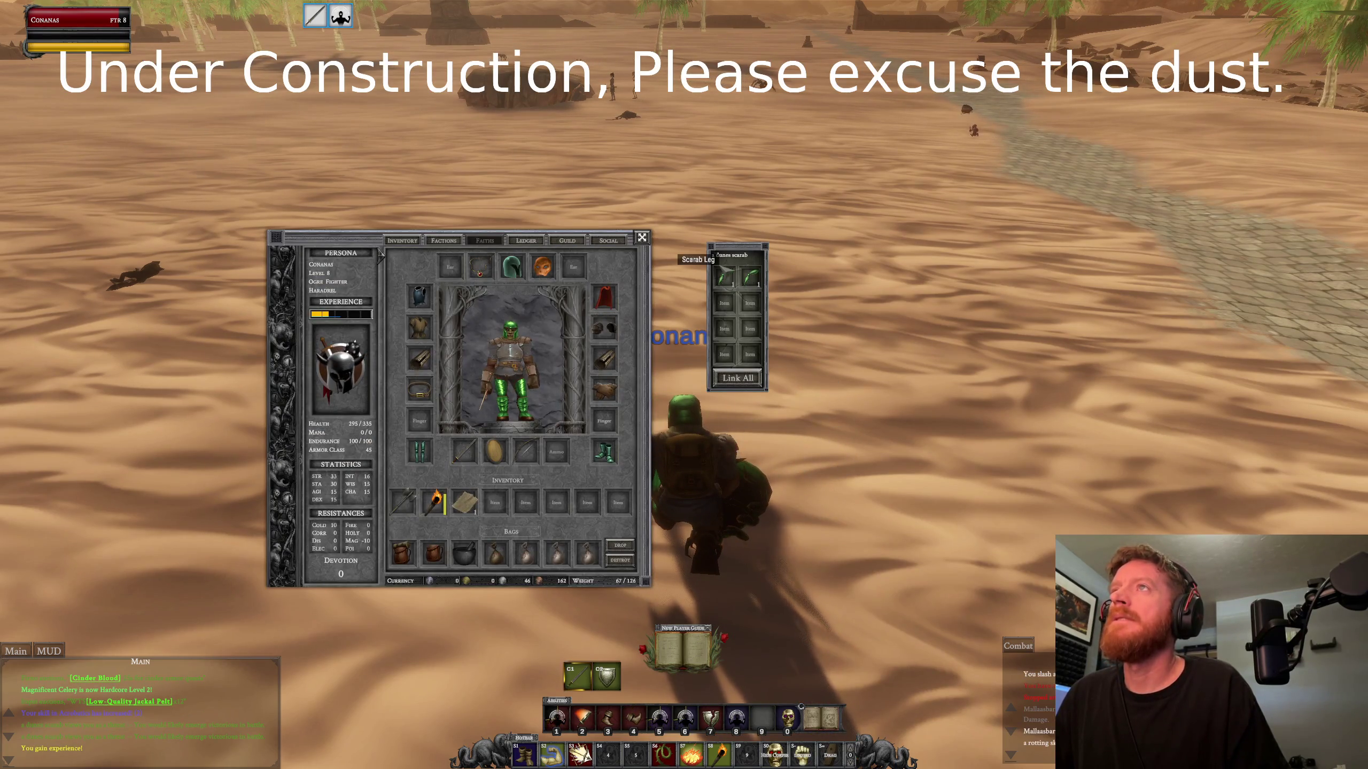
{"action": "right_click", "coordinate": [725, 277]}
{"action": "right_click", "coordinate": [750, 277]}
{"action": "key", "text": "w"}
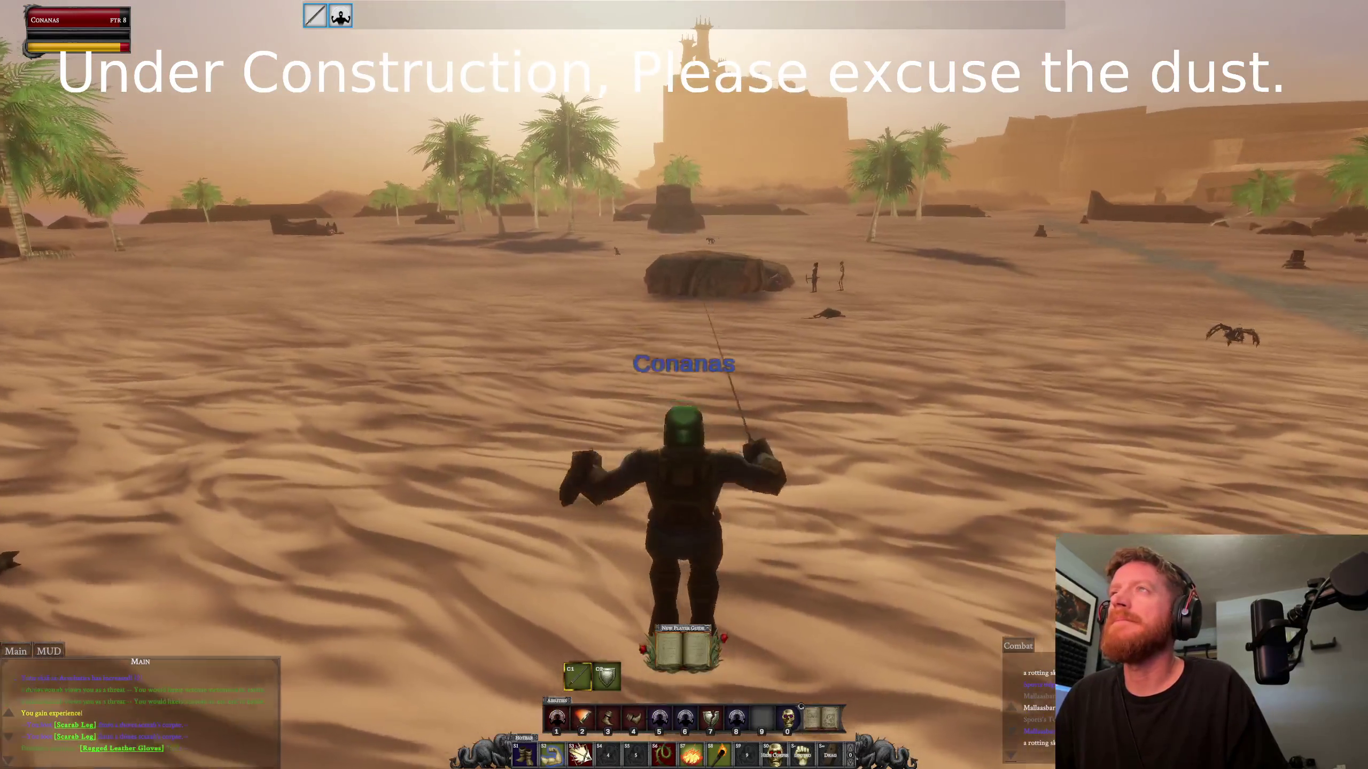
Step: Run across the desert toward the rock and the oasis city, then stop
{"action": "key", "text": "a"}
{"action": "key", "text": "d"}
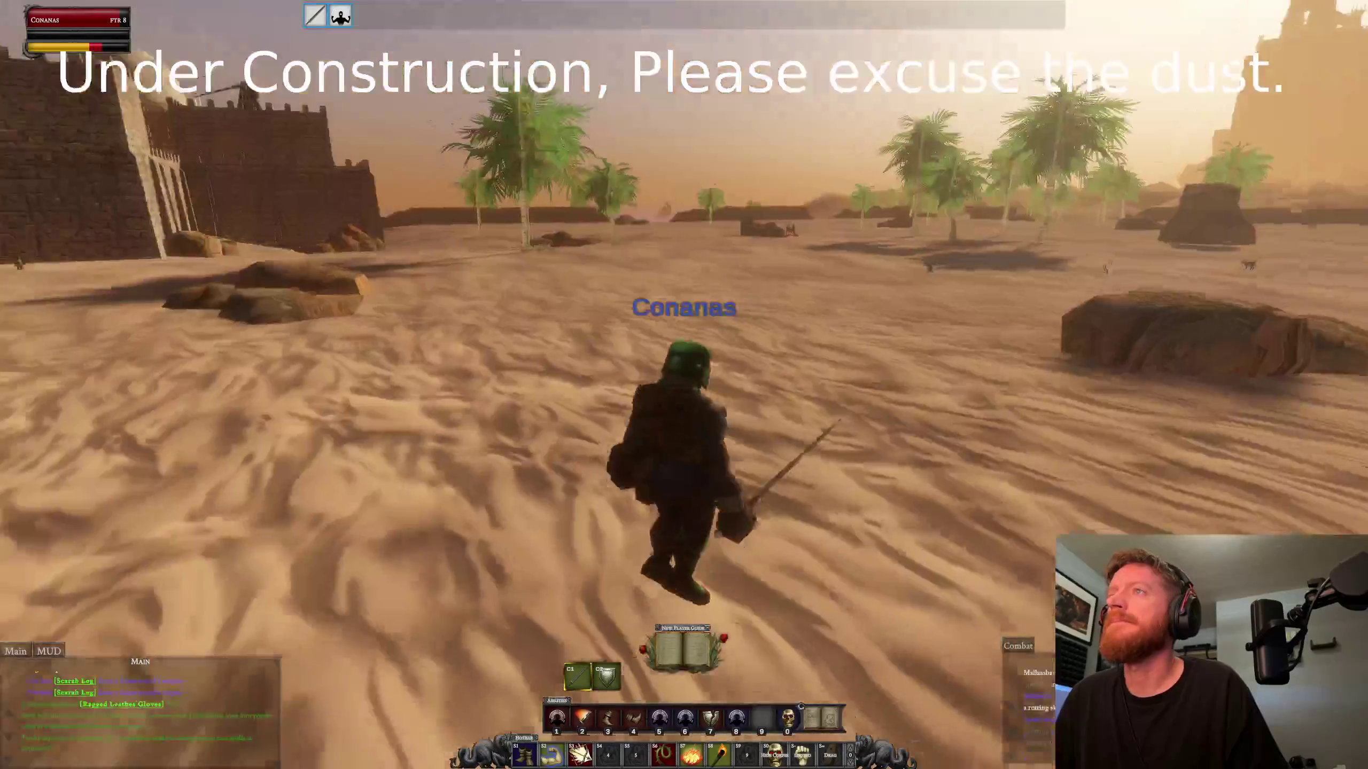
{"action": "key", "text": "d"}
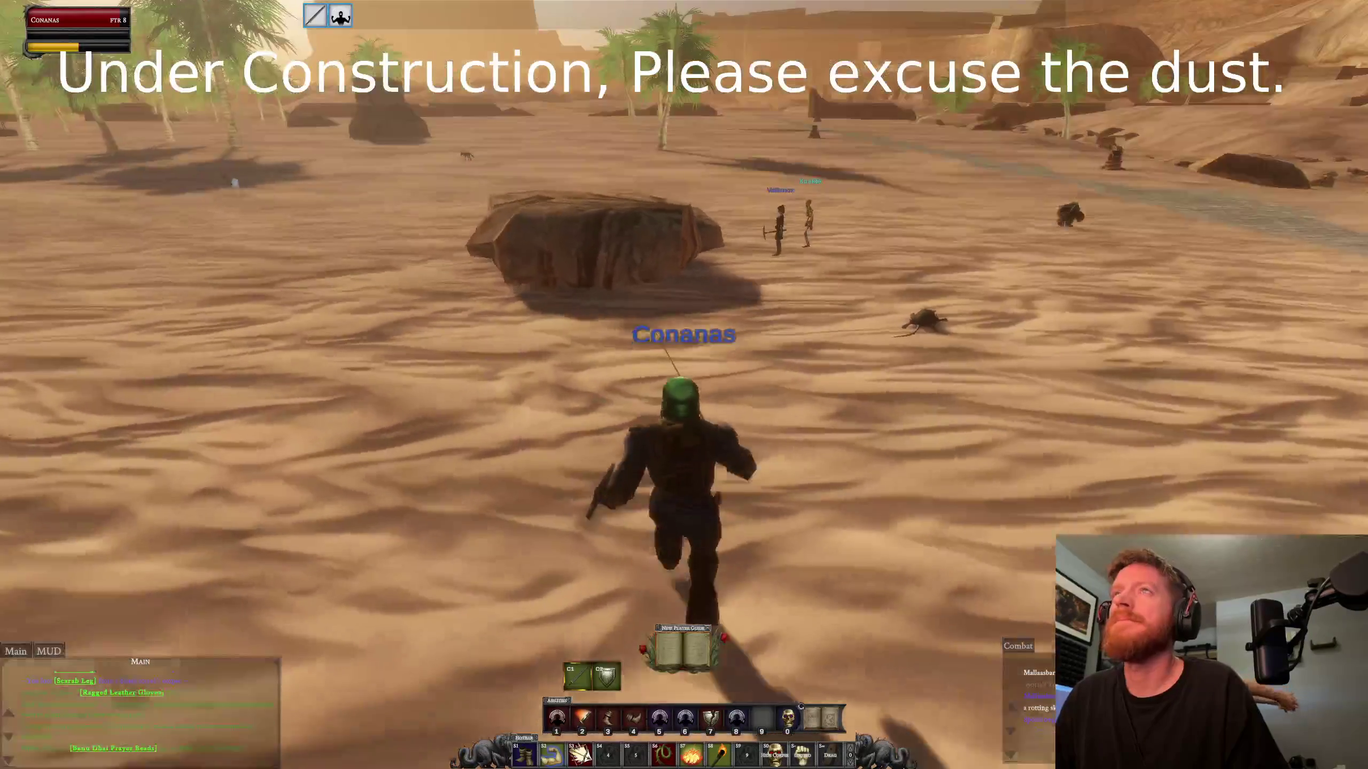
{"action": "key", "text": "a"}
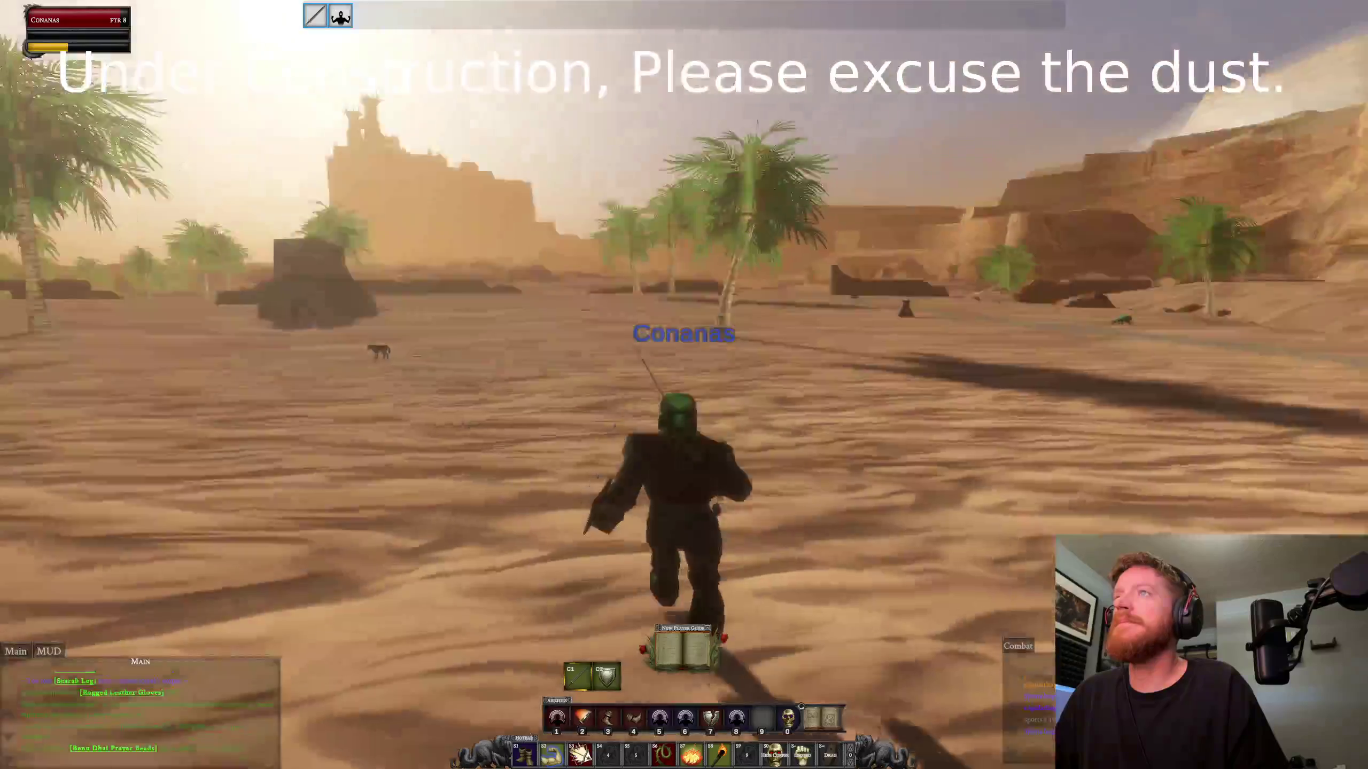
{"action": "key", "text": "w"}
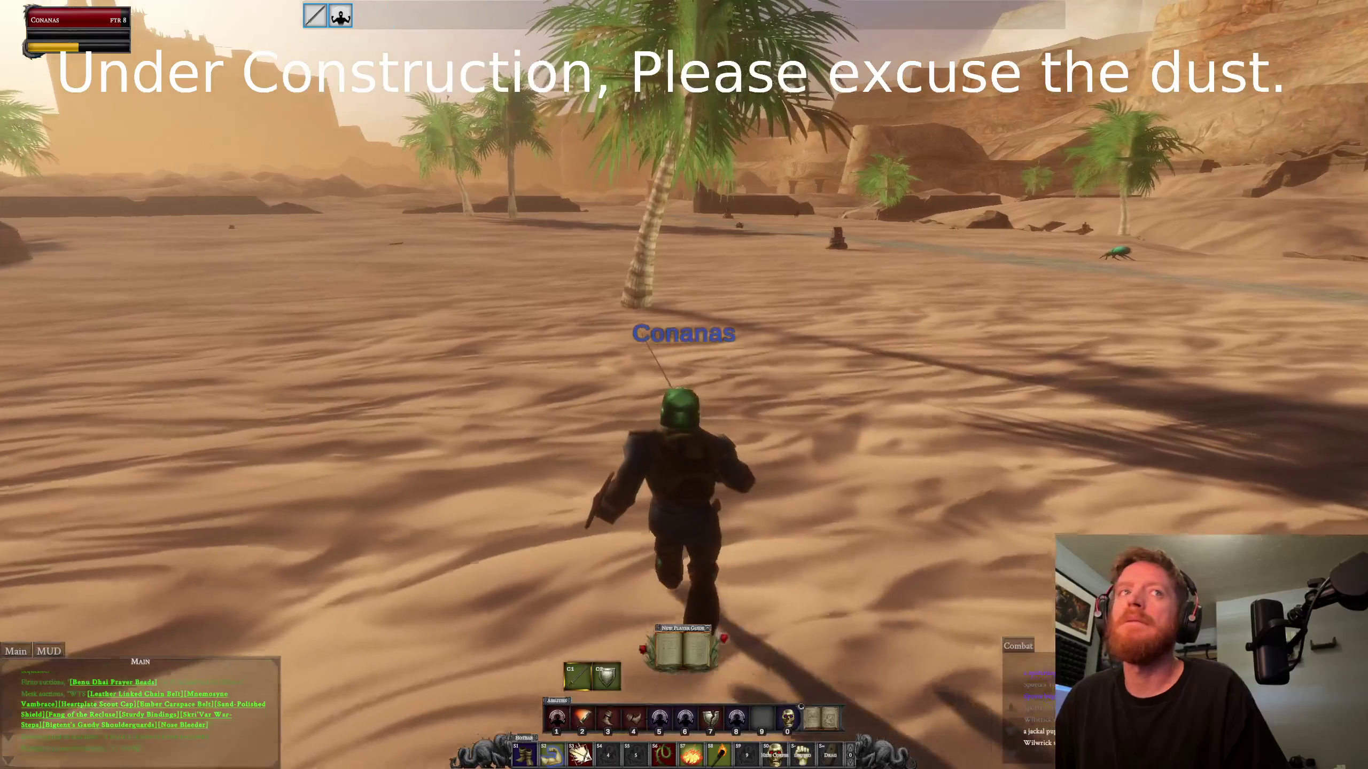
Step: Target the nearby dunes scarab and charge at it near the ruins
{"action": "key", "text": "a"}
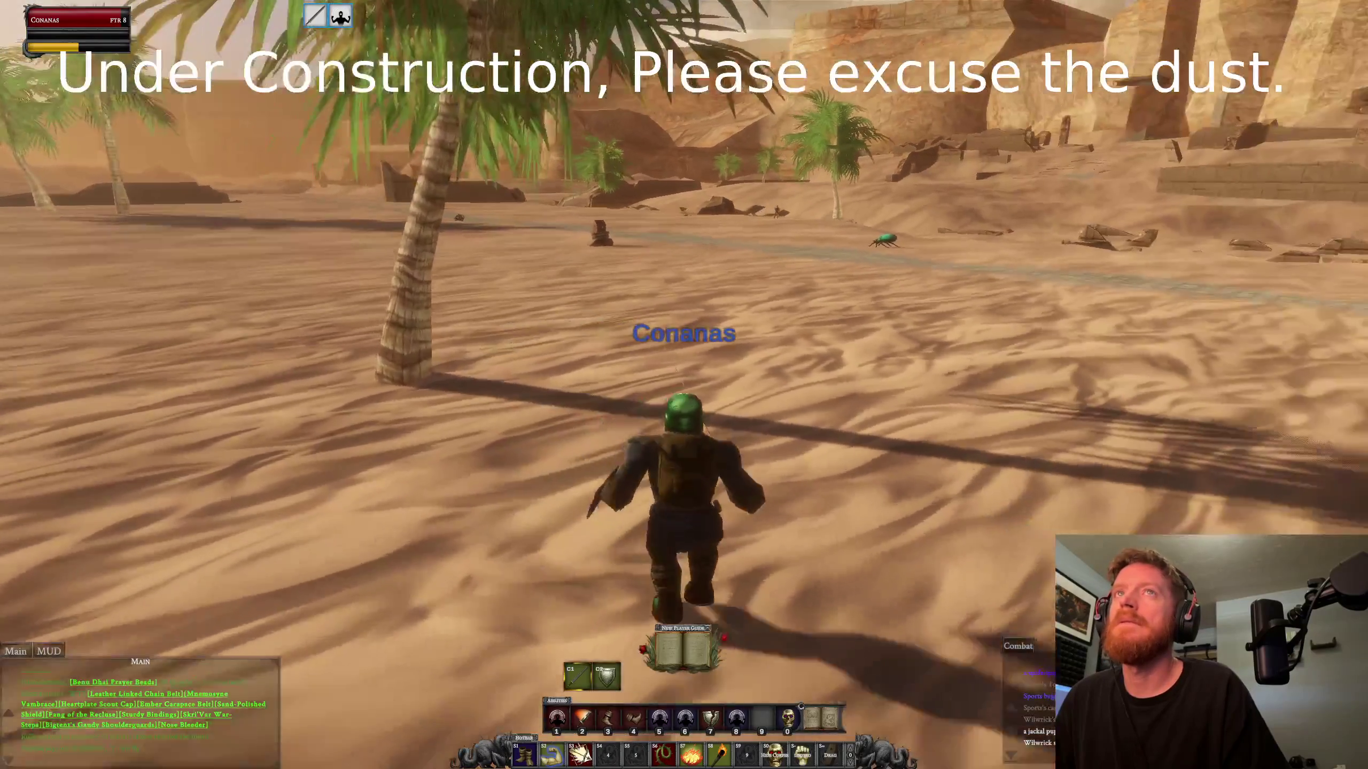
{"action": "key", "text": "Tab"}
{"action": "key", "text": "w"}
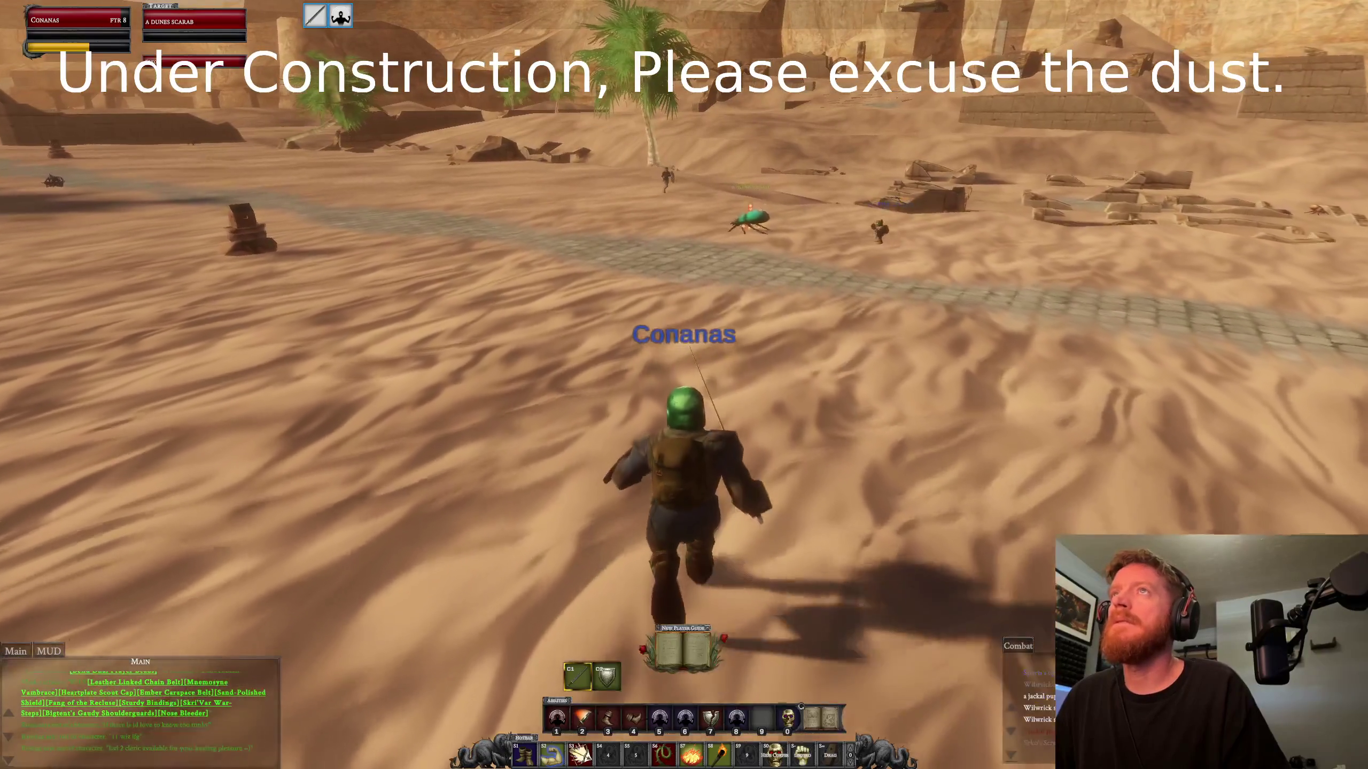
{"action": "key", "text": "a"}
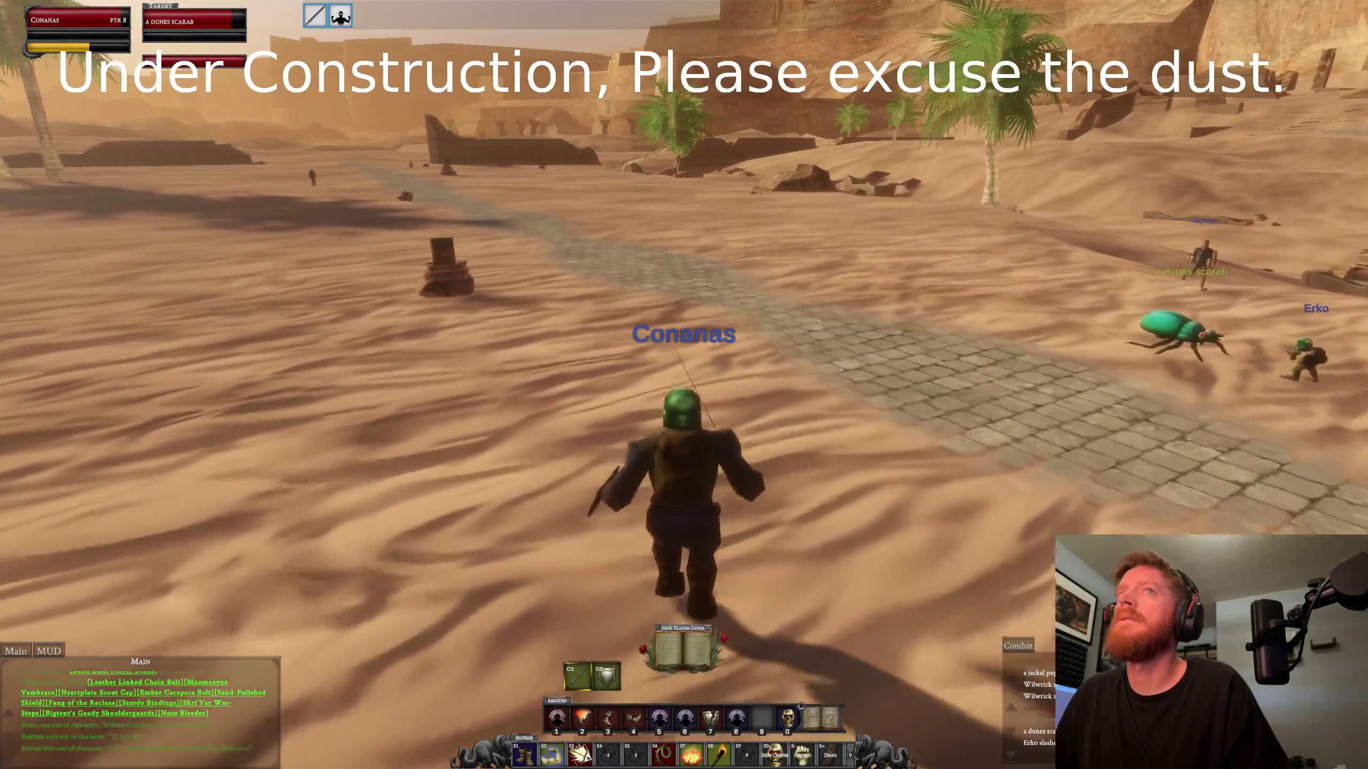
{"action": "key", "text": "2"}
{"action": "key", "text": "d"}
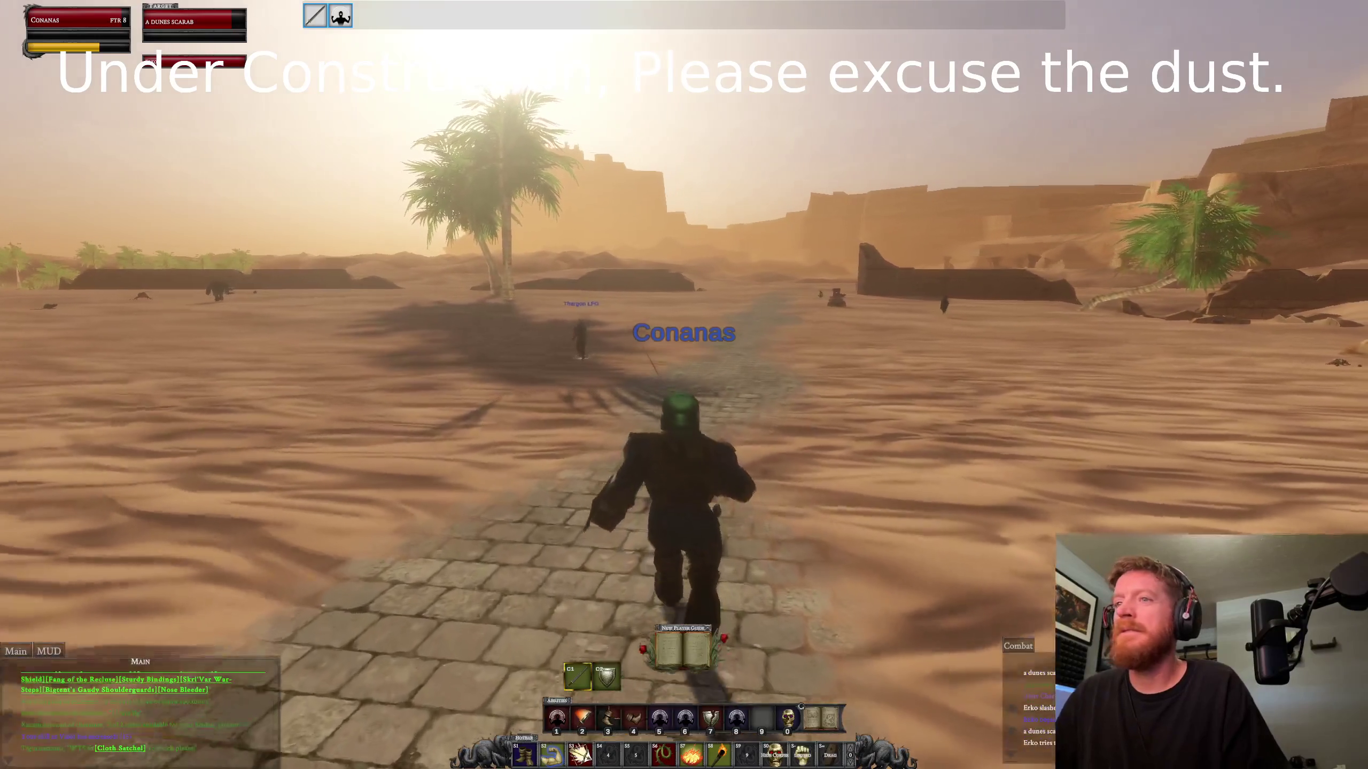
Step: Run along the desert road and fight the desert bat
{"action": "key", "text": "d"}
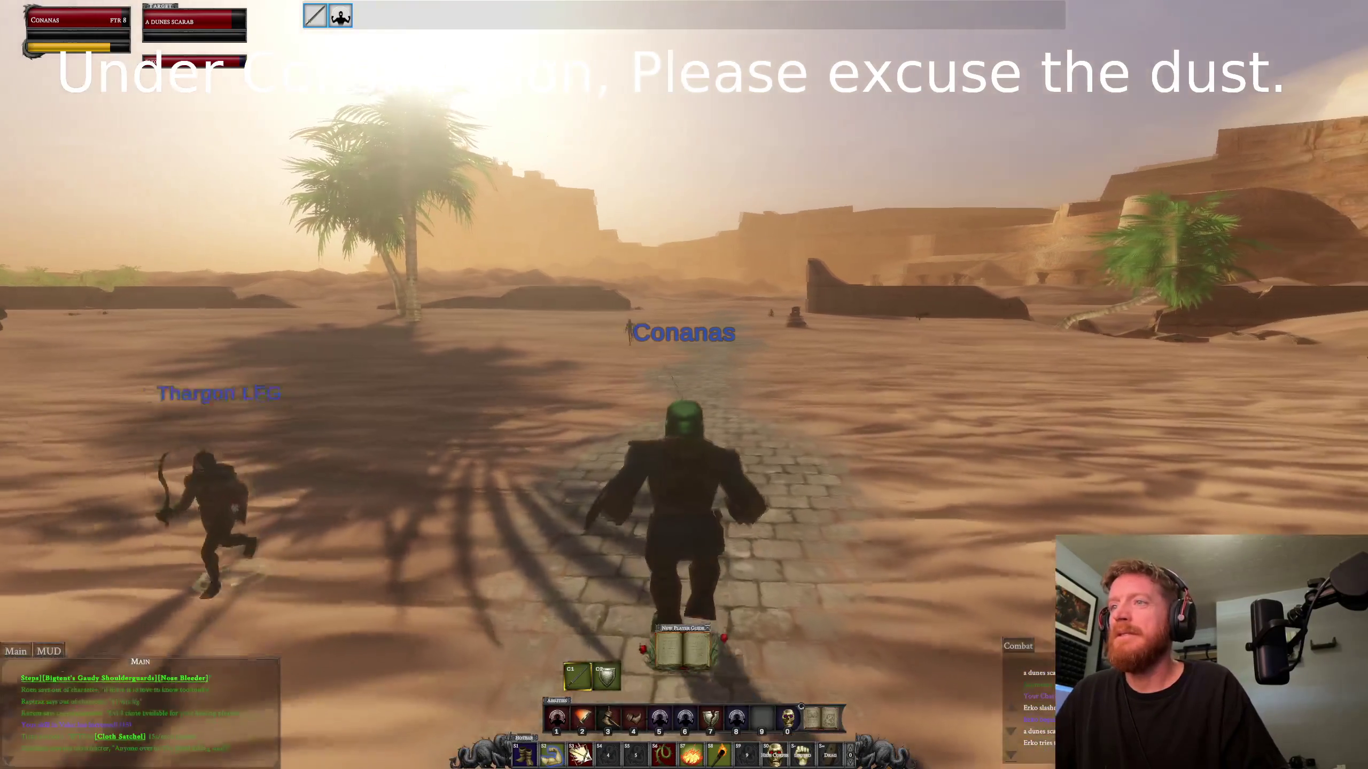
{"action": "key", "text": "a"}
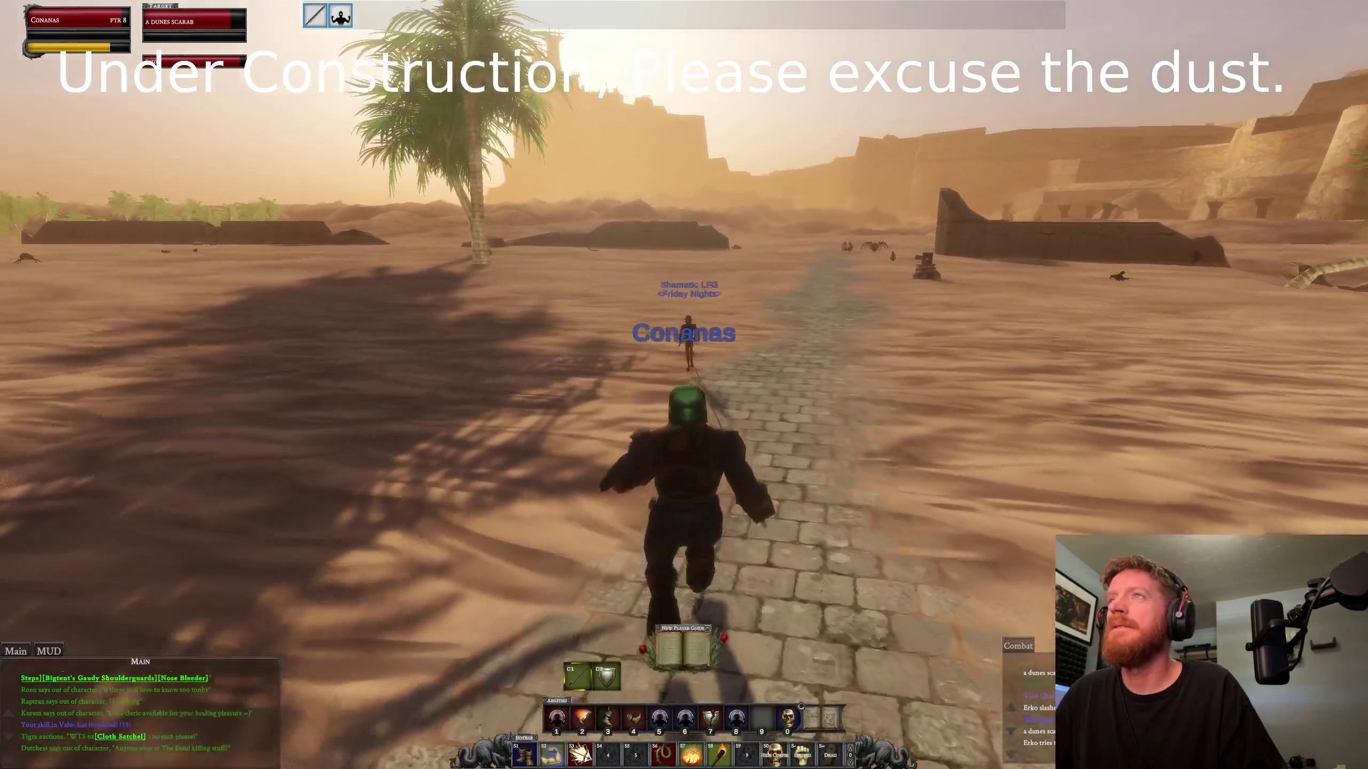
{"action": "key", "text": "d"}
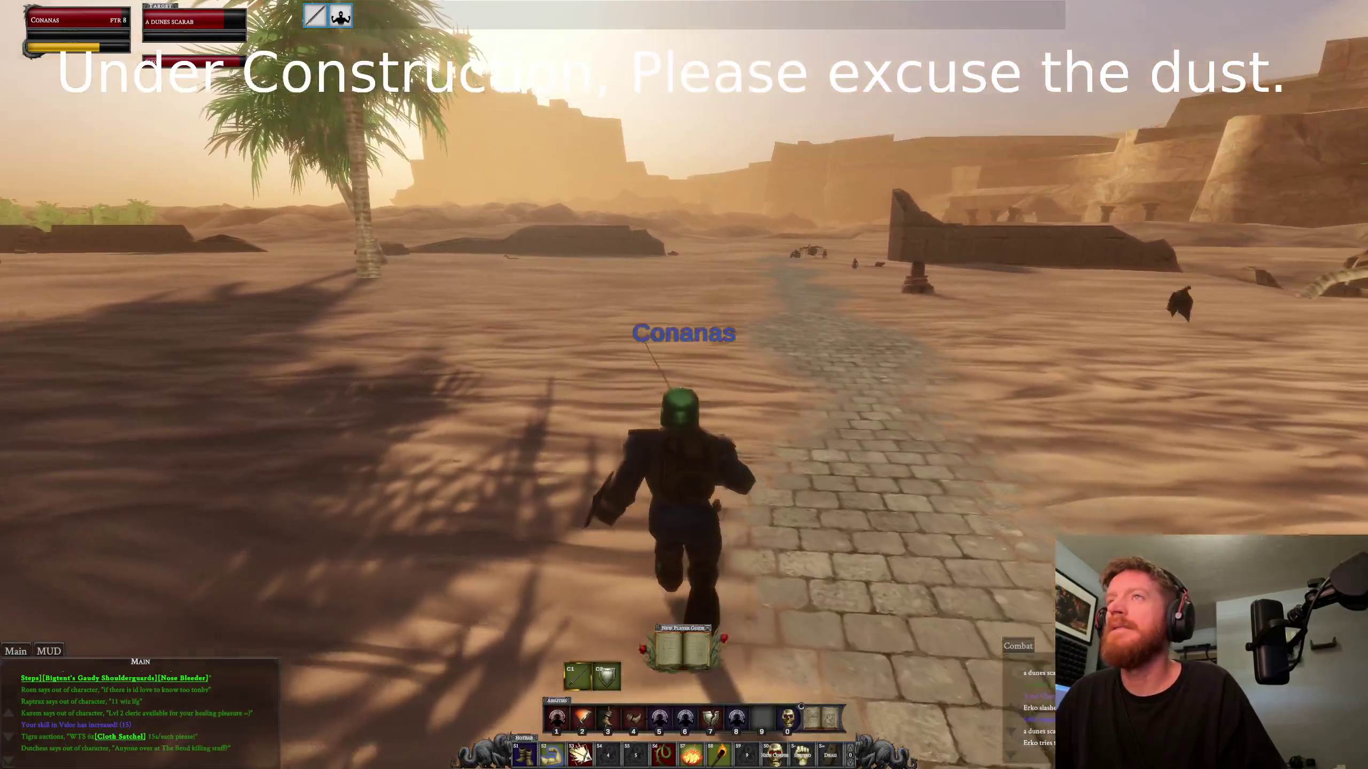
{"action": "key", "text": "Tab"}
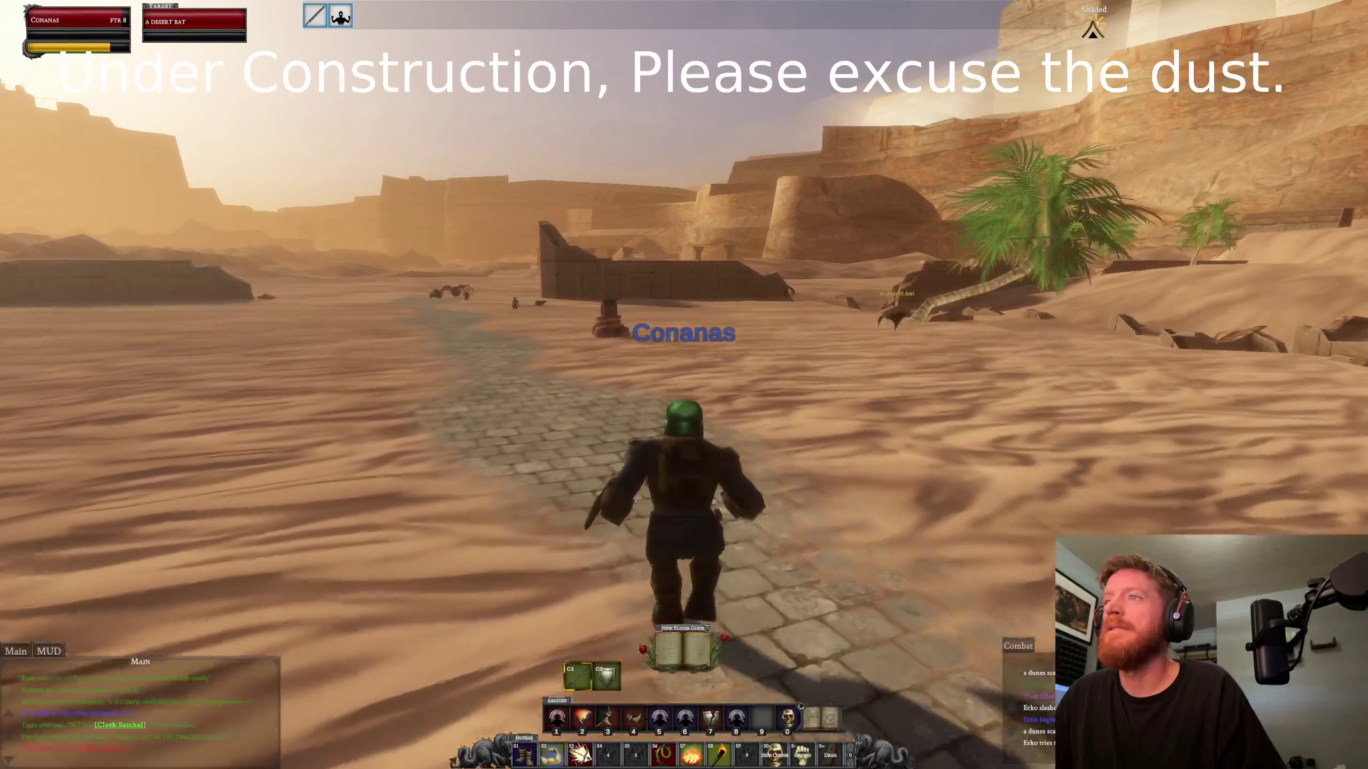
{"action": "key", "text": "d"}
{"action": "key", "text": "d"}
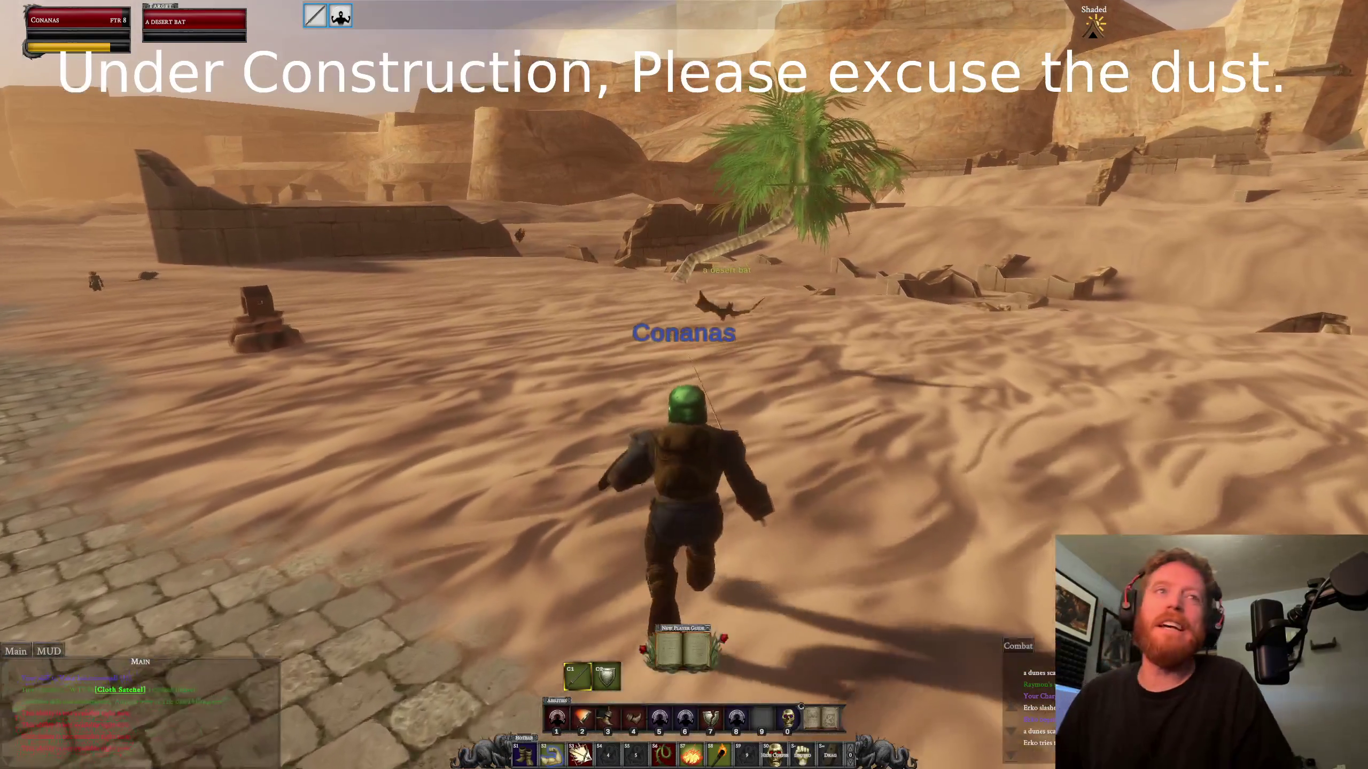
{"action": "key", "text": "d"}
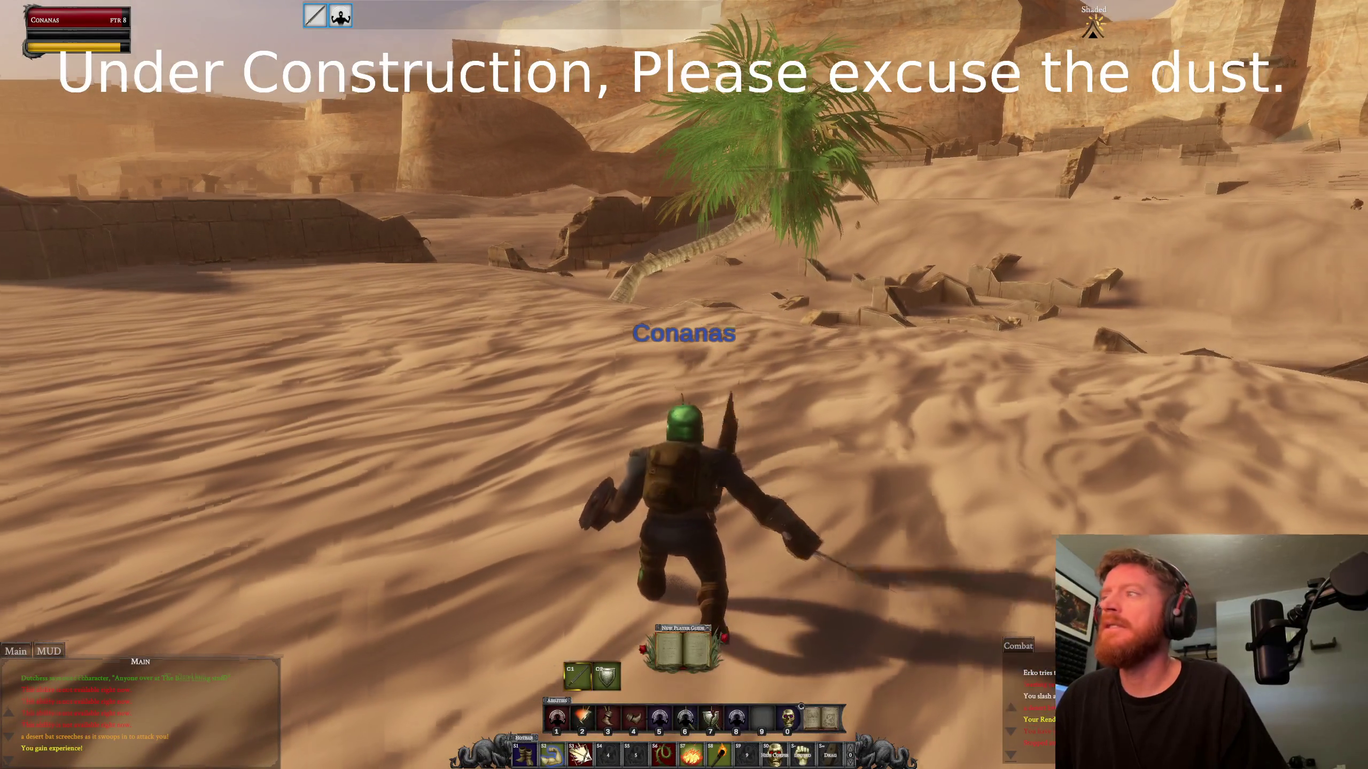
Step: Attack the spiderling, then continue along the cobblestone path
{"action": "key", "text": "w"}
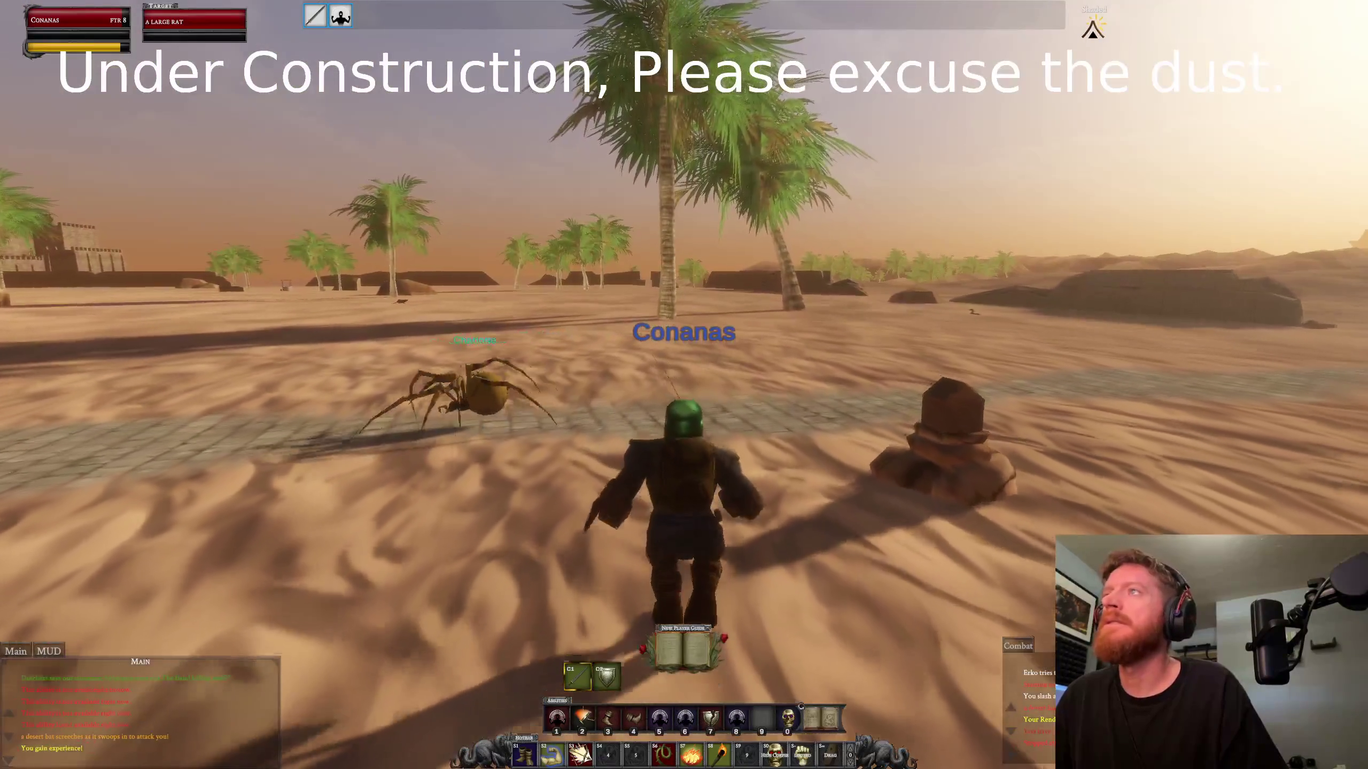
{"action": "key", "text": "a"}
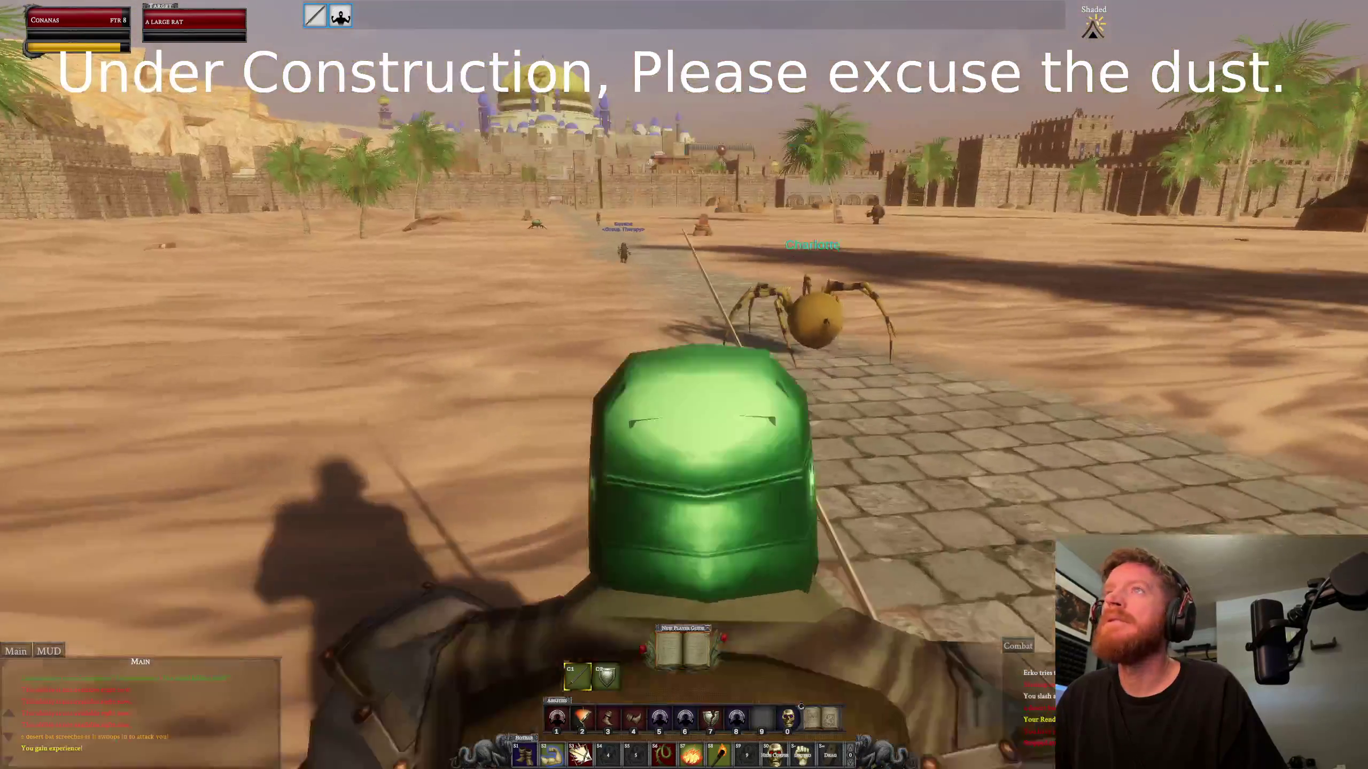
{"action": "key", "text": "d"}
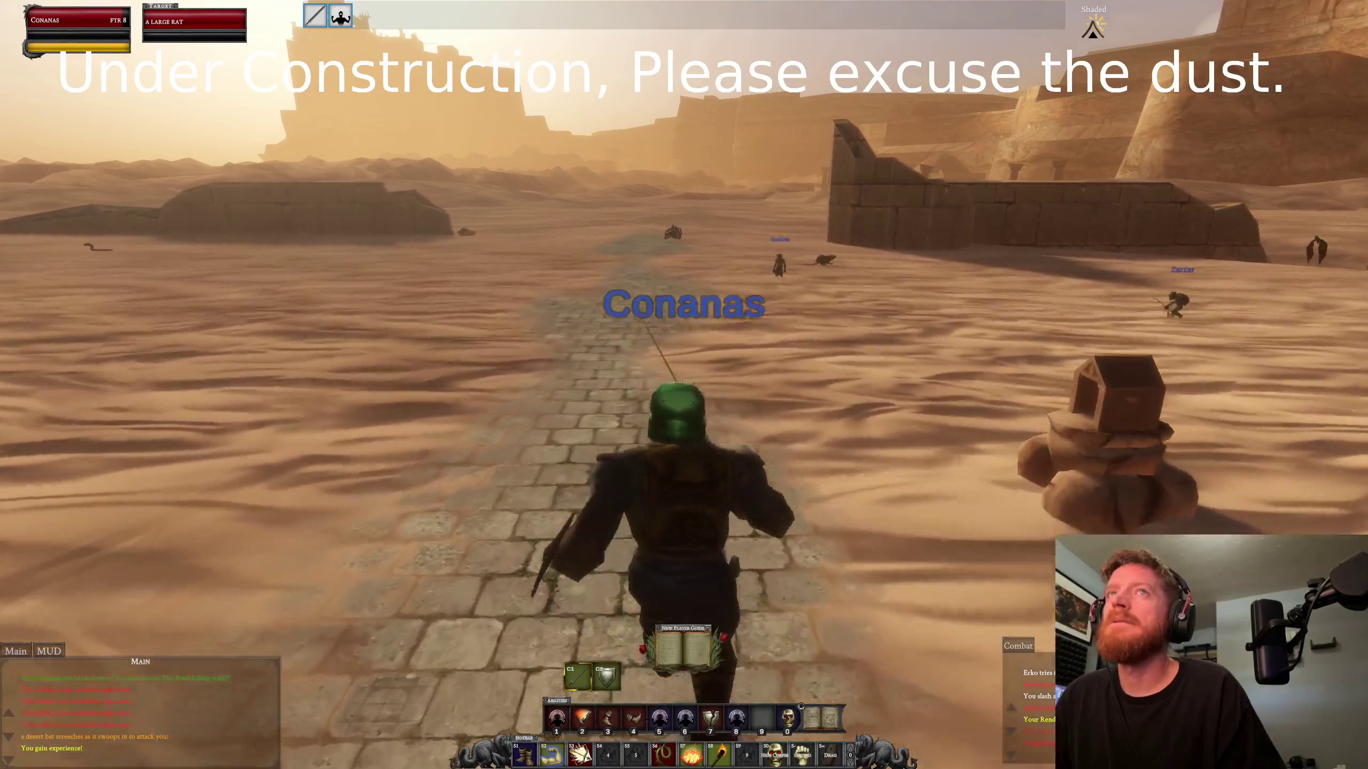
{"action": "key", "text": "w"}
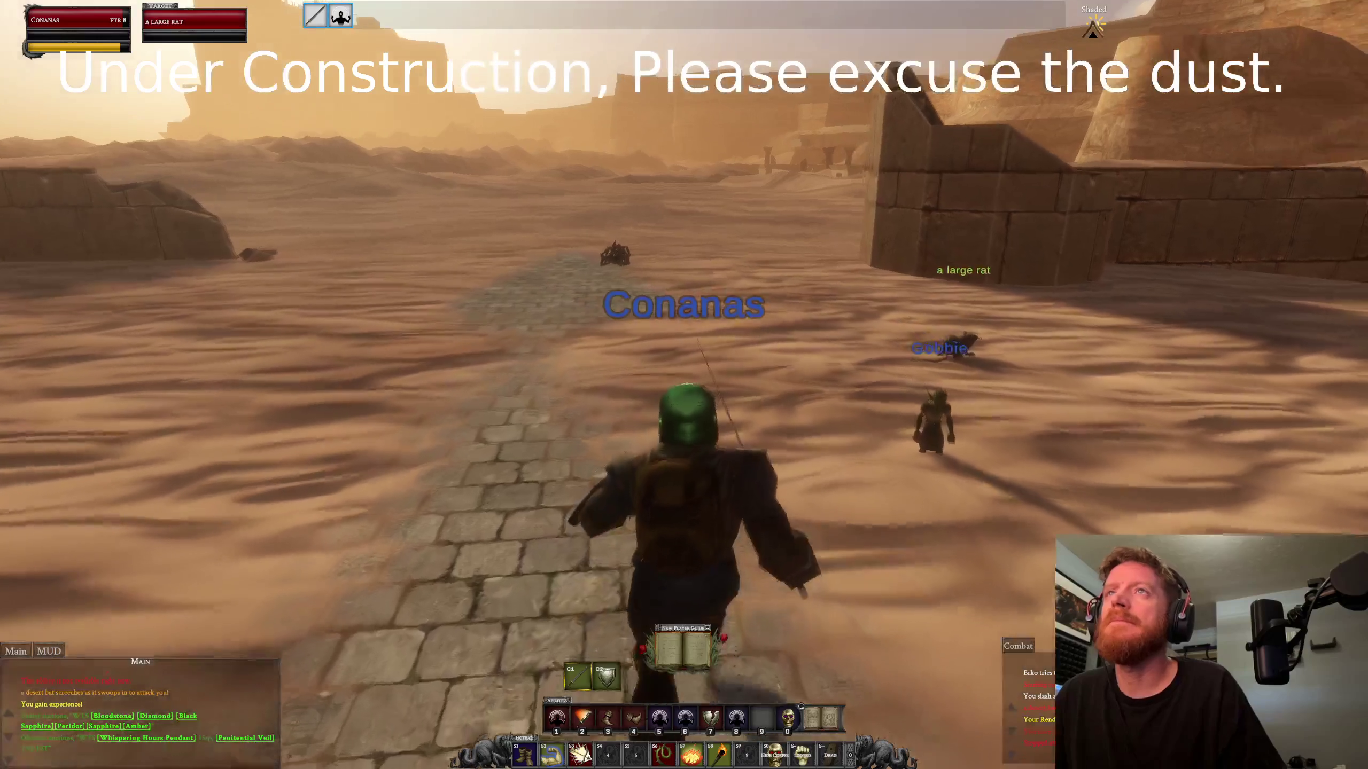
Step: Kill the large rat, then run toward the distant castle into the next zone
{"action": "key", "text": "d"}
{"action": "key", "text": "Tab"}
{"action": "key", "text": "a"}
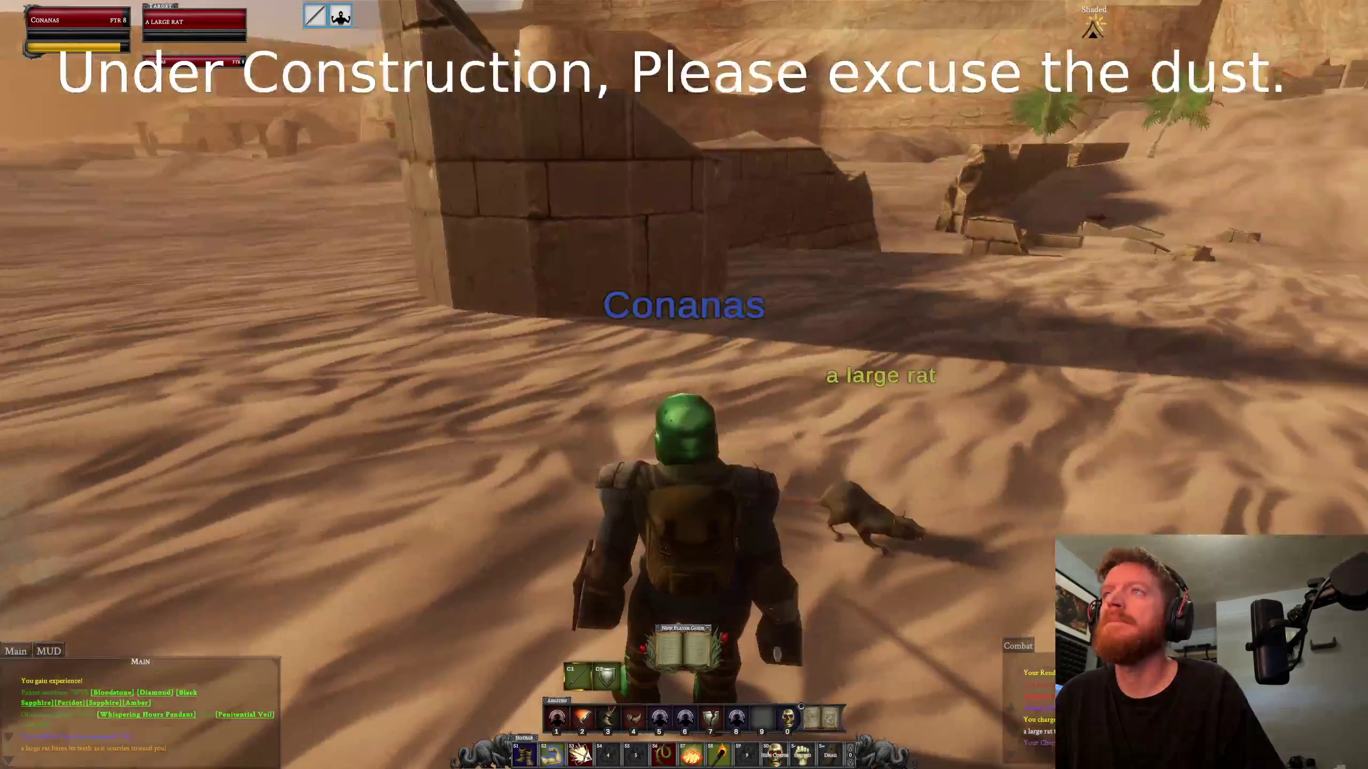
{"action": "key", "text": "a"}
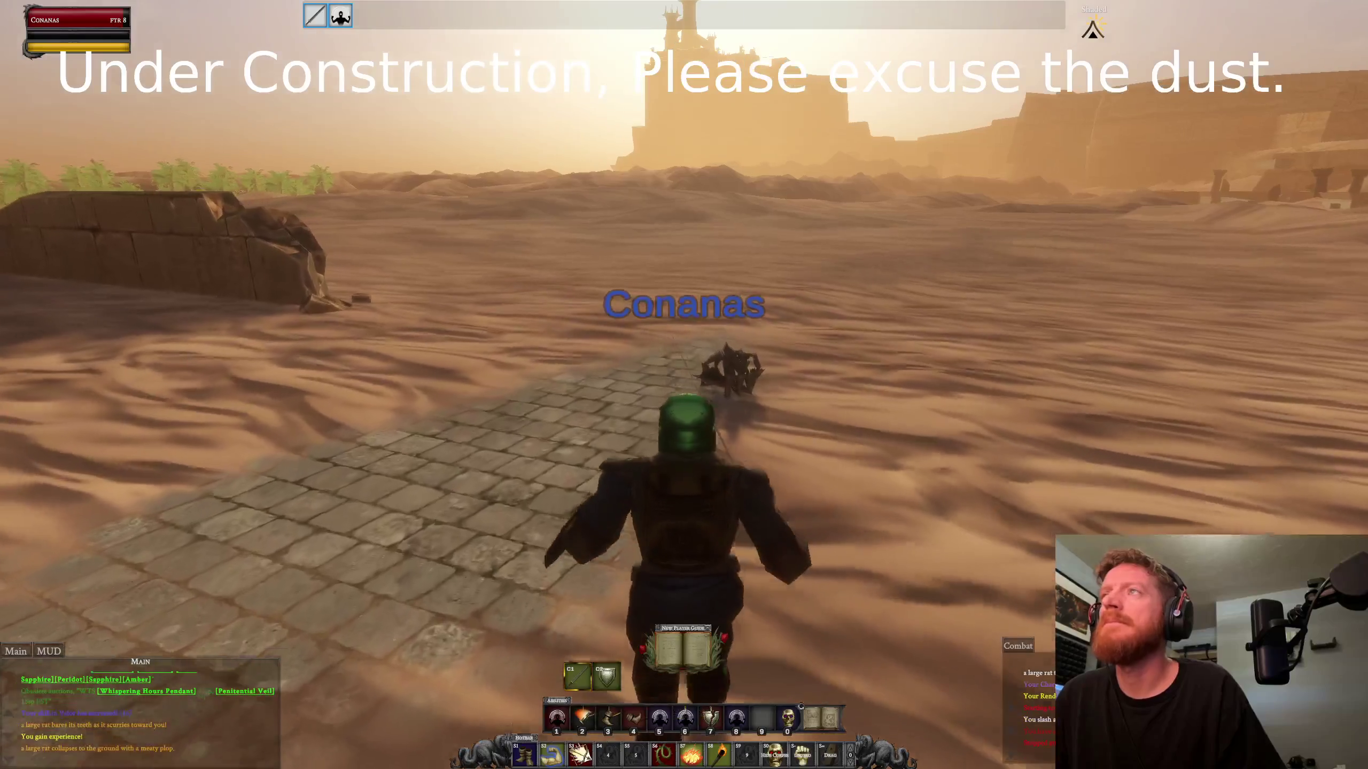
{"action": "key", "text": "w"}
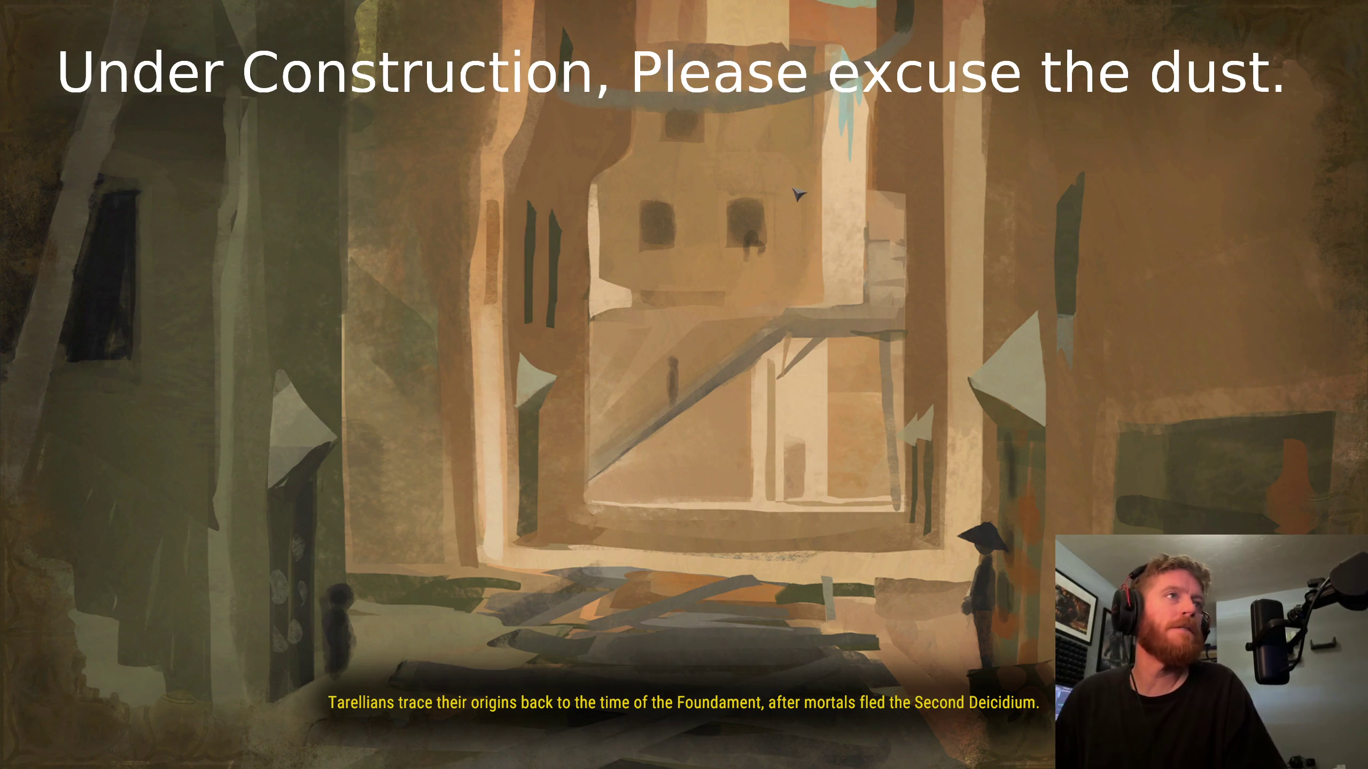
Step: Run across the Shaded Dunes with a jackal pup targeted, then bring up the window switcher
{"action": "key", "text": "d"}
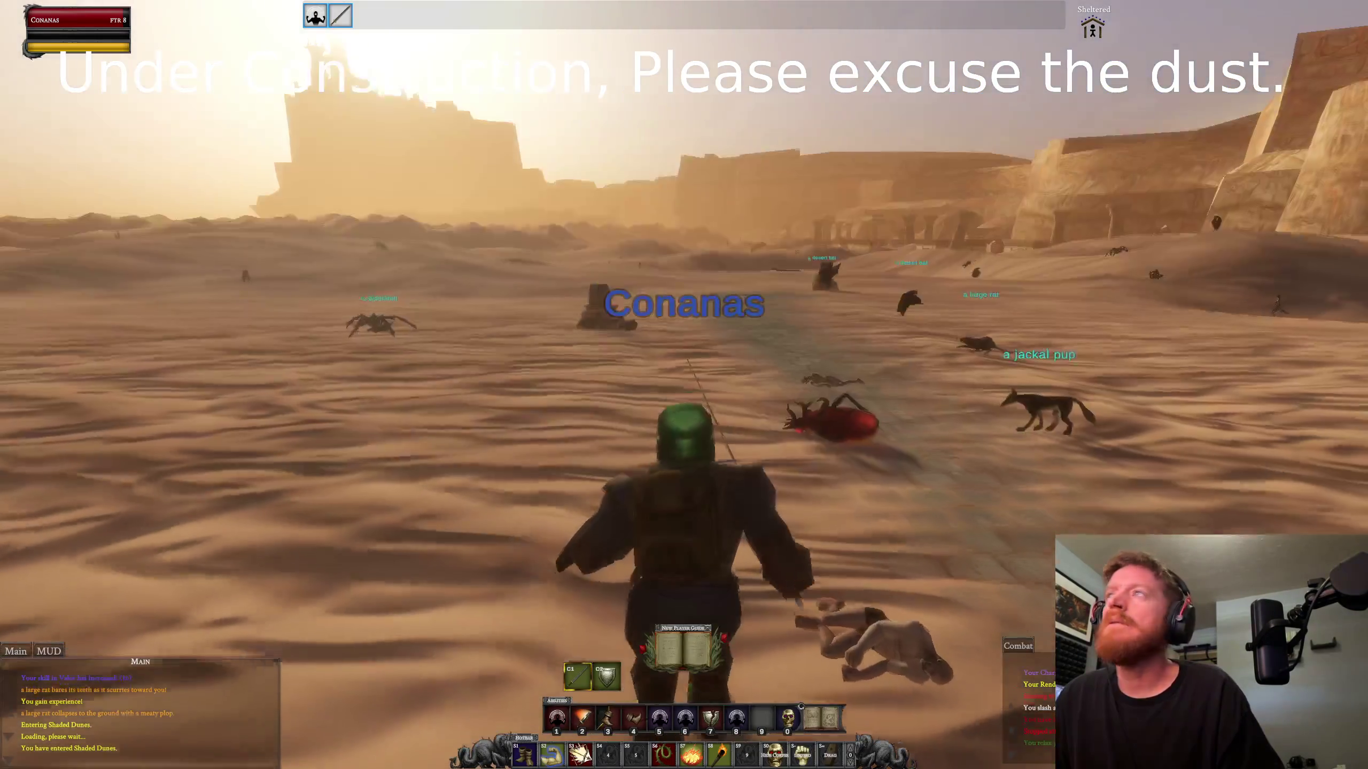
{"action": "key", "text": "Tab"}
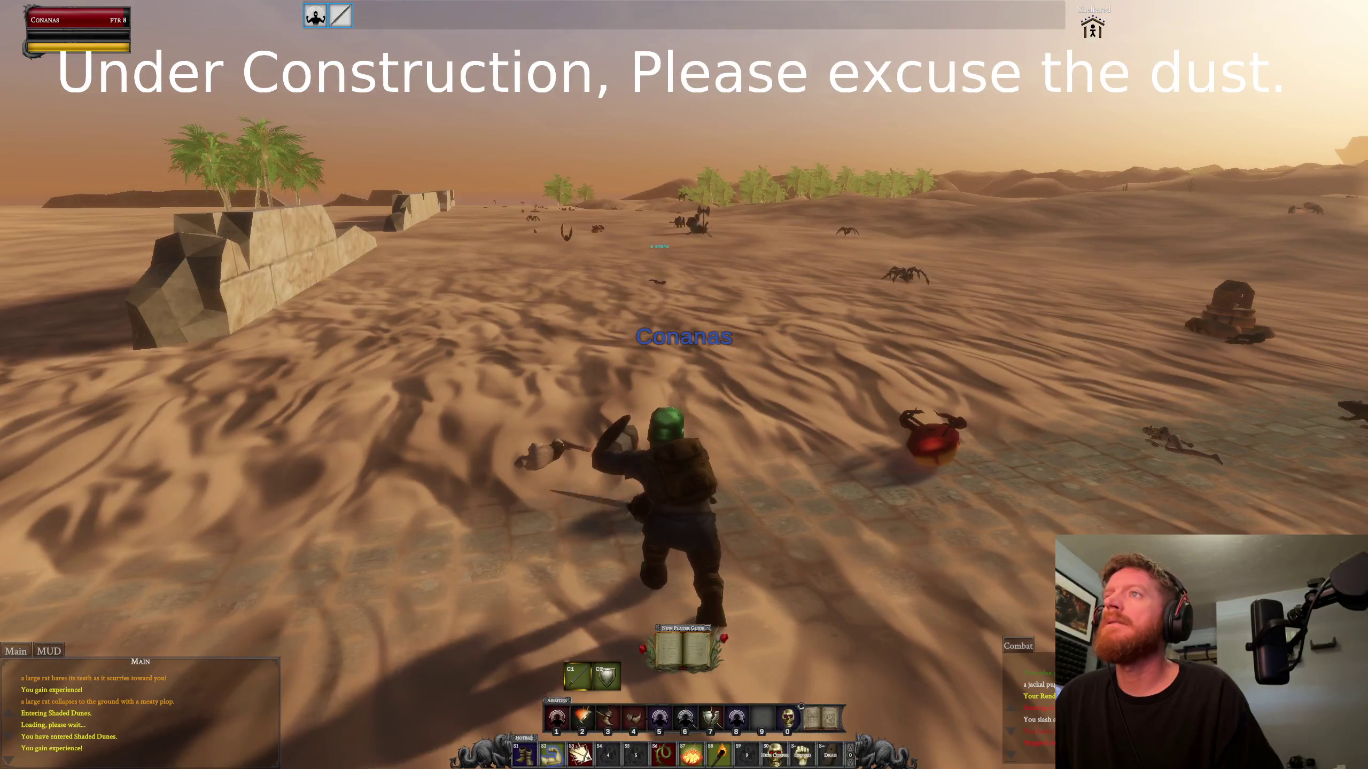
{"action": "key", "text": "w"}
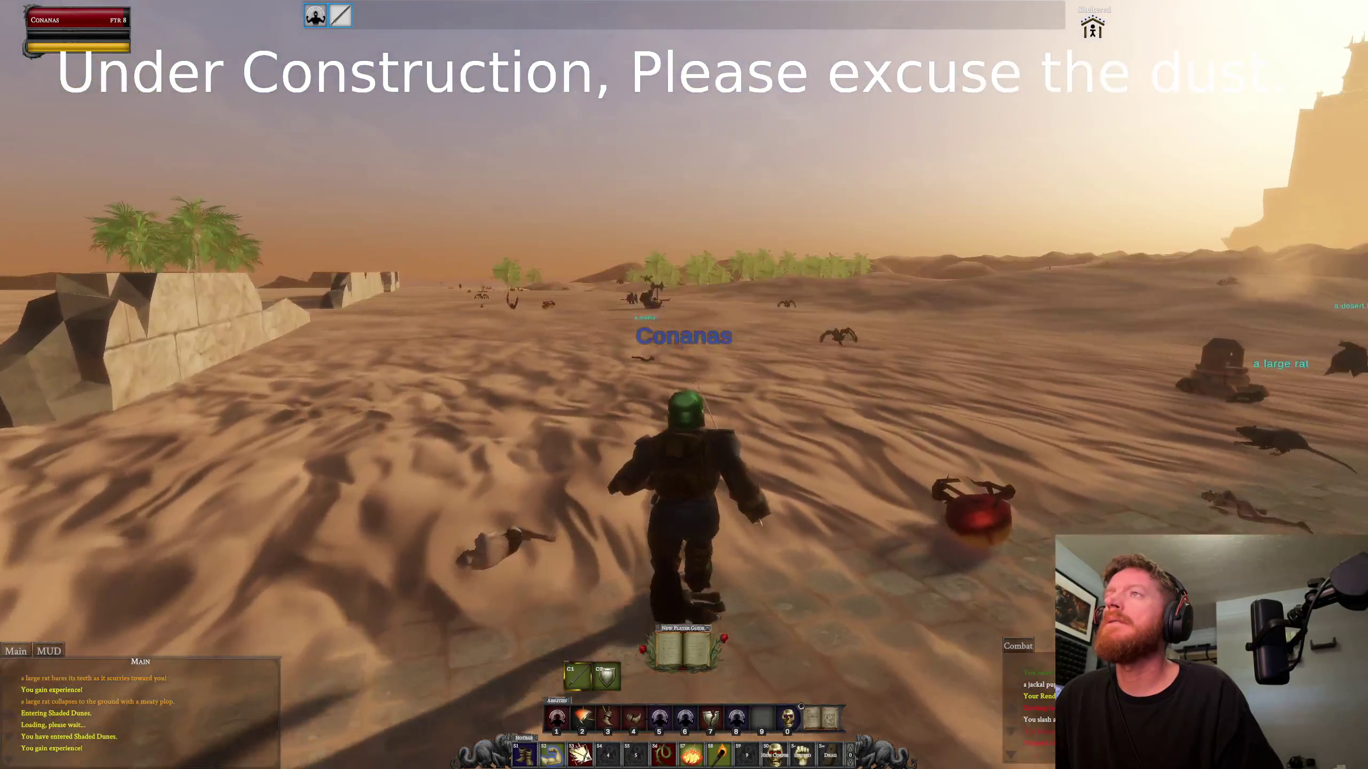
{"action": "key", "text": "w"}
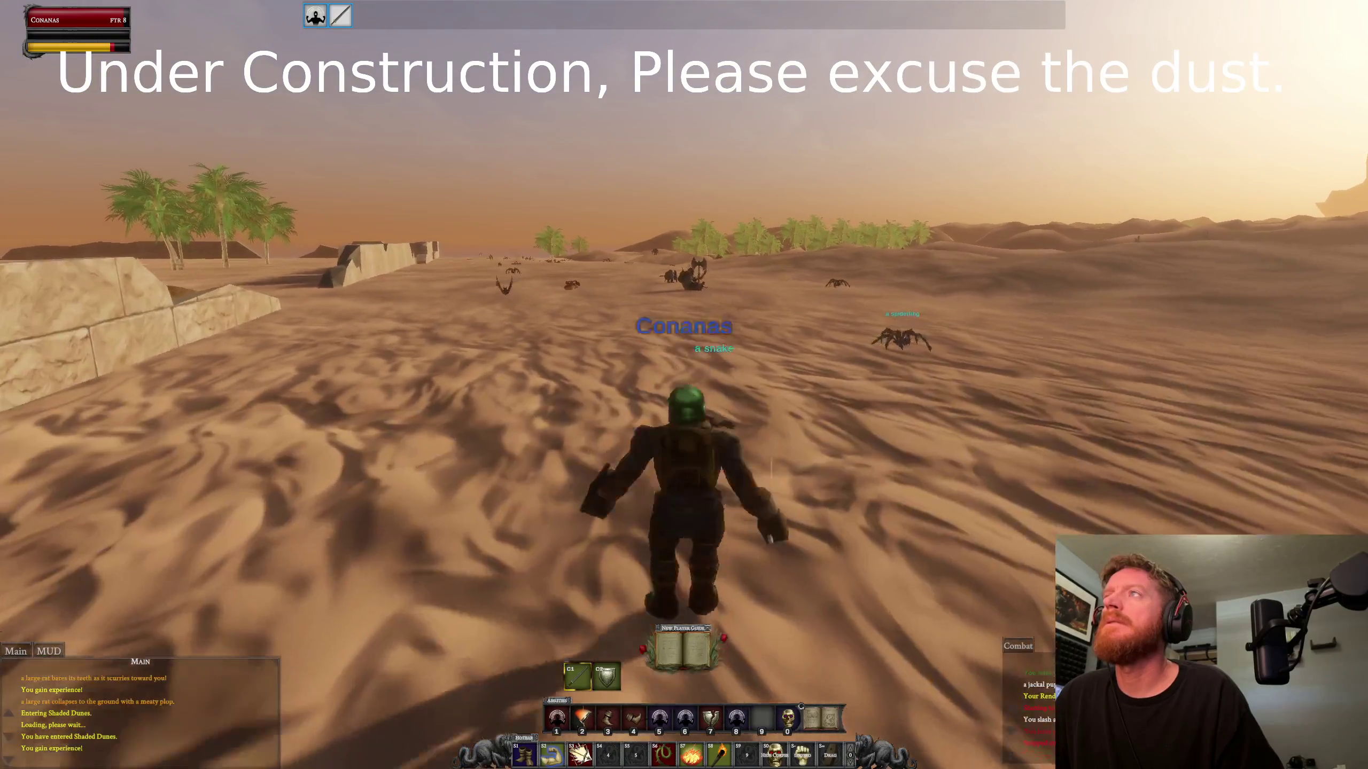
{"action": "key", "text": "w"}
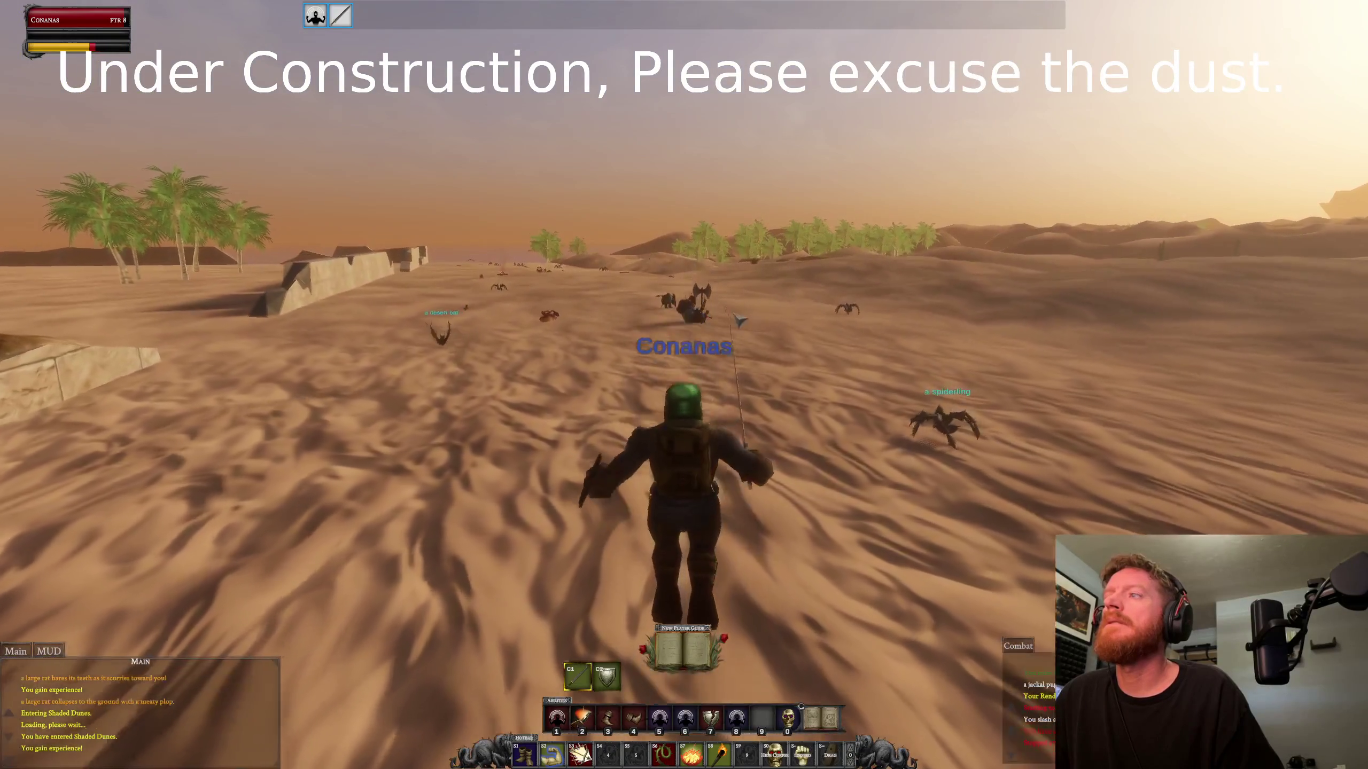
{"action": "key", "text": "alt+Tab"}
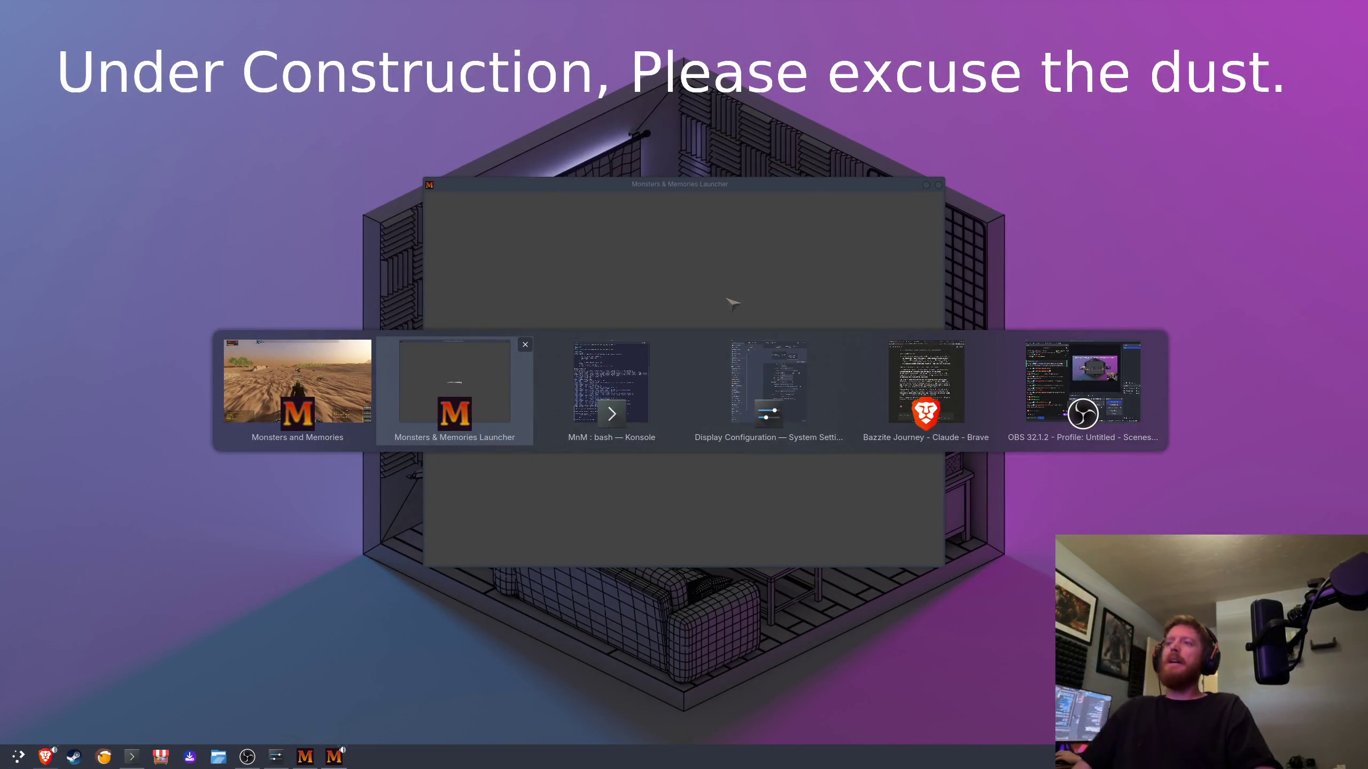
Step: Bring the Konsole window with the play-mnm.sh launch log in front of the game
{"action": "key", "text": "alt+Tab"}
{"action": "key", "text": "alt+shift+Tab"}
{"action": "key", "text": "alt+shift+Tab"}
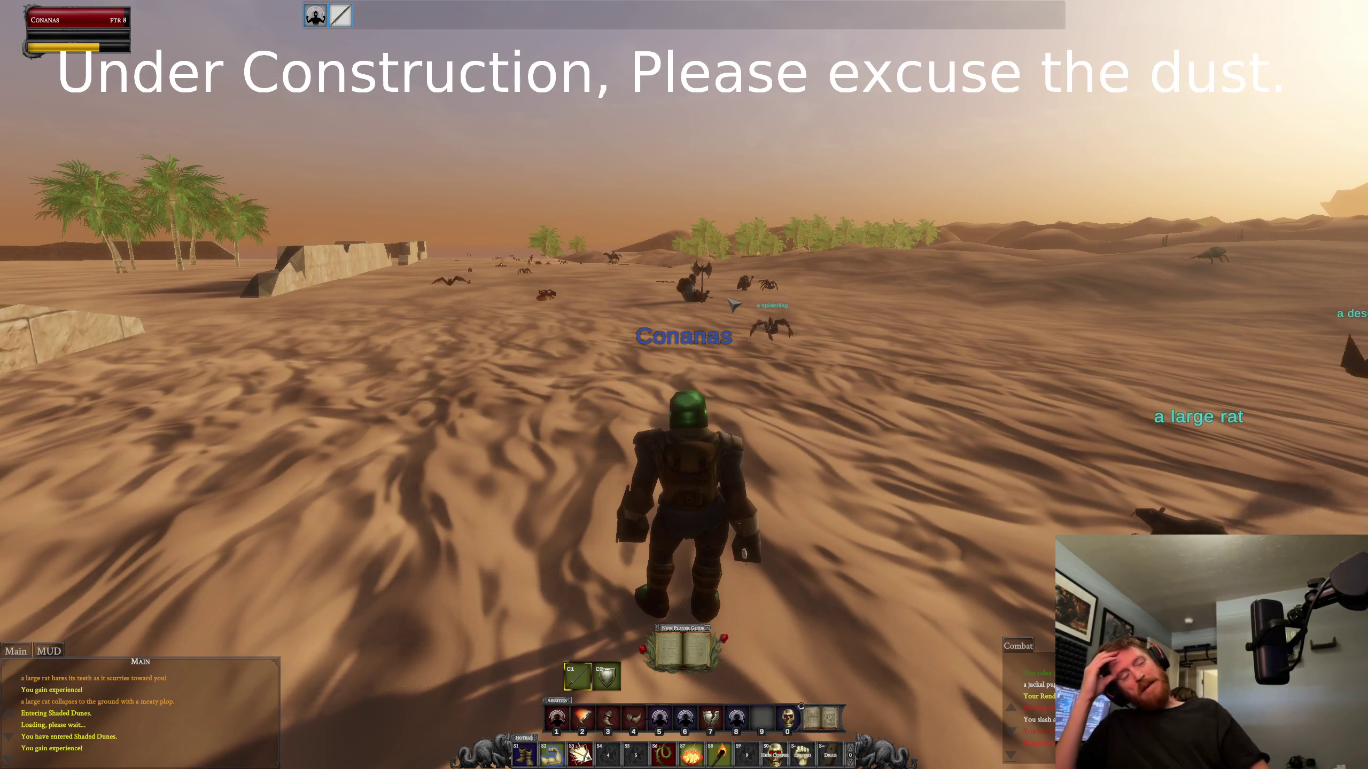
{"action": "key", "text": "super"}
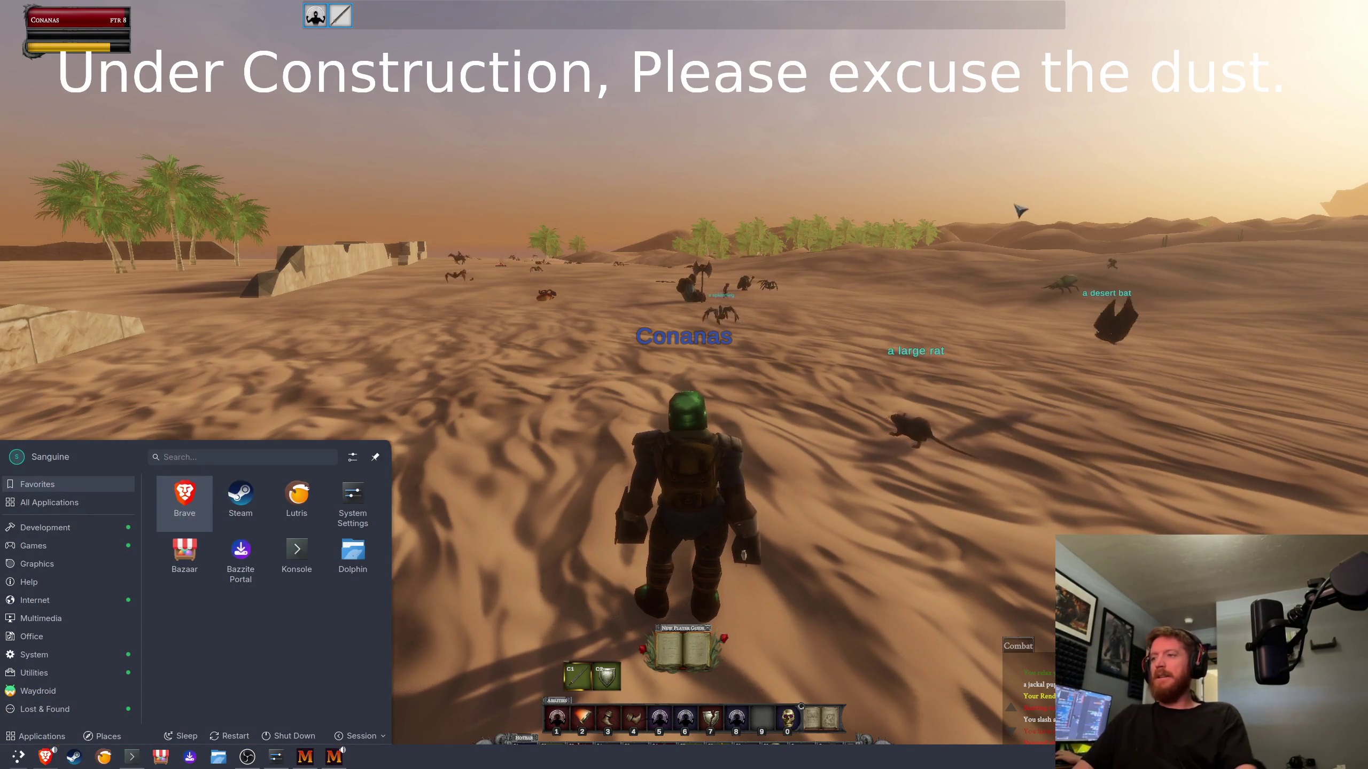
{"action": "left_click", "coordinate": [132, 757]}
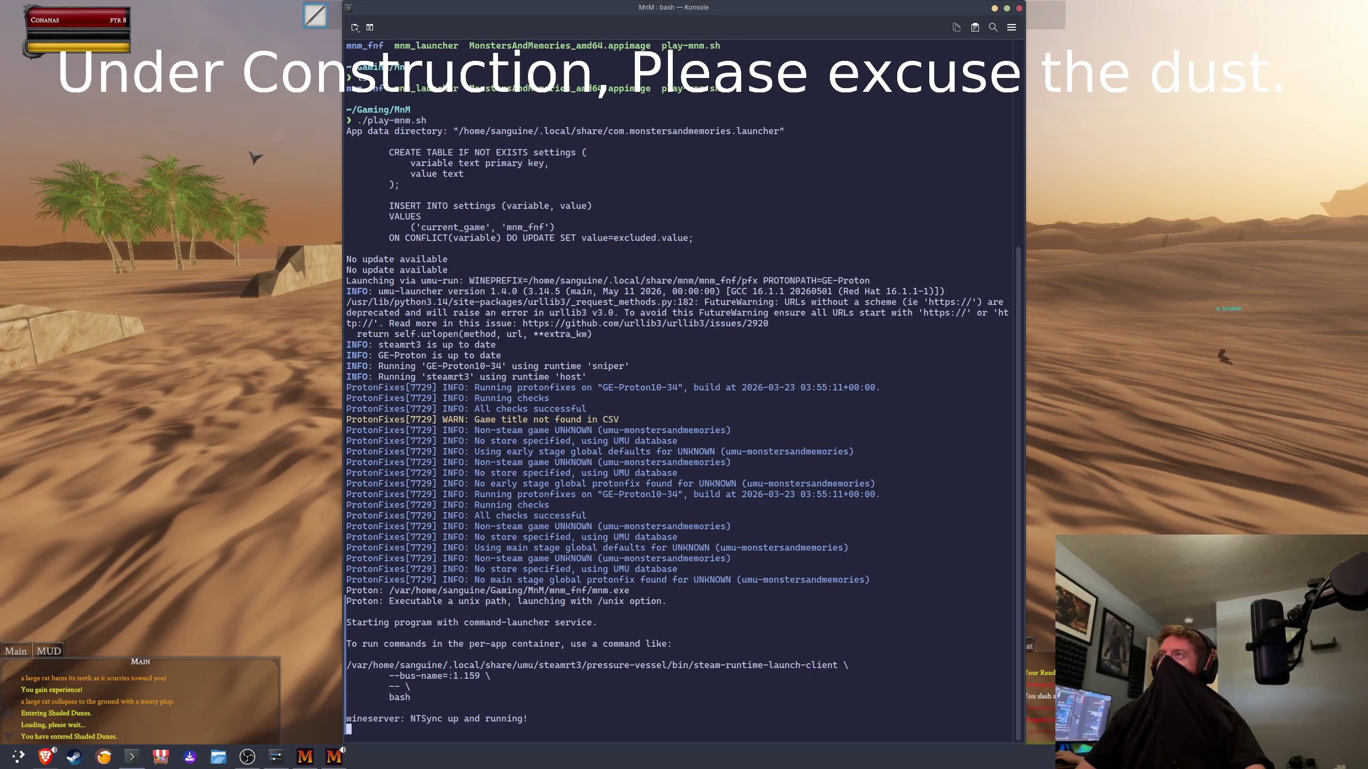
Step: Open a second Konsole shell tab in ~/Gaming/MnM, then bring the Brave chat window forward
{"action": "left_click", "coordinate": [355, 28]}
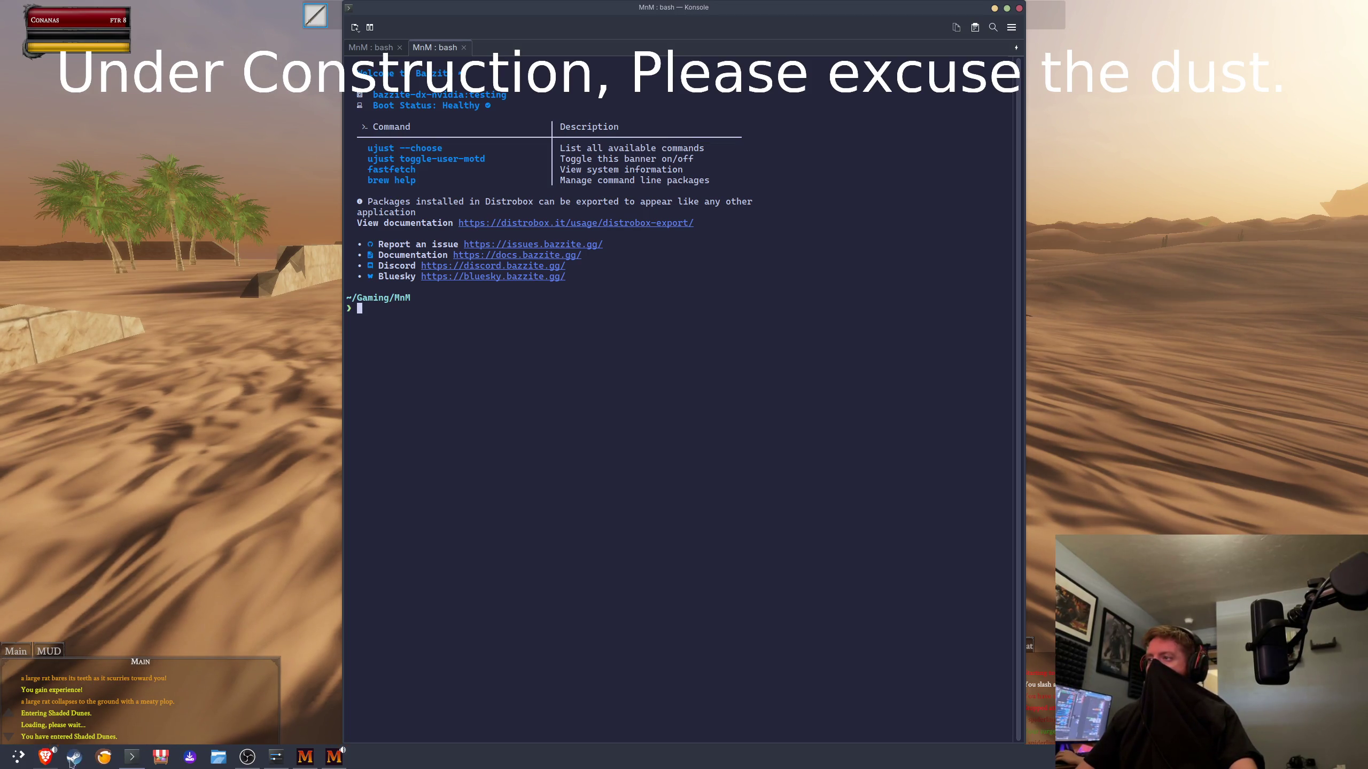
{"action": "left_click", "coordinate": [42, 760]}
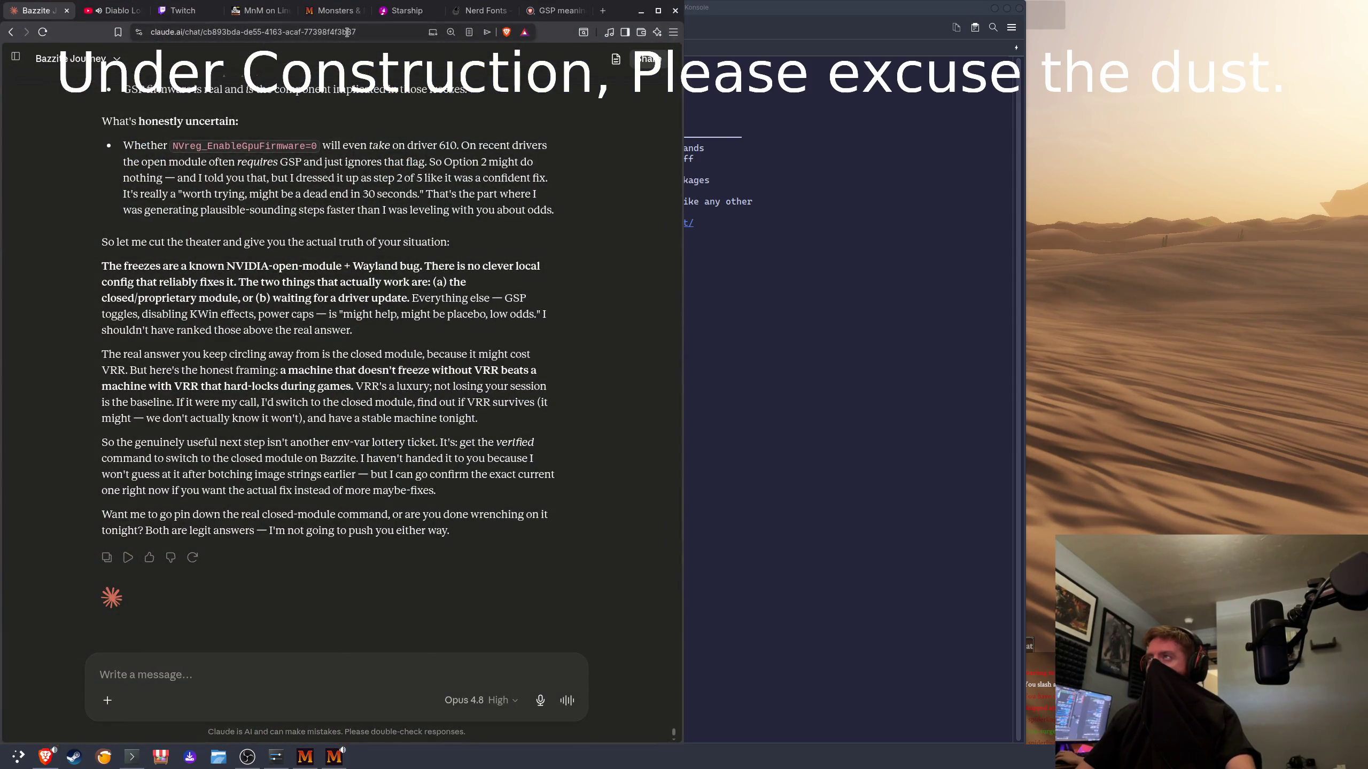
Step: Search 'cpu temp monitor linux' and open the Reddit thread on temperature monitoring apps
{"action": "left_click", "coordinate": [558, 10]}
{"action": "left_click", "coordinate": [242, 31]}
{"action": "type", "text": "cpu "}
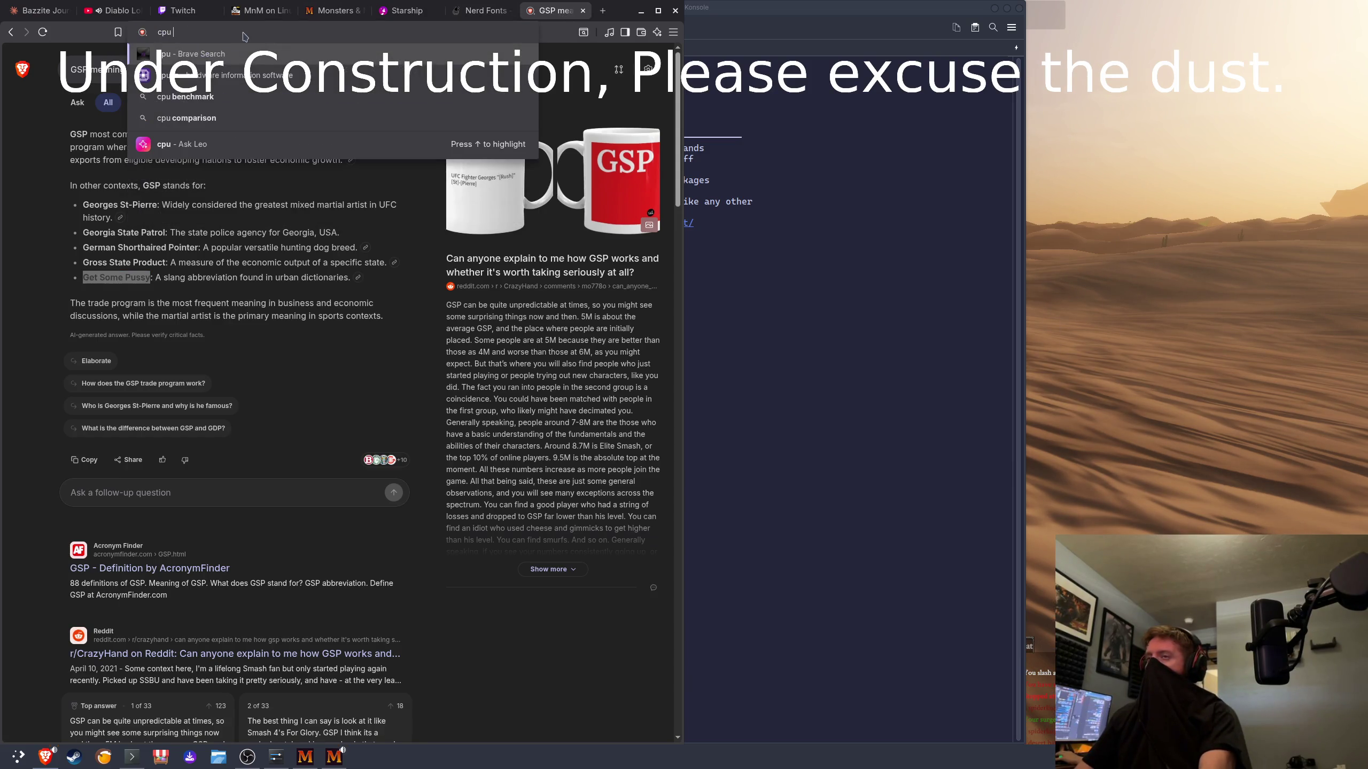
{"action": "type", "text": "temp "}
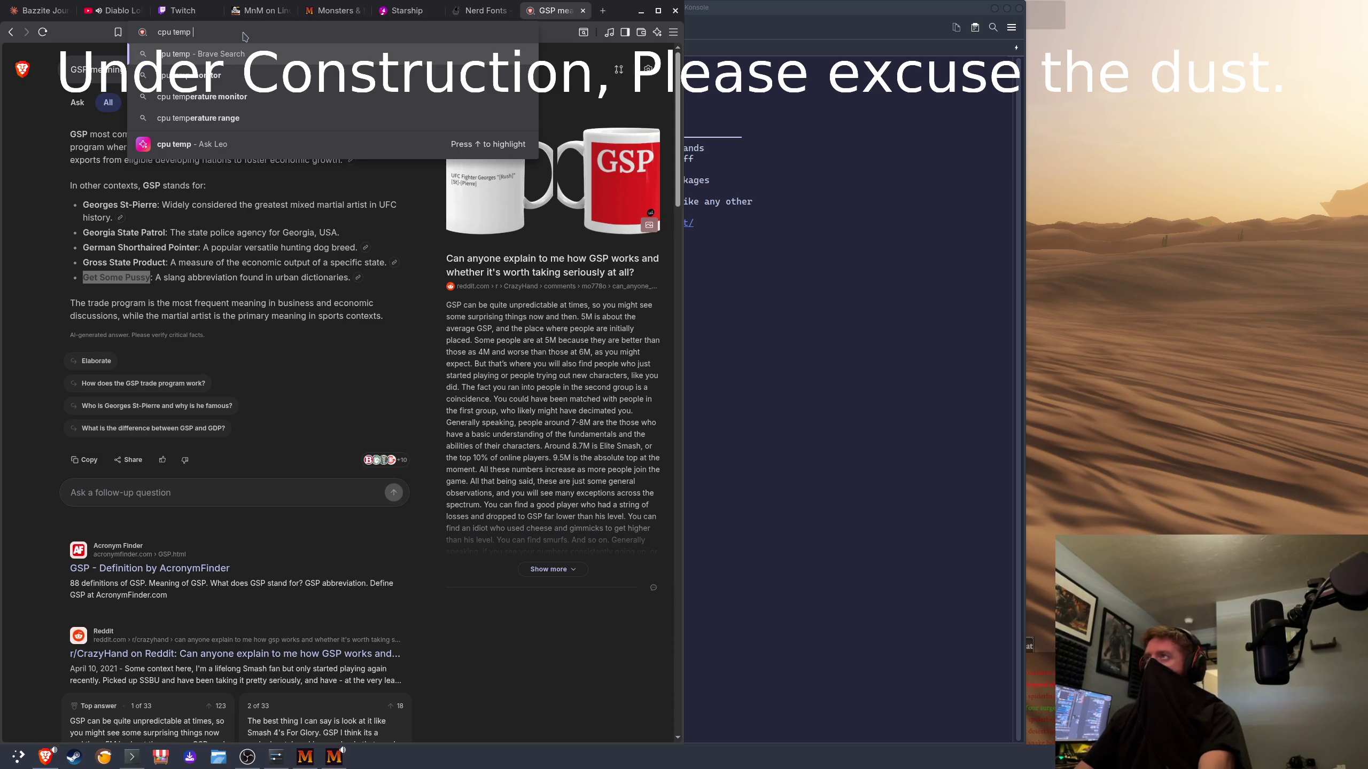
{"action": "type", "text": "monitor linux"}
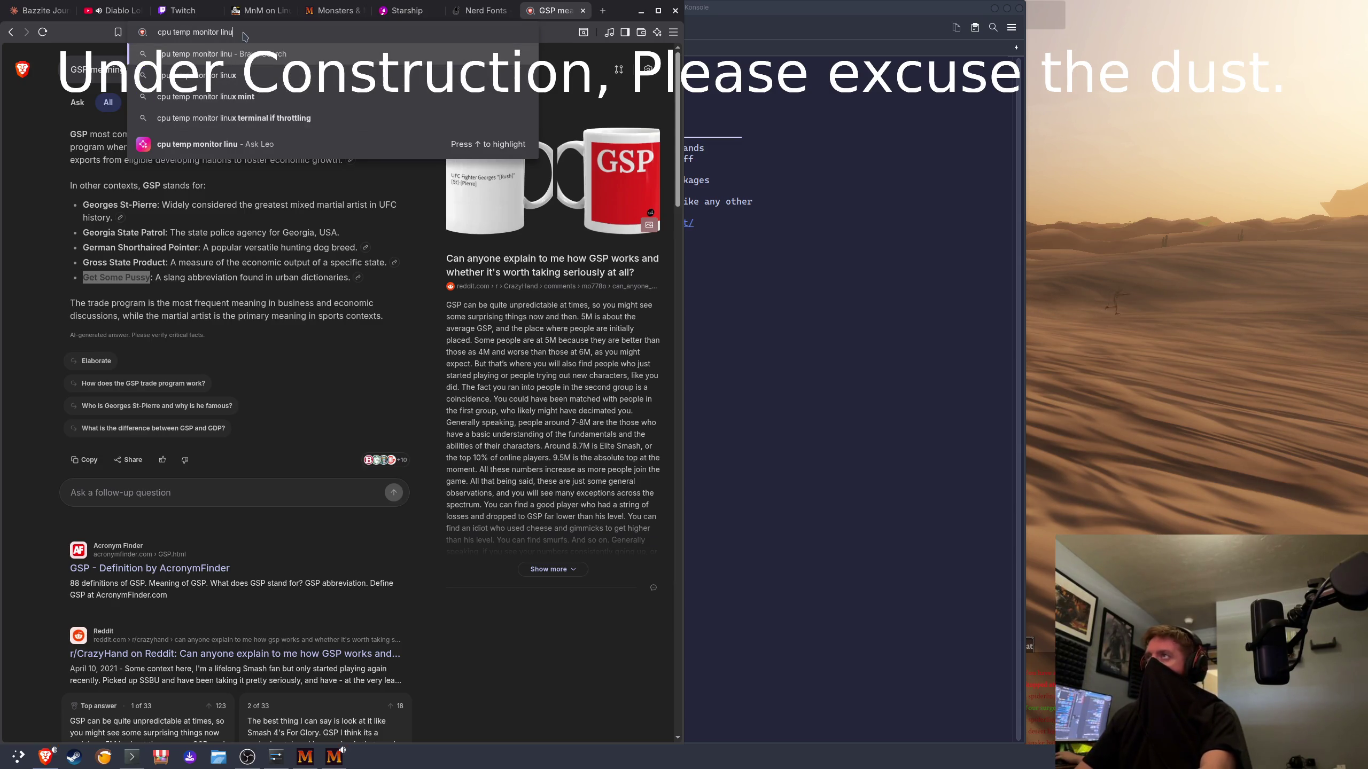
{"action": "key", "text": "Return"}
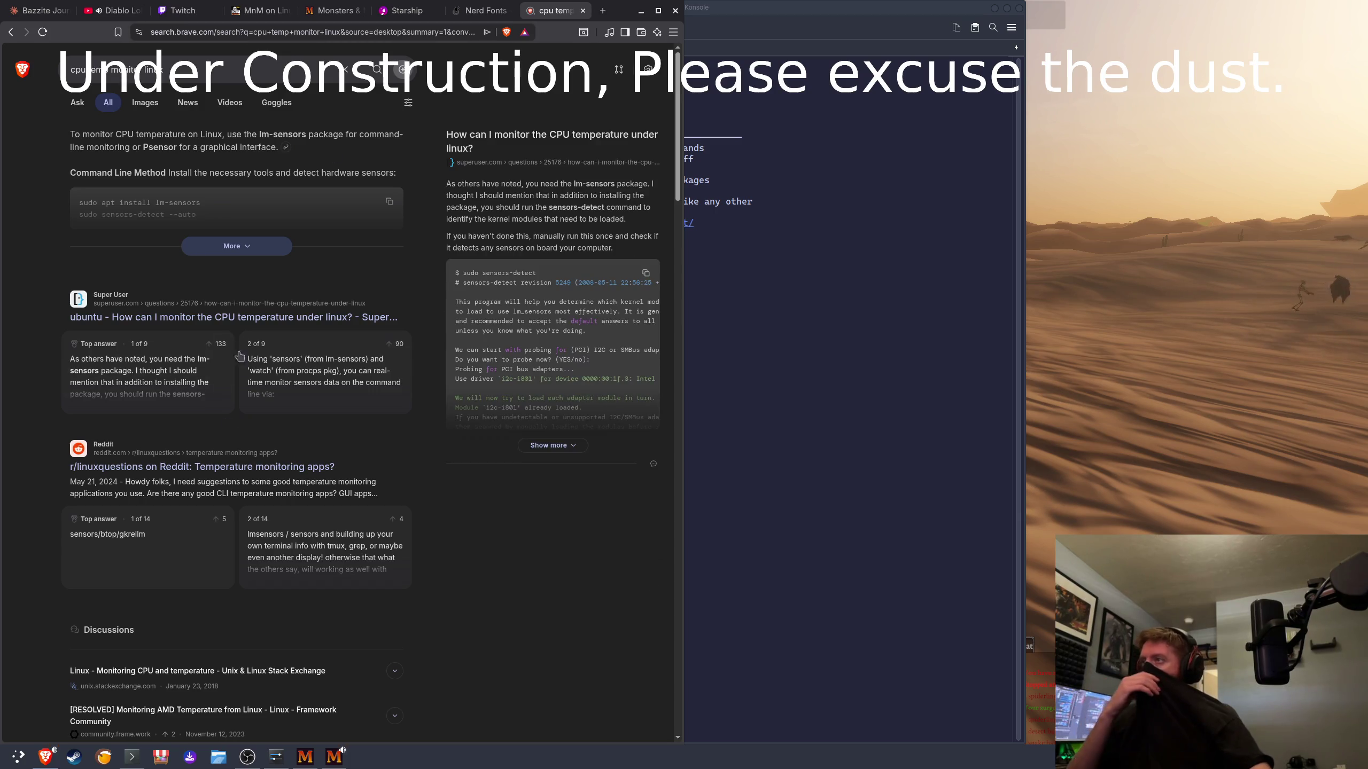
{"action": "left_click", "coordinate": [287, 463]}
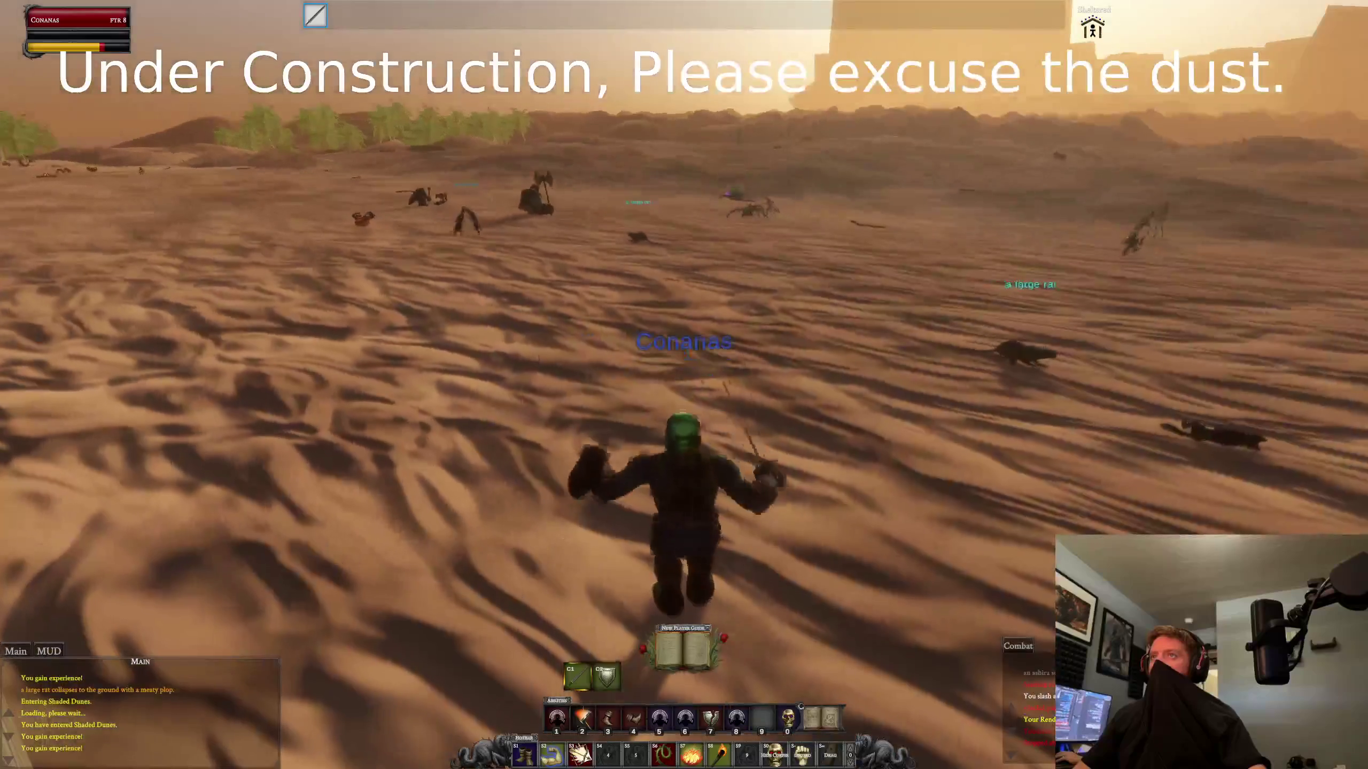
Step: Charge and kill the large rat with a buff active, then return to Brave's Reddit thread
{"action": "key", "text": "2"}
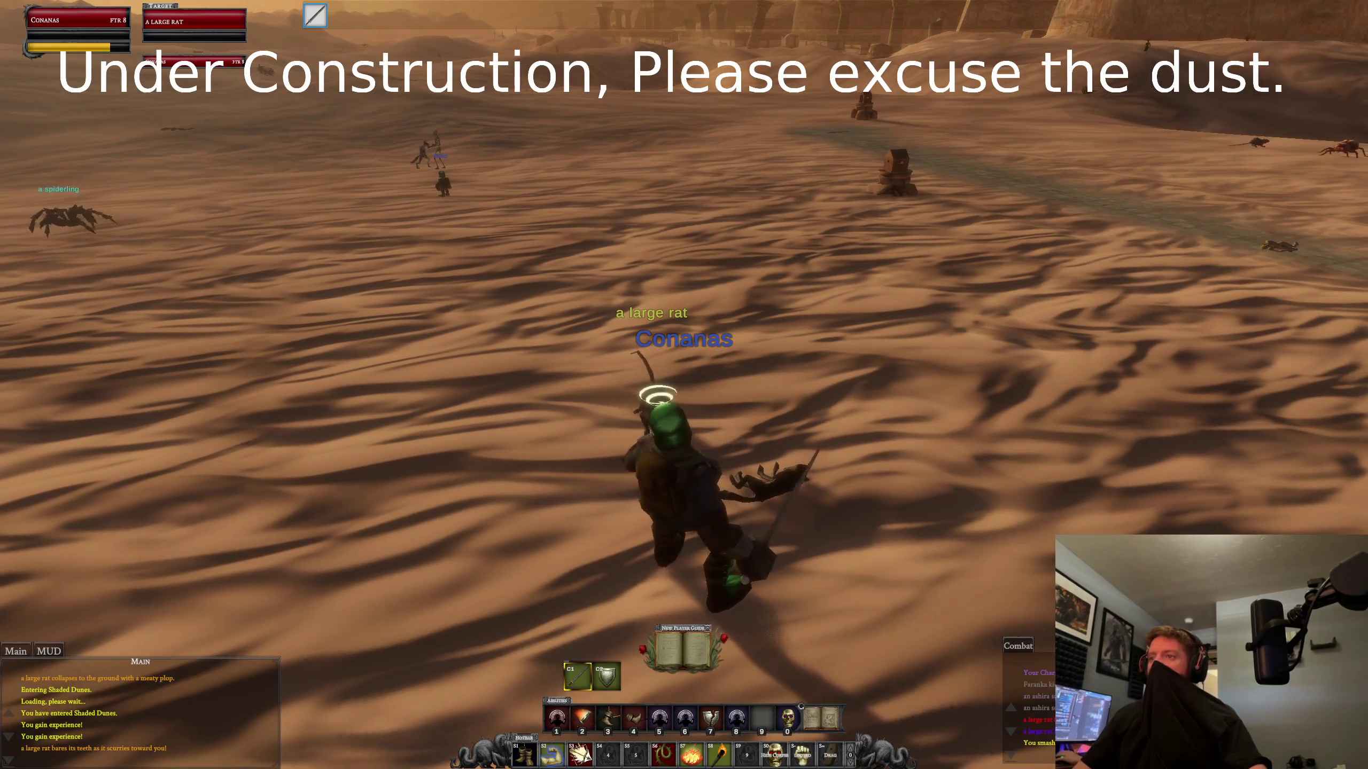
{"action": "key", "text": "shift+2"}
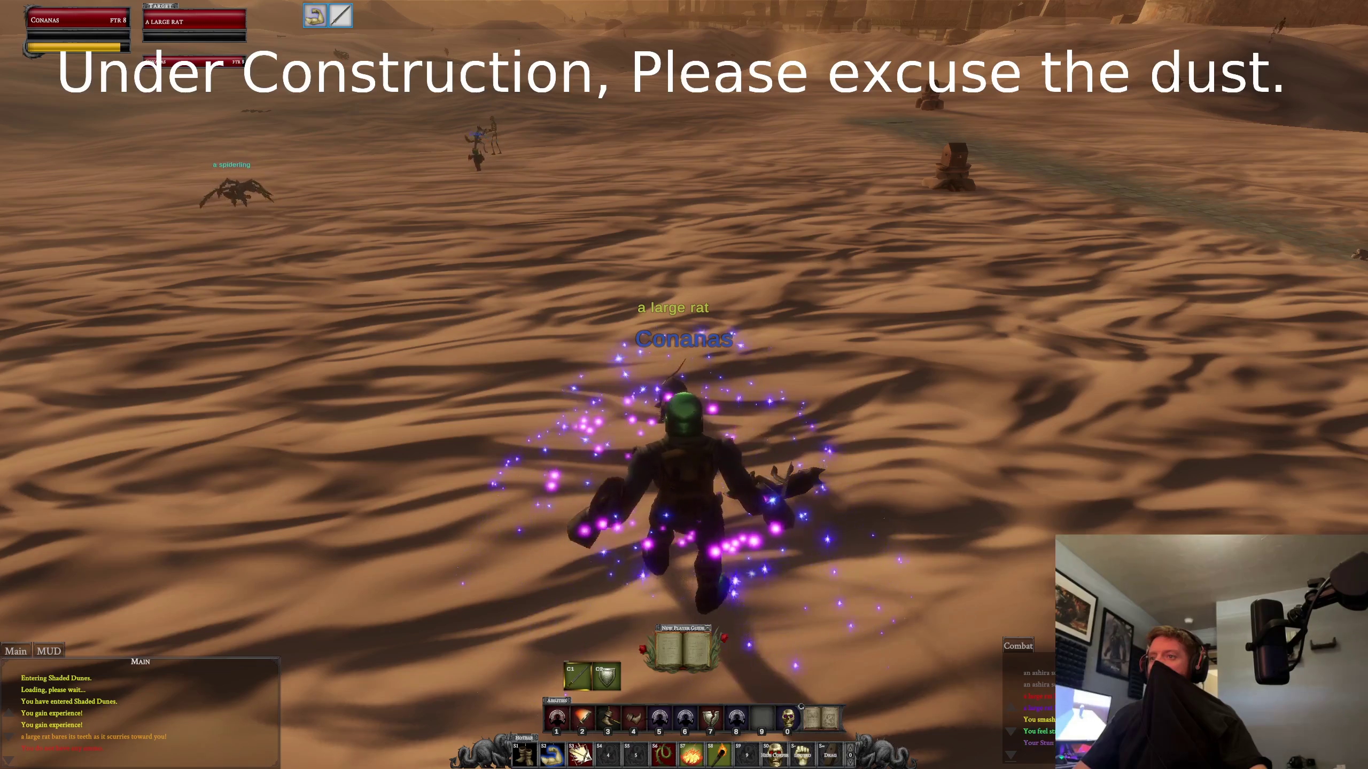
{"action": "key", "text": "w"}
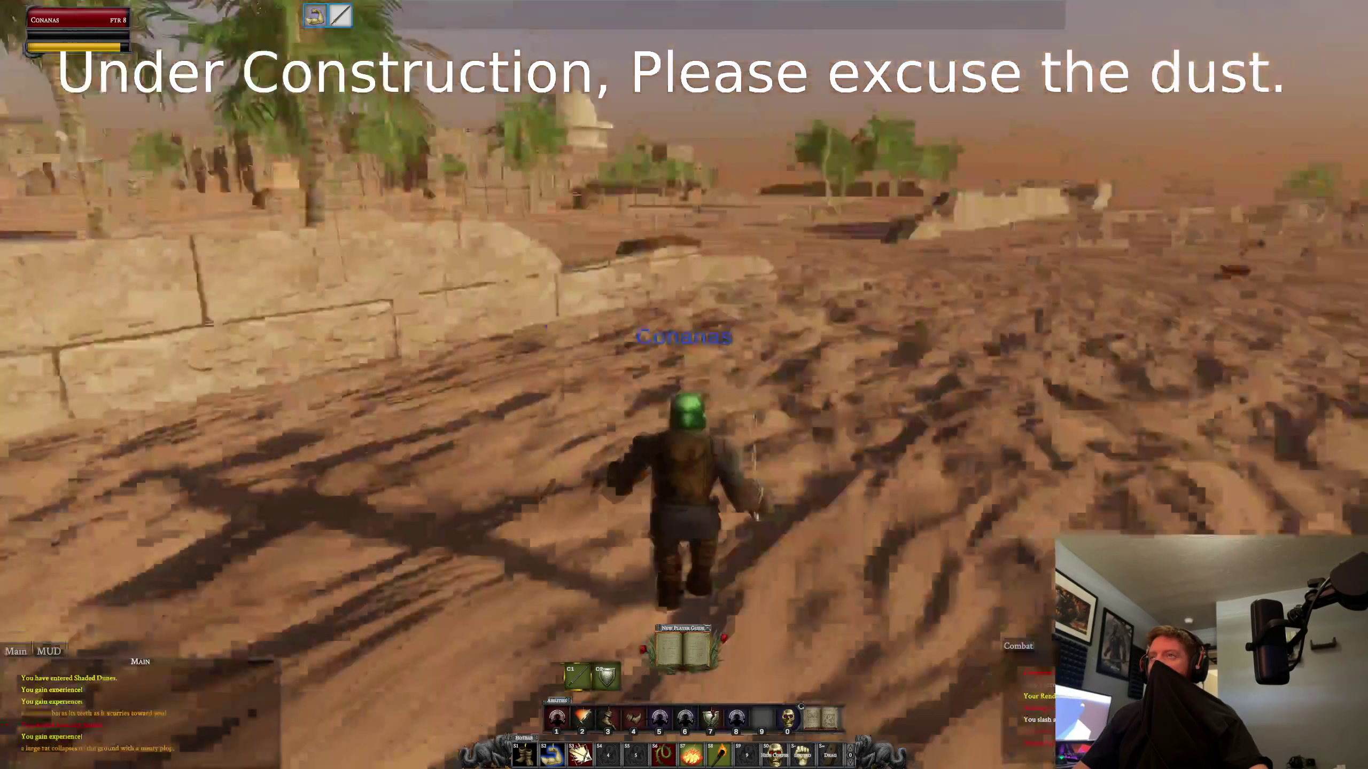
{"action": "key", "text": "d"}
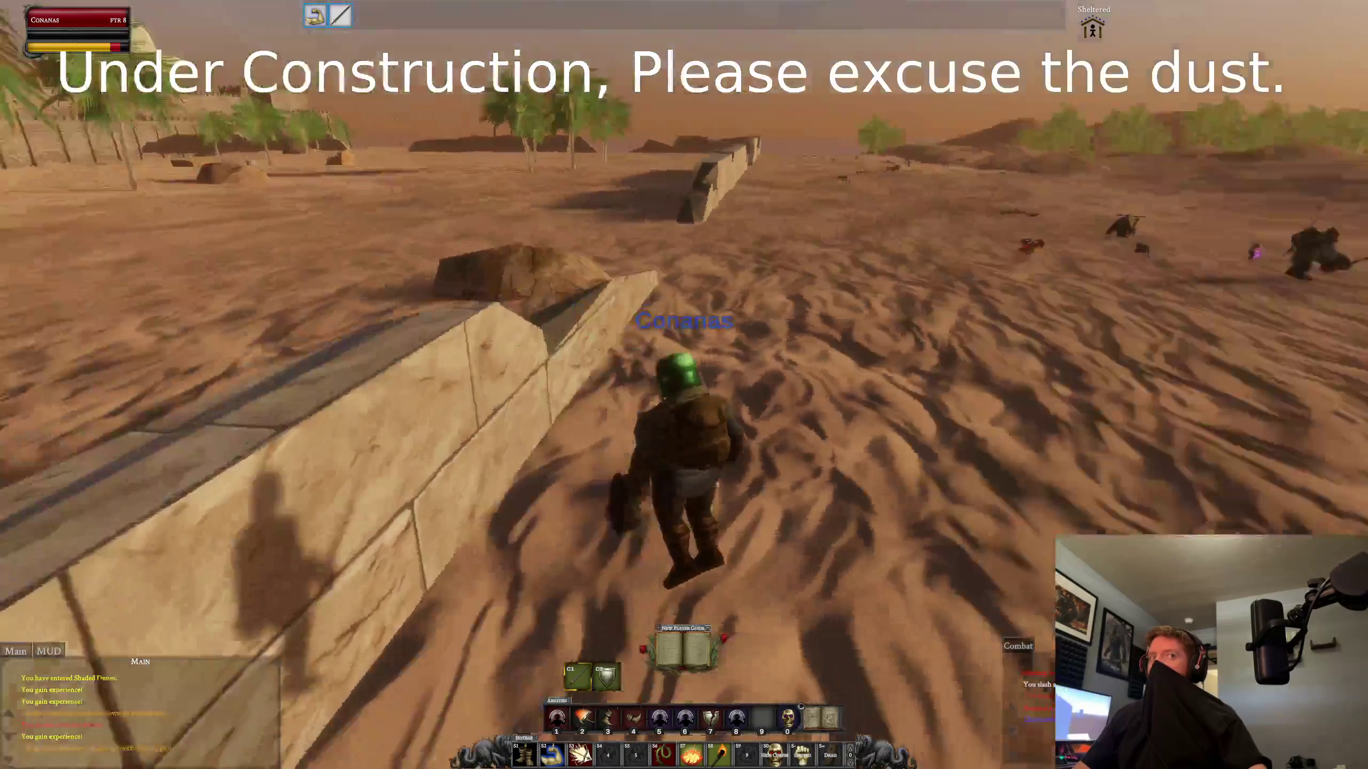
{"action": "key", "text": "alt+Tab"}
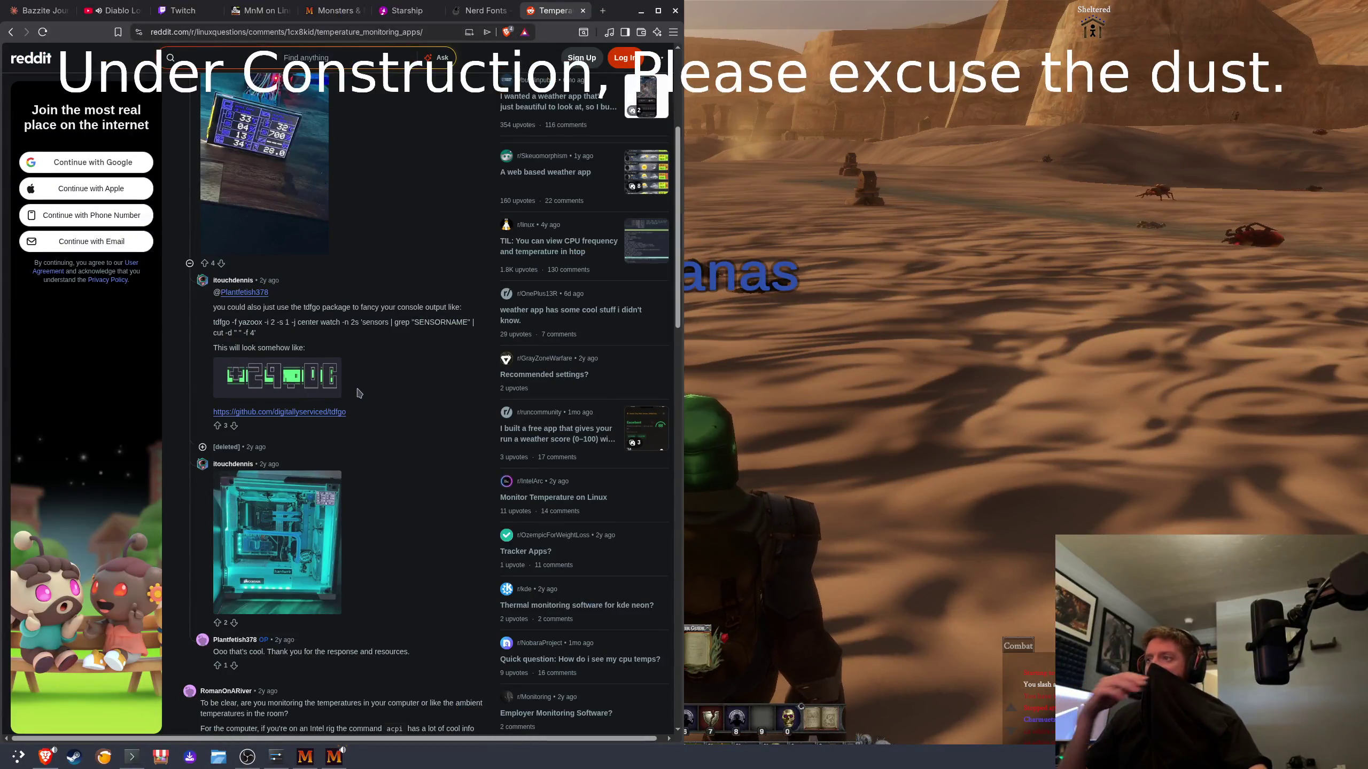
Step: Return to the cpu temp monitor linux results, expand the full AI answer, and open a new tab
{"action": "scroll", "coordinate": [359, 392], "scroll_direction": "down", "scroll_amount": 5}
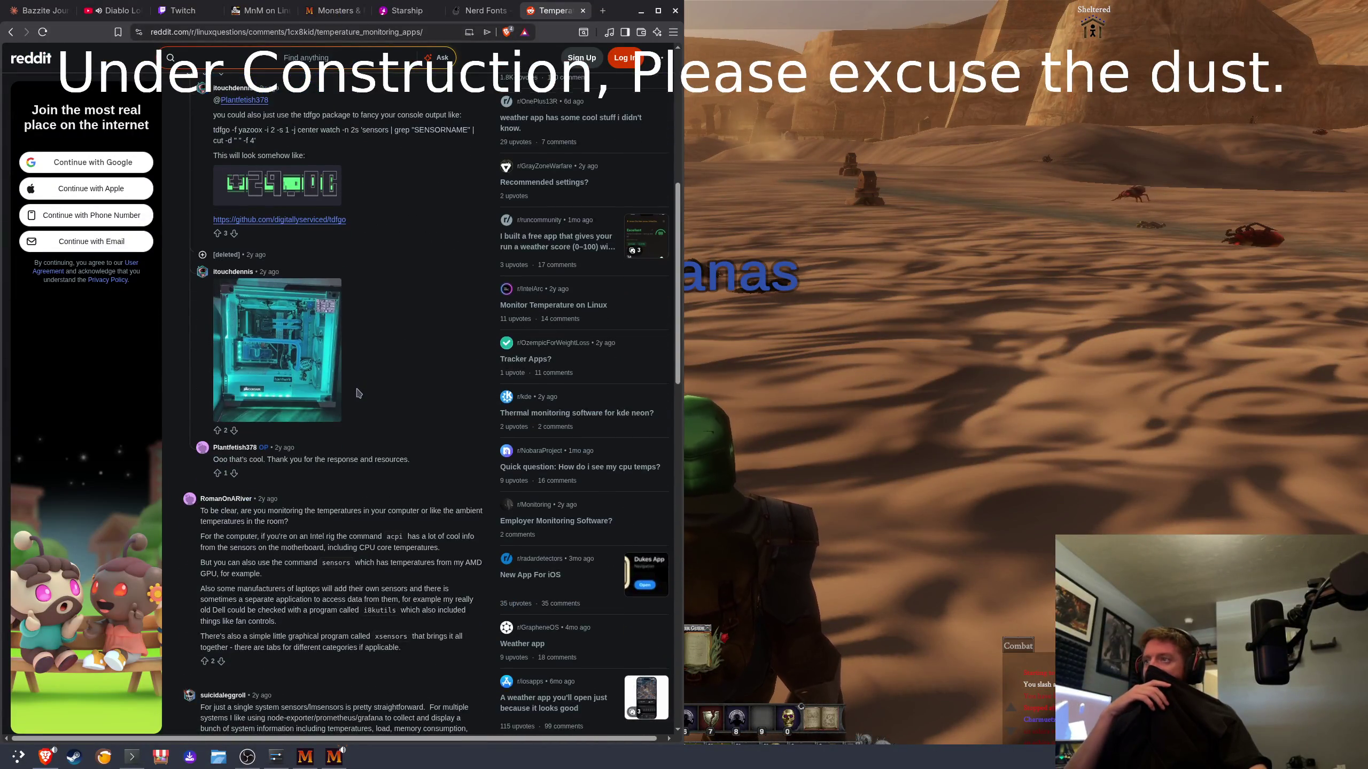
{"action": "key", "text": "alt+Left"}
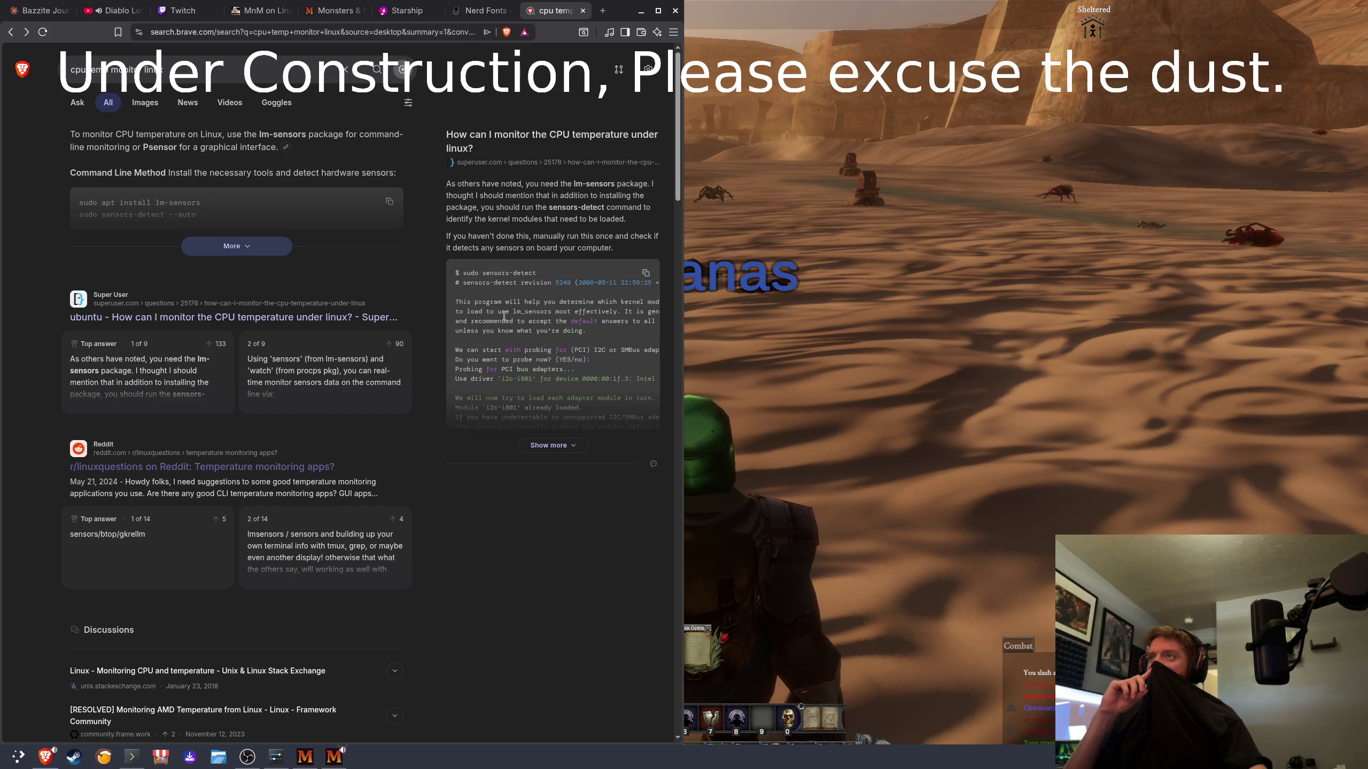
{"action": "left_click", "coordinate": [234, 248]}
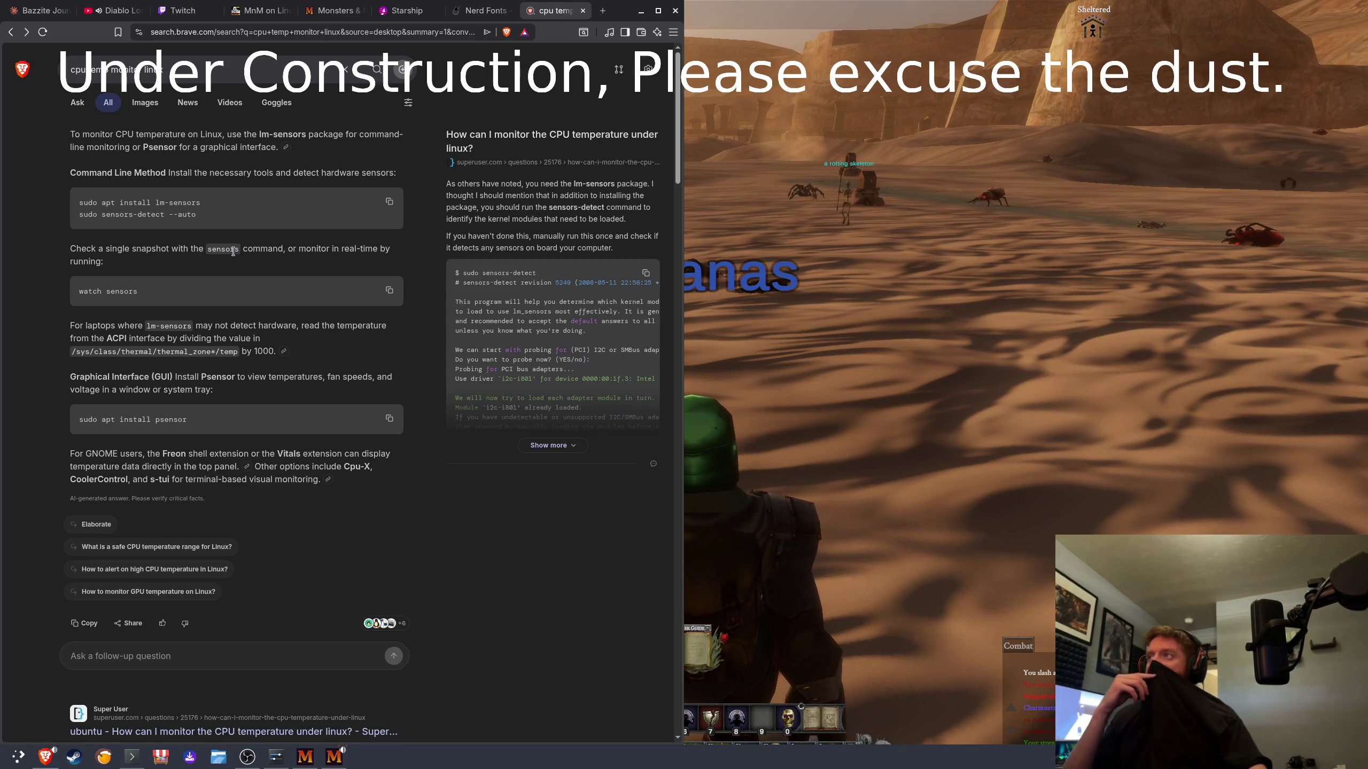
{"action": "scroll", "coordinate": [338, 217], "scroll_direction": "down", "scroll_amount": 7}
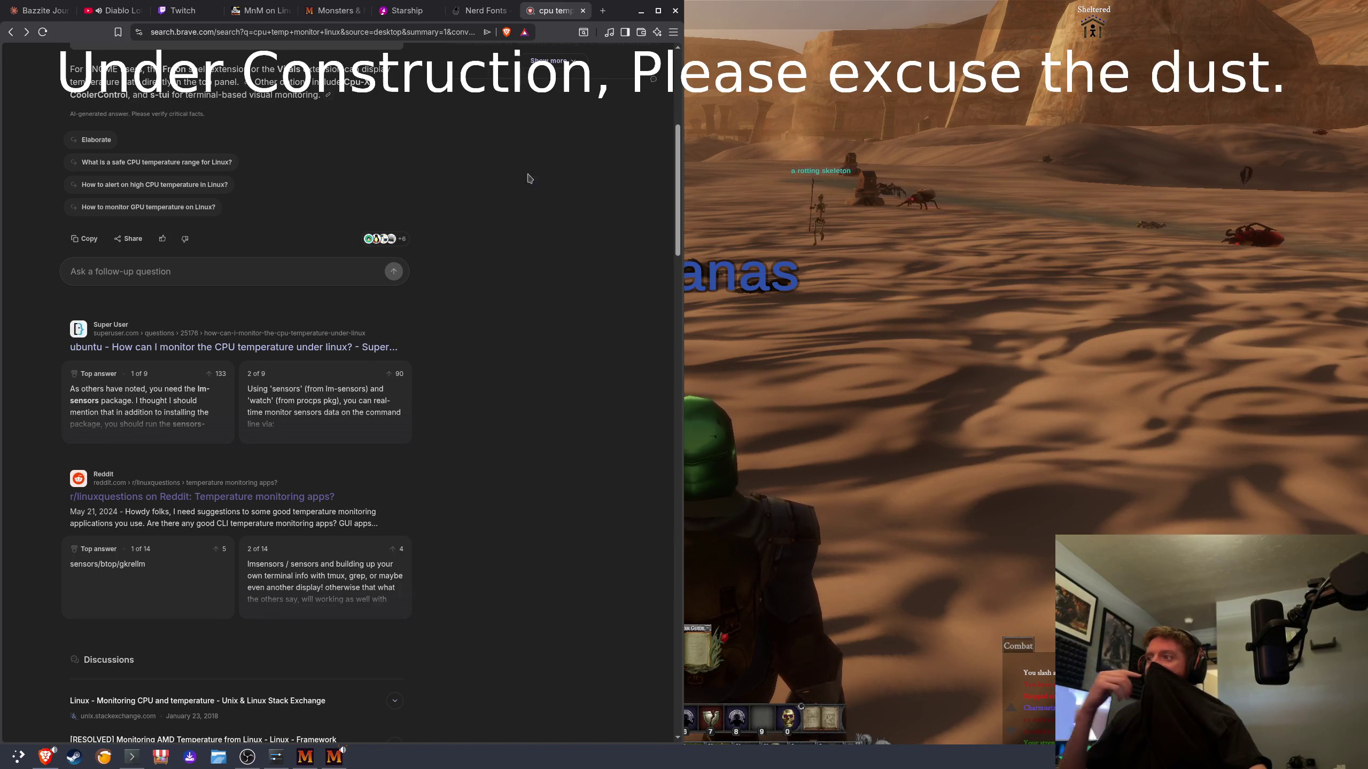
{"action": "key", "text": "ctrl+t"}
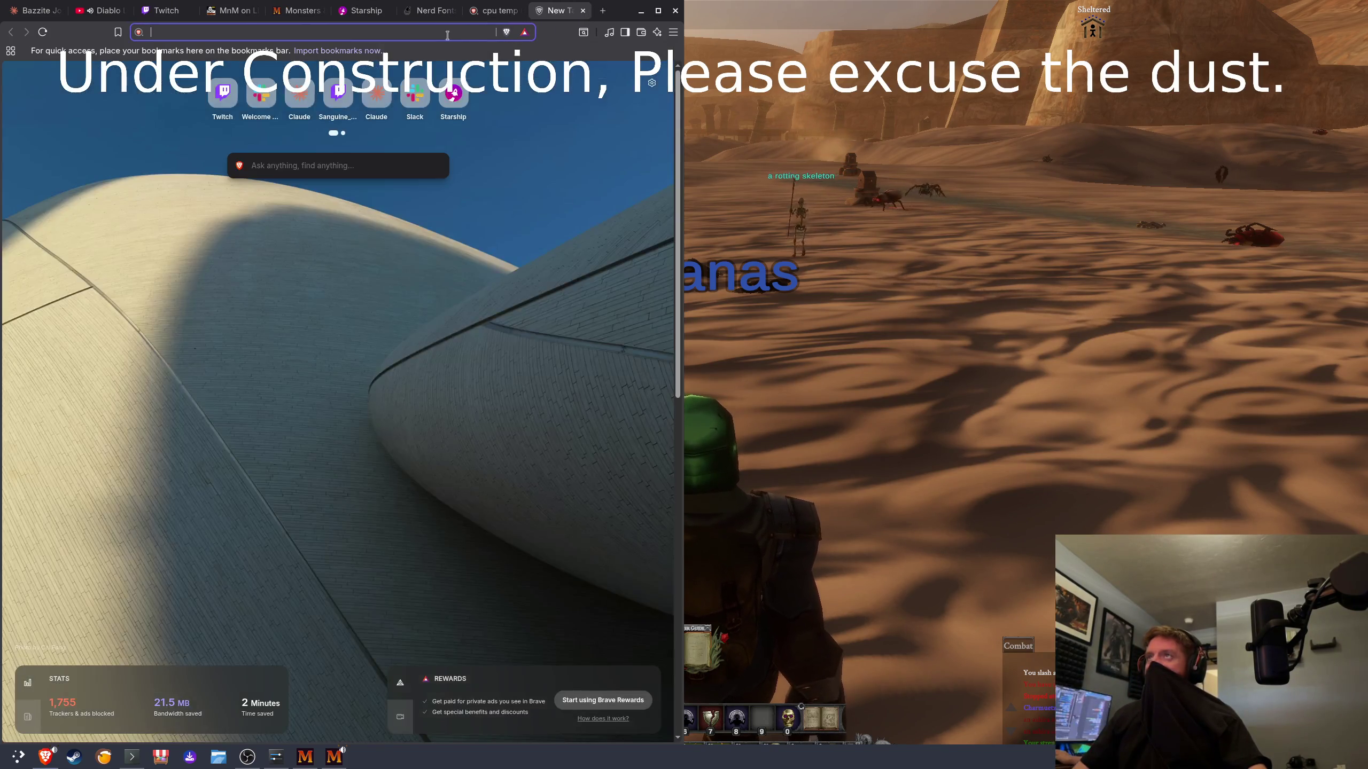
Step: Close the empty new tab, then open another new browser tab
{"action": "key", "text": "ctrl+w"}
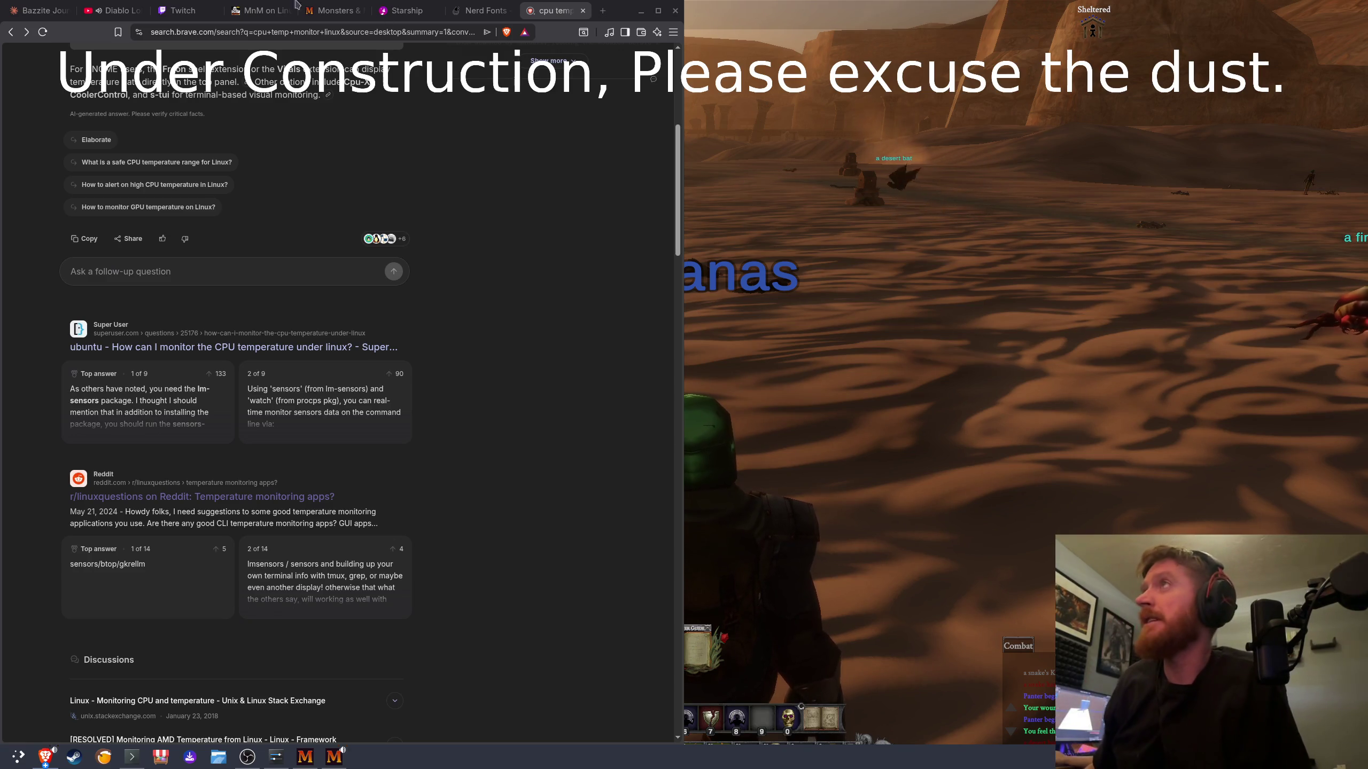
{"action": "left_click", "coordinate": [603, 10]}
{"action": "type", "text": "https://github.com/ColinIanKing/stress-ng"}
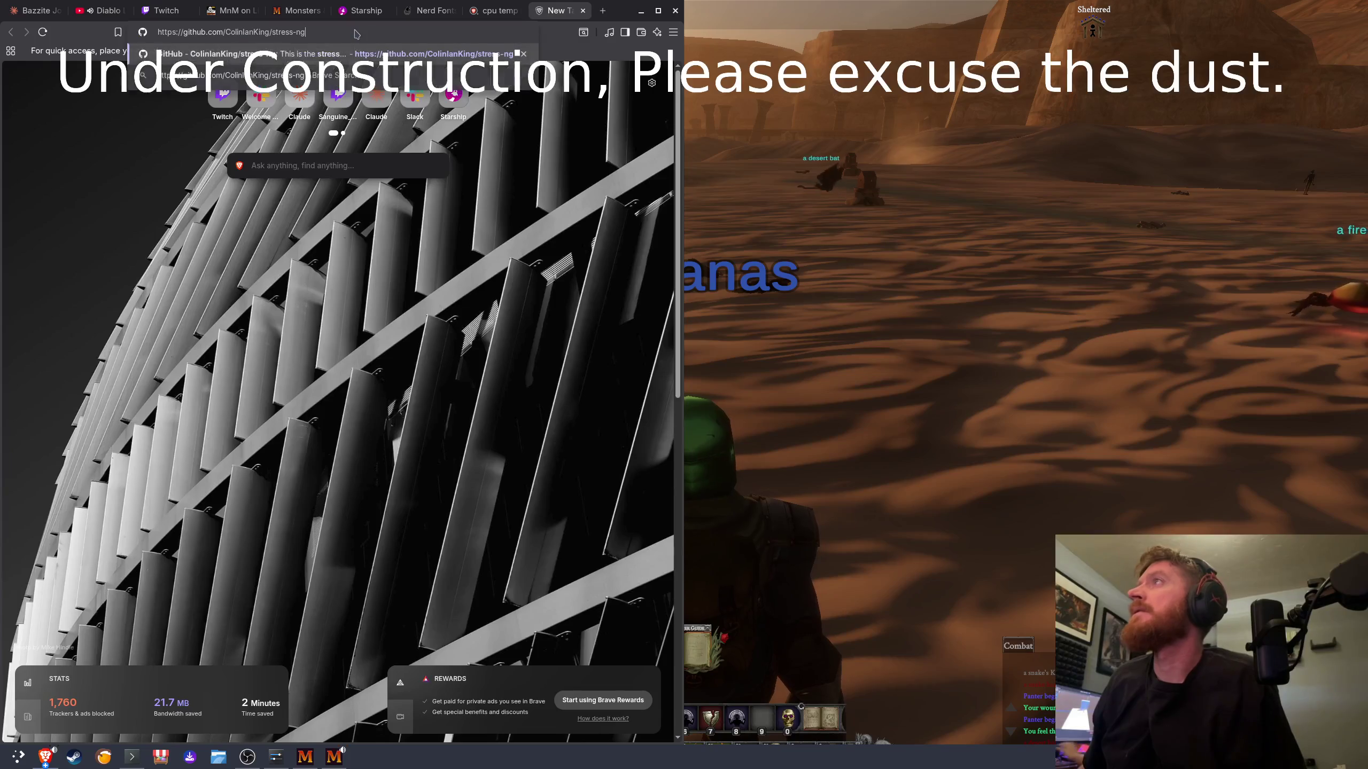
{"action": "key", "text": "Return"}
{"action": "scroll", "coordinate": [338, 252], "scroll_direction": "down", "scroll_amount": 20}
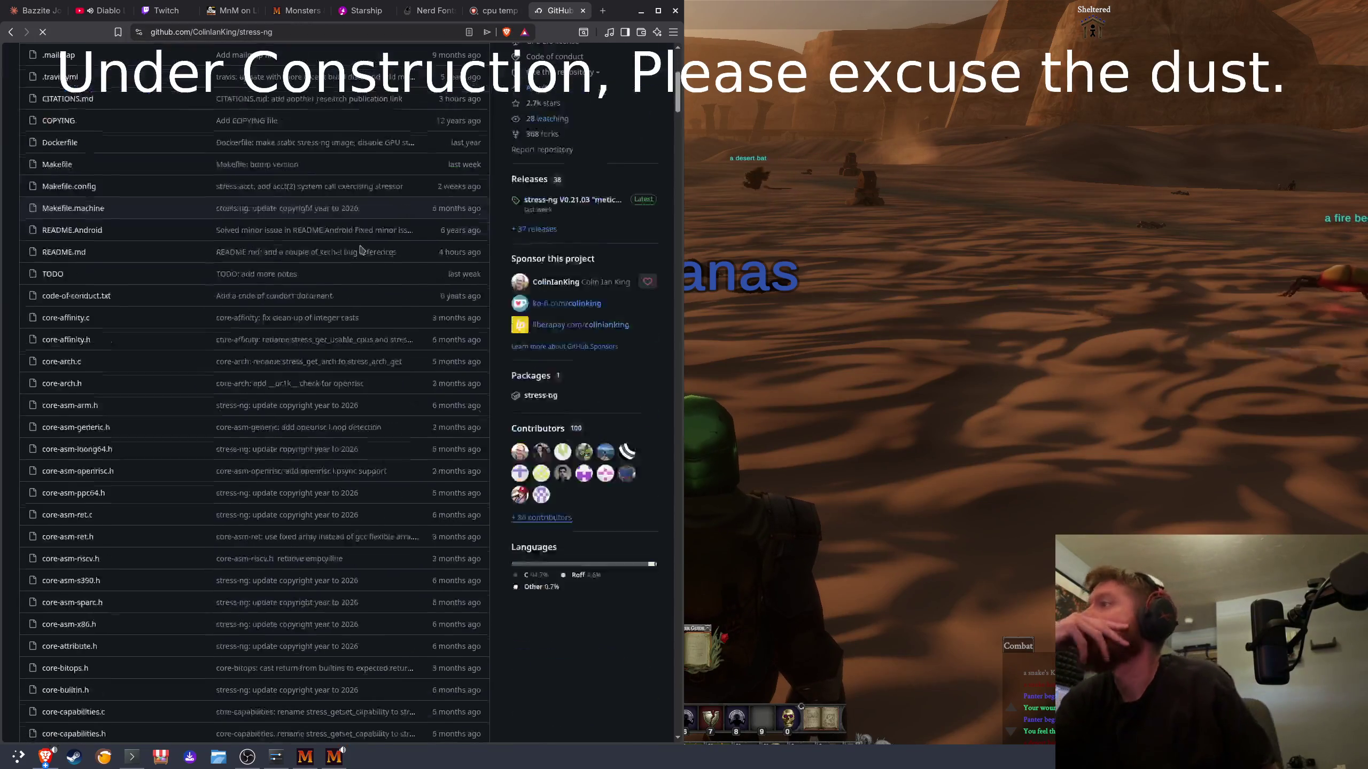
{"action": "scroll", "coordinate": [292, 358], "scroll_direction": "down", "scroll_amount": 15}
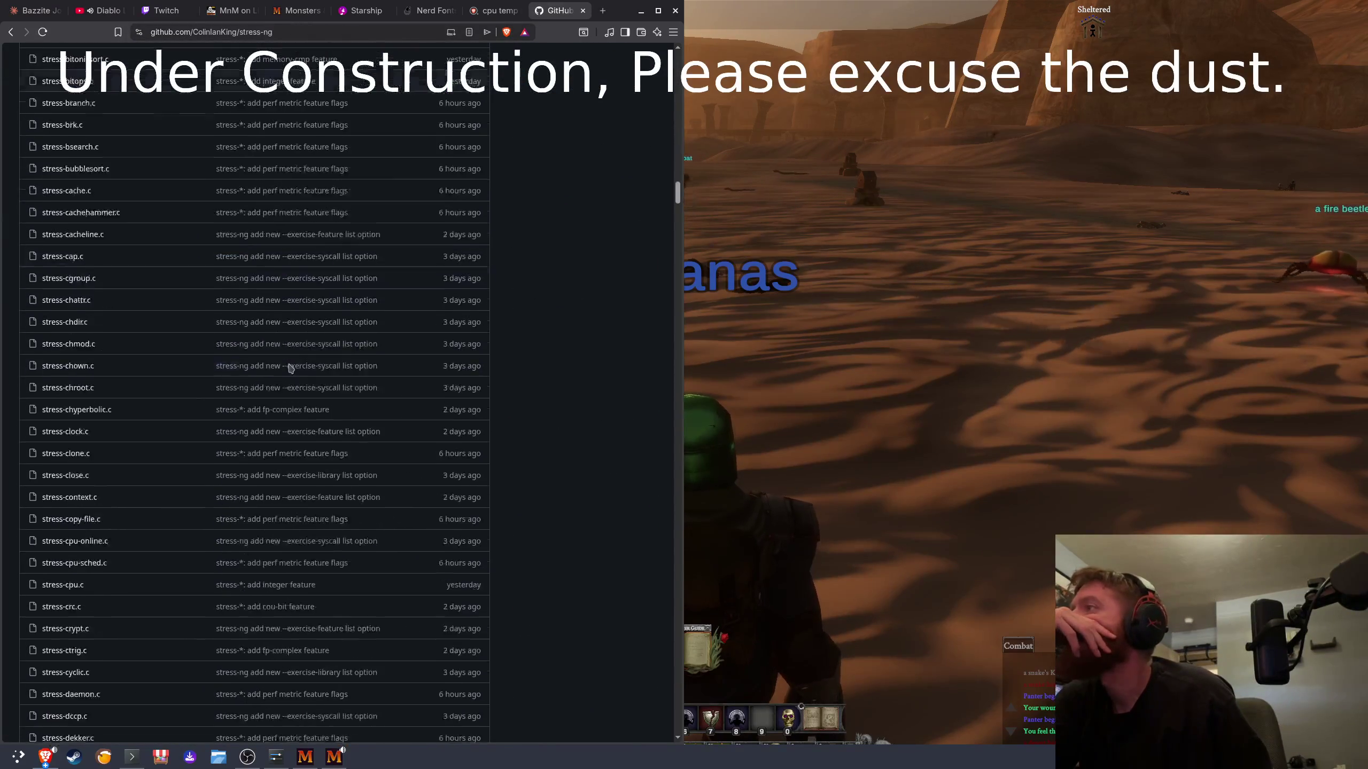
{"action": "scroll", "coordinate": [678, 254], "scroll_direction": "down", "scroll_amount": 5}
{"action": "mouse_move", "coordinate": [678, 254]}
{"action": "left_mouse_down"}
{"action": "mouse_move", "coordinate": [679, 538]}
{"action": "mouse_move", "coordinate": [691, 455]}
{"action": "left_mouse_up"}
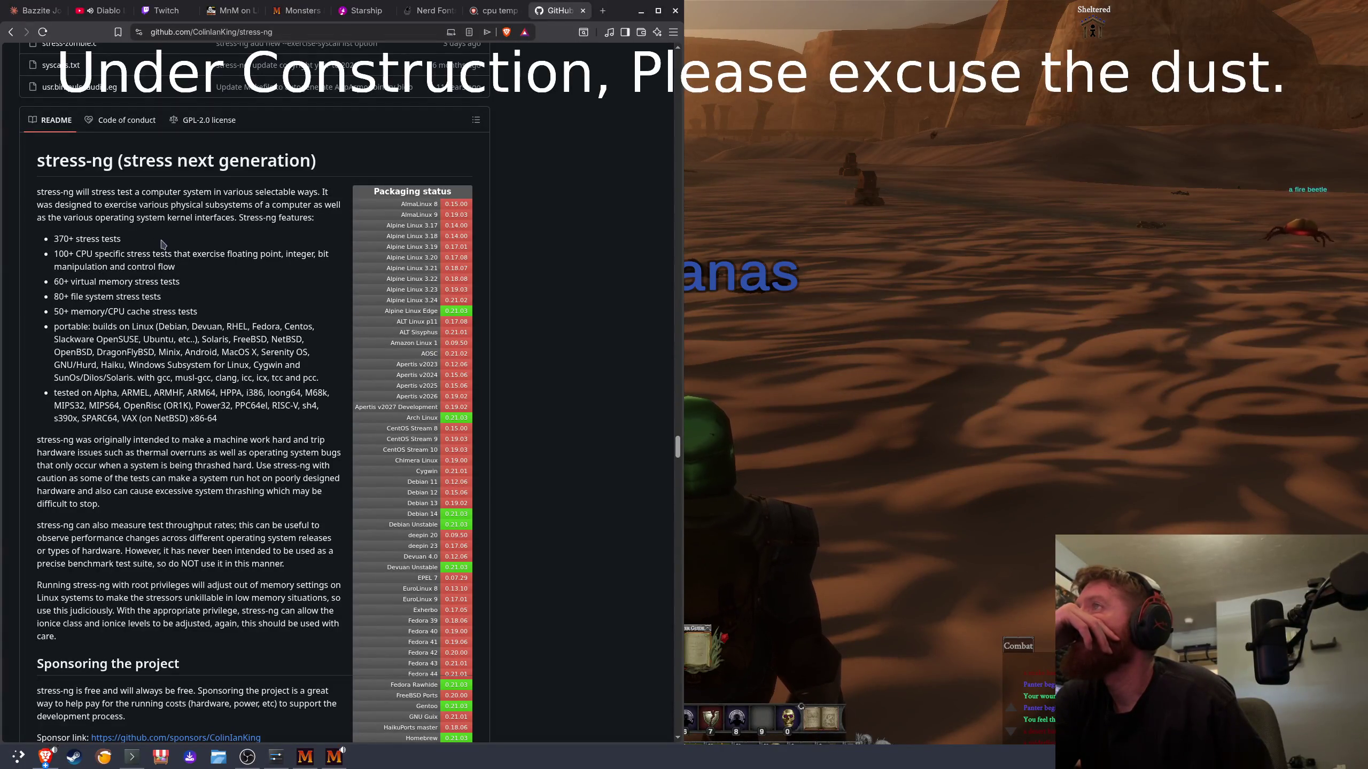
{"action": "scroll", "coordinate": [161, 244], "scroll_direction": "down", "scroll_amount": 5}
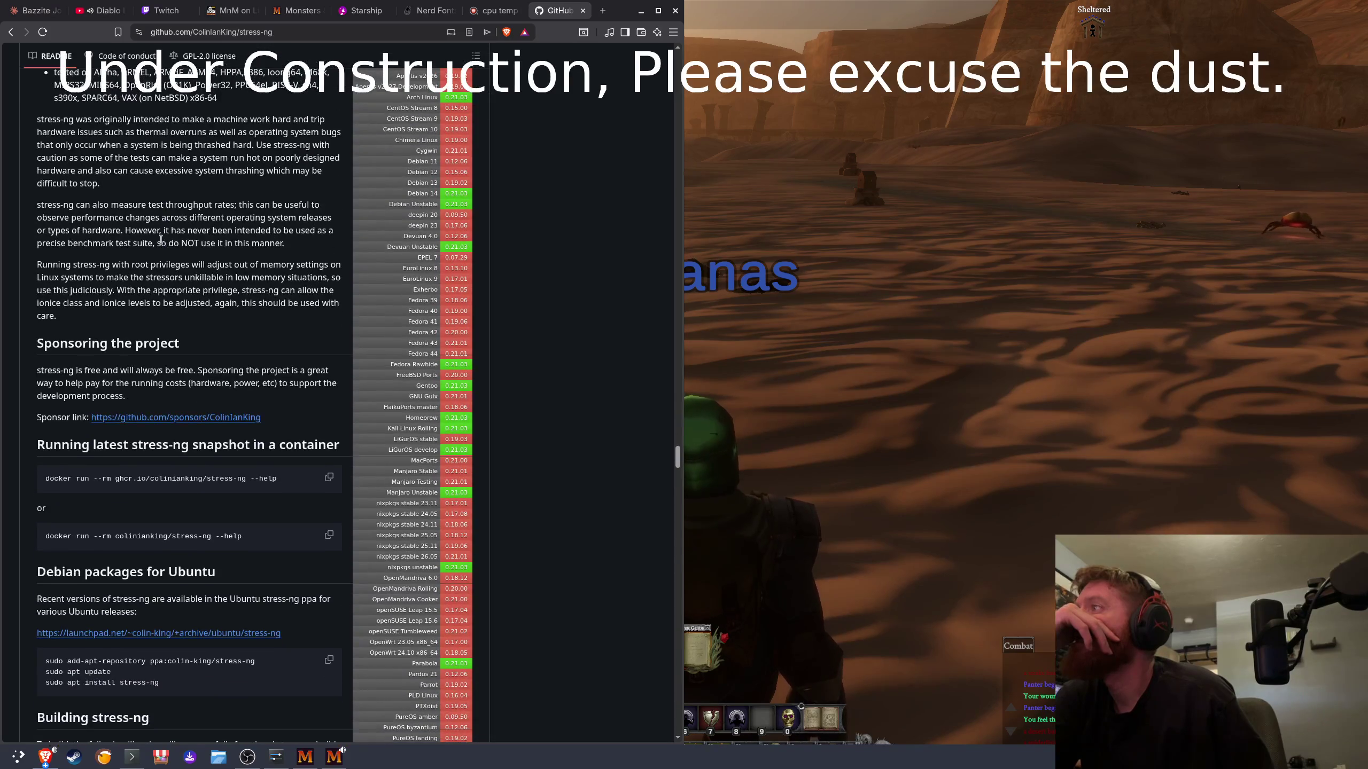
{"action": "scroll", "coordinate": [160, 239], "scroll_direction": "down", "scroll_amount": 2}
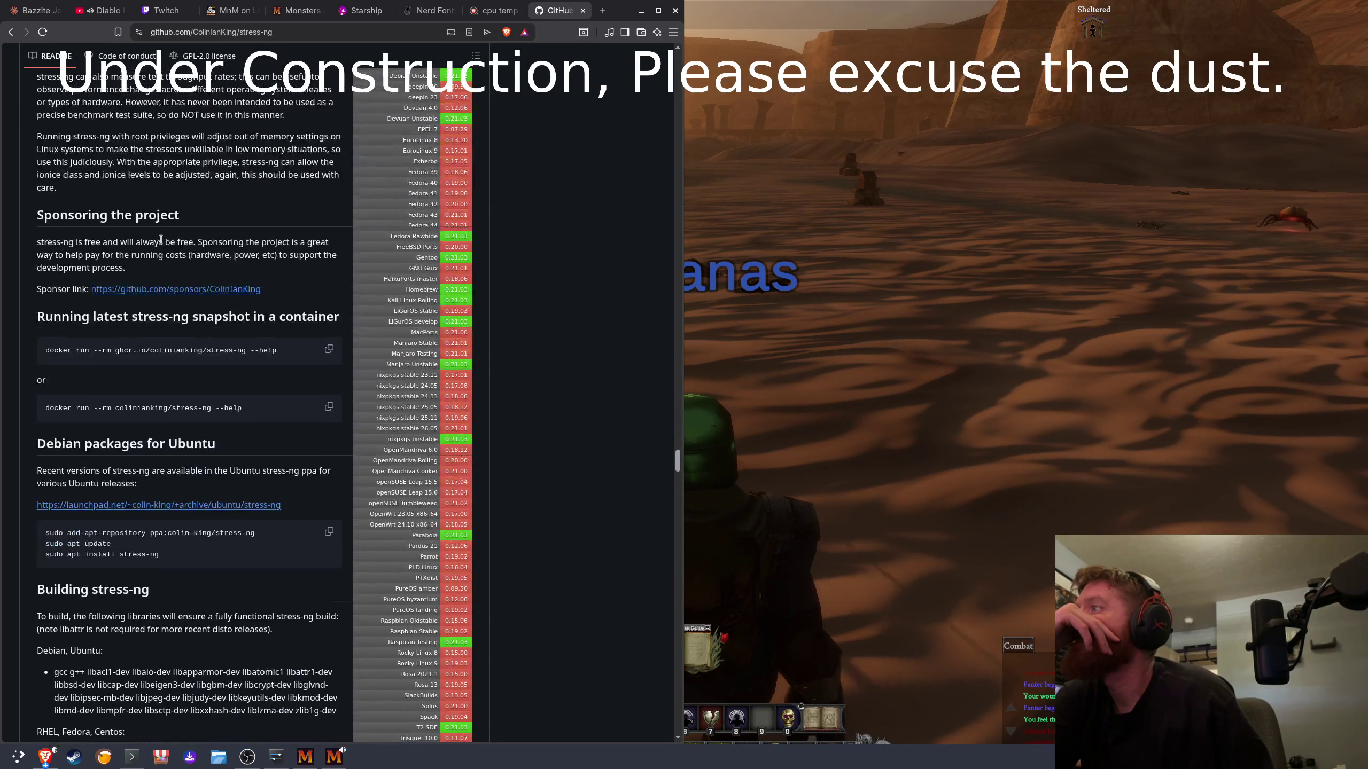
{"action": "scroll", "coordinate": [160, 238], "scroll_direction": "down", "scroll_amount": 2}
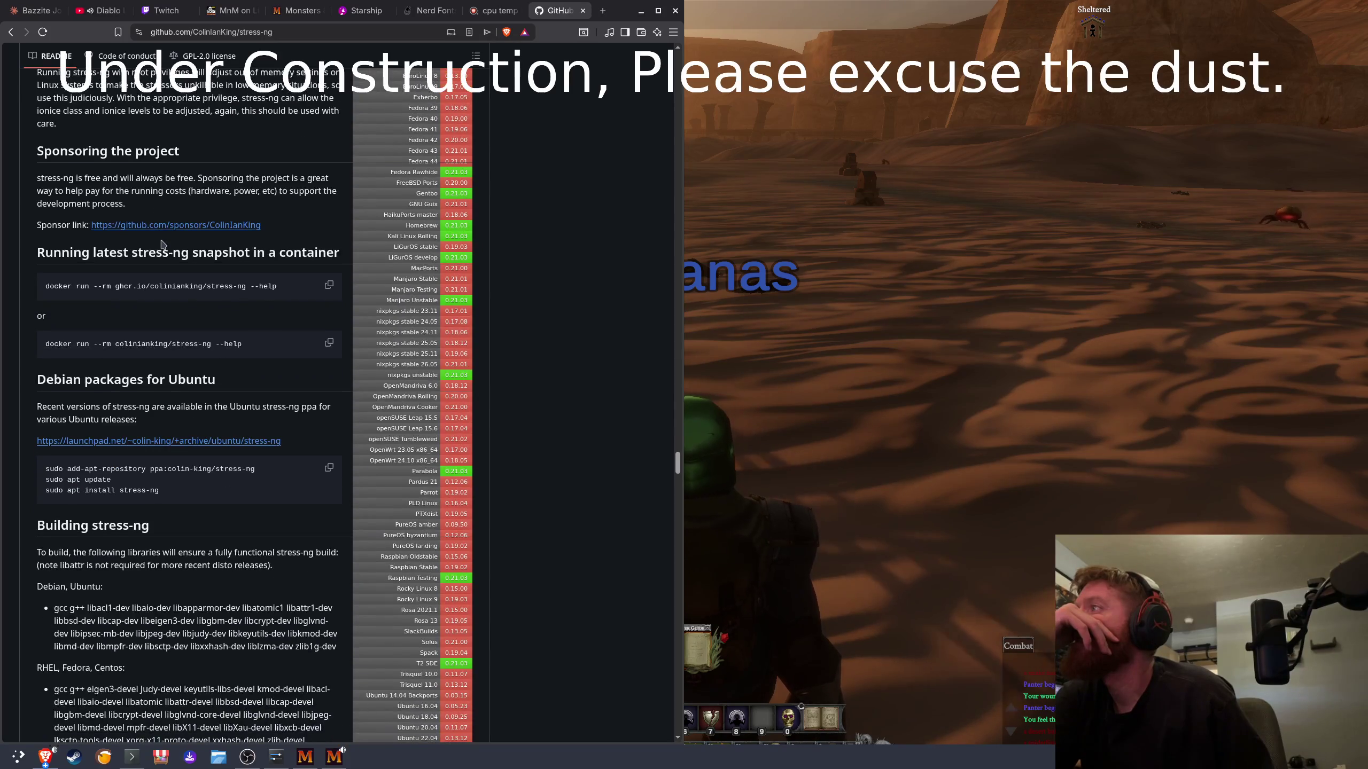
{"action": "scroll", "coordinate": [162, 244], "scroll_direction": "down", "scroll_amount": 3}
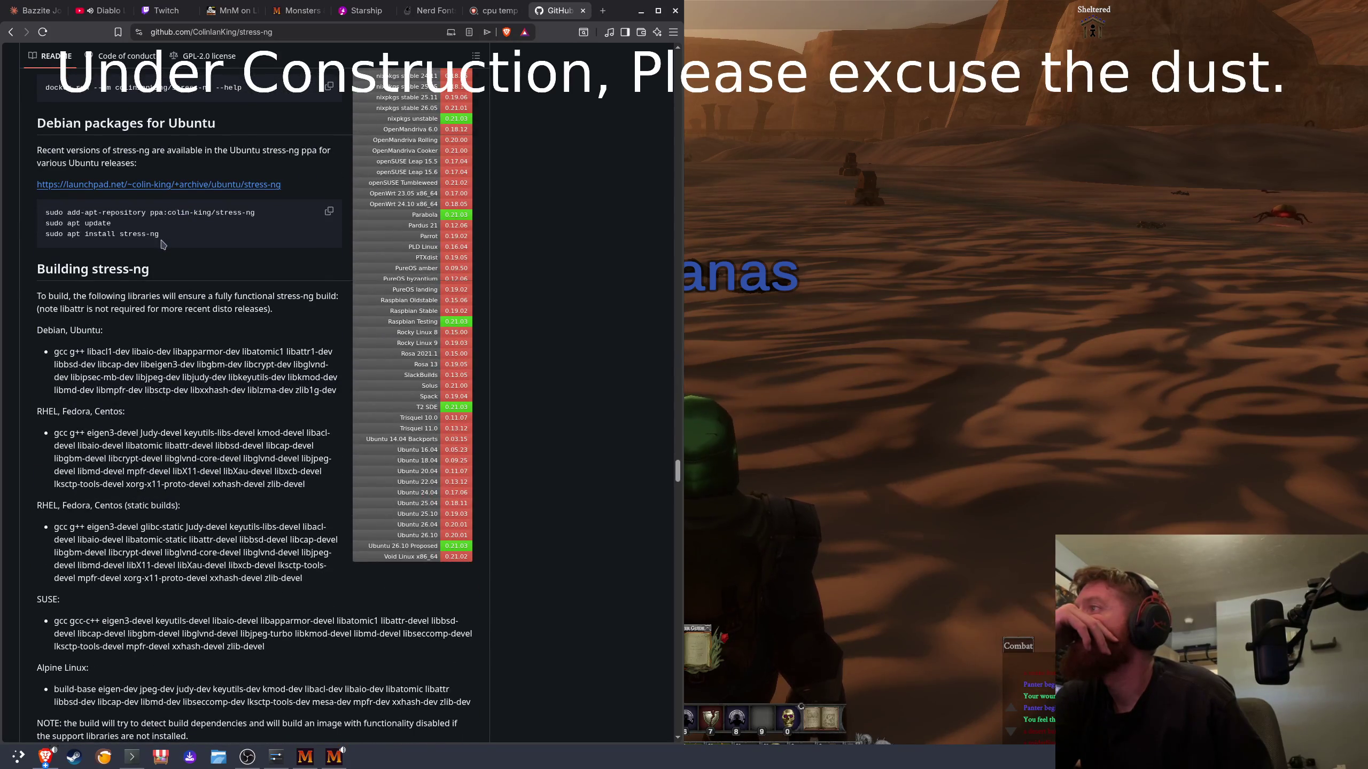
{"action": "scroll", "coordinate": [162, 242], "scroll_direction": "down", "scroll_amount": 5}
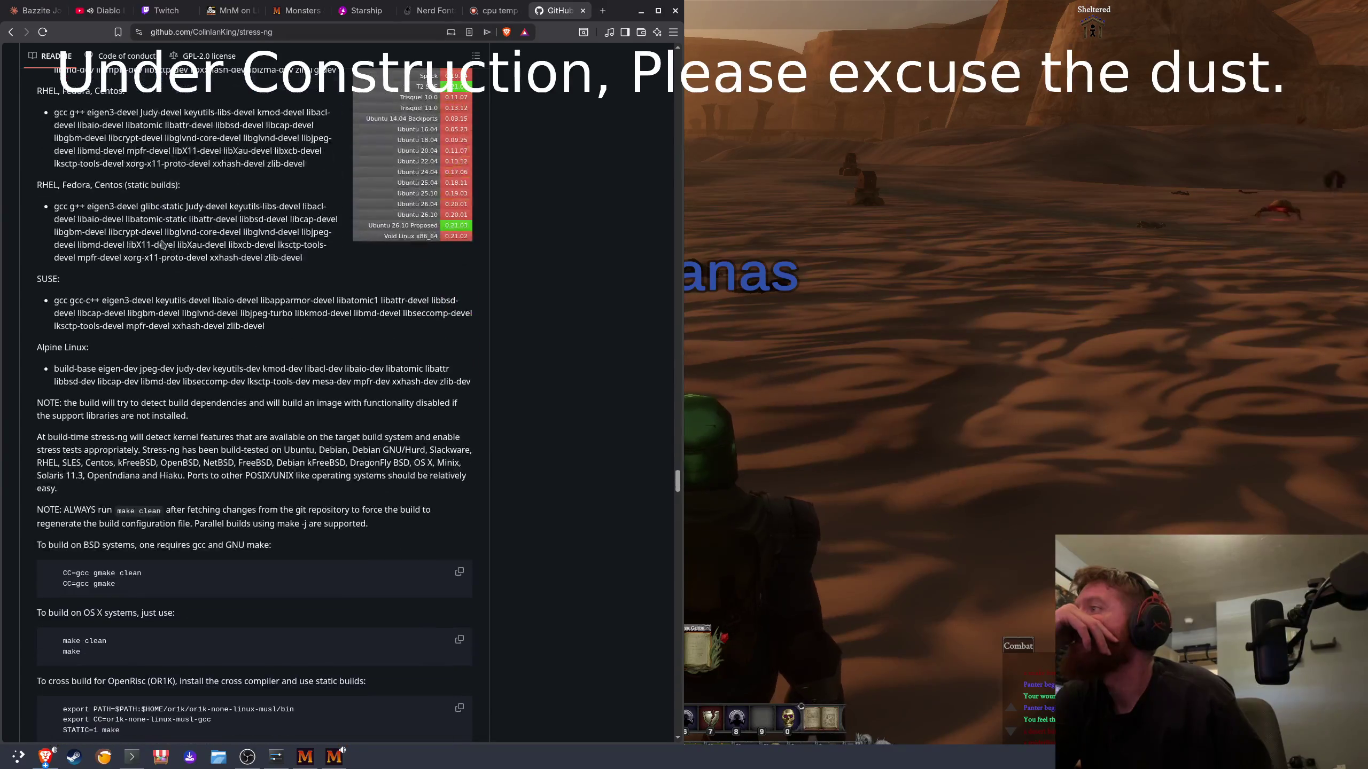
{"action": "scroll", "coordinate": [161, 241], "scroll_direction": "down", "scroll_amount": 4}
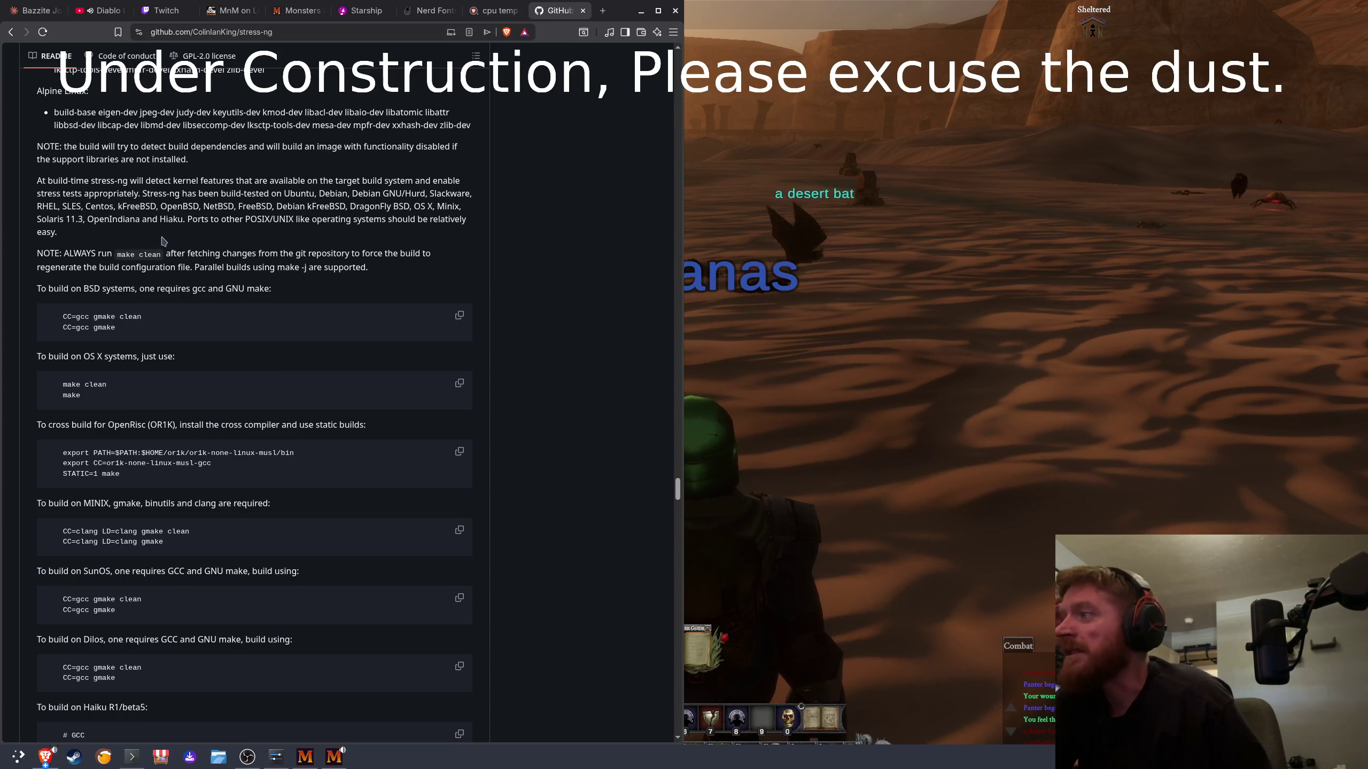
{"action": "scroll", "coordinate": [164, 242], "scroll_direction": "down", "scroll_amount": 4}
{"action": "scroll", "coordinate": [170, 240], "scroll_direction": "down", "scroll_amount": 8}
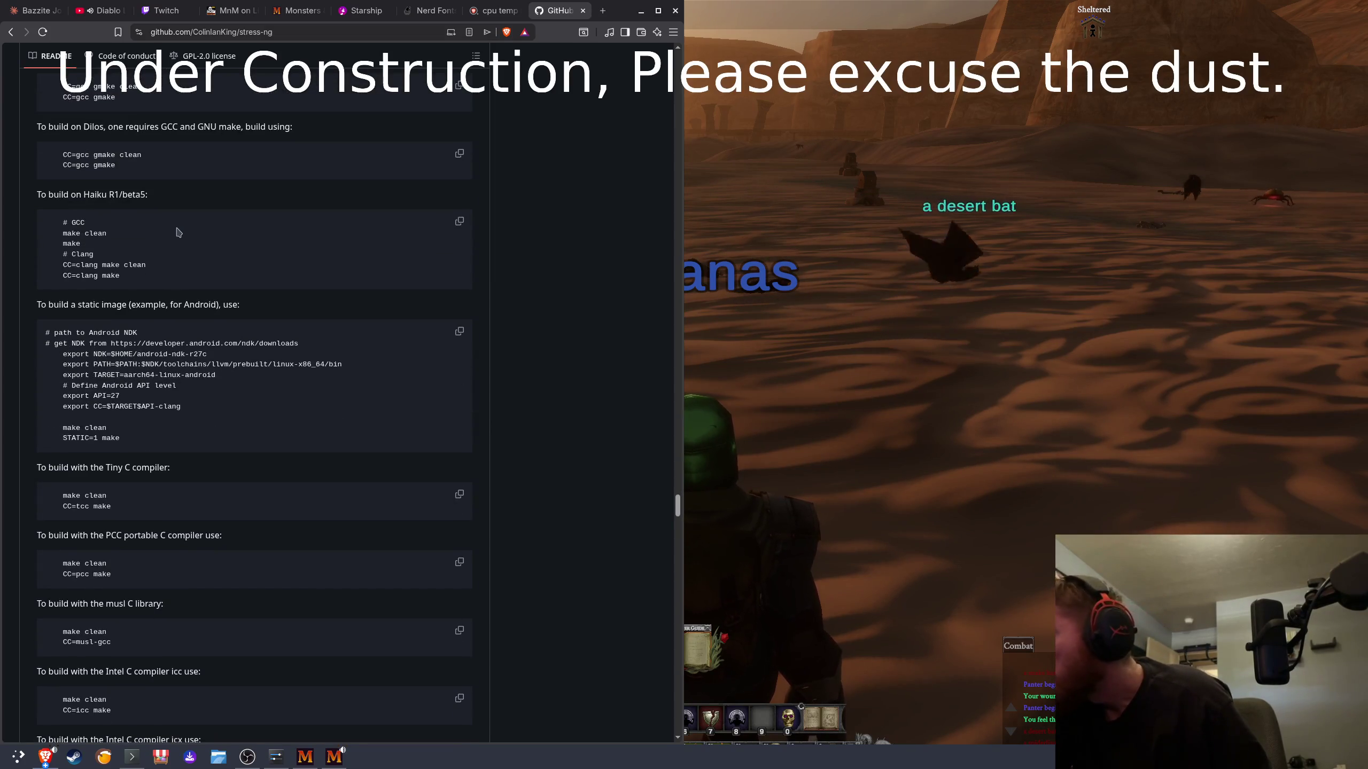
{"action": "scroll", "coordinate": [175, 236], "scroll_direction": "down", "scroll_amount": 8}
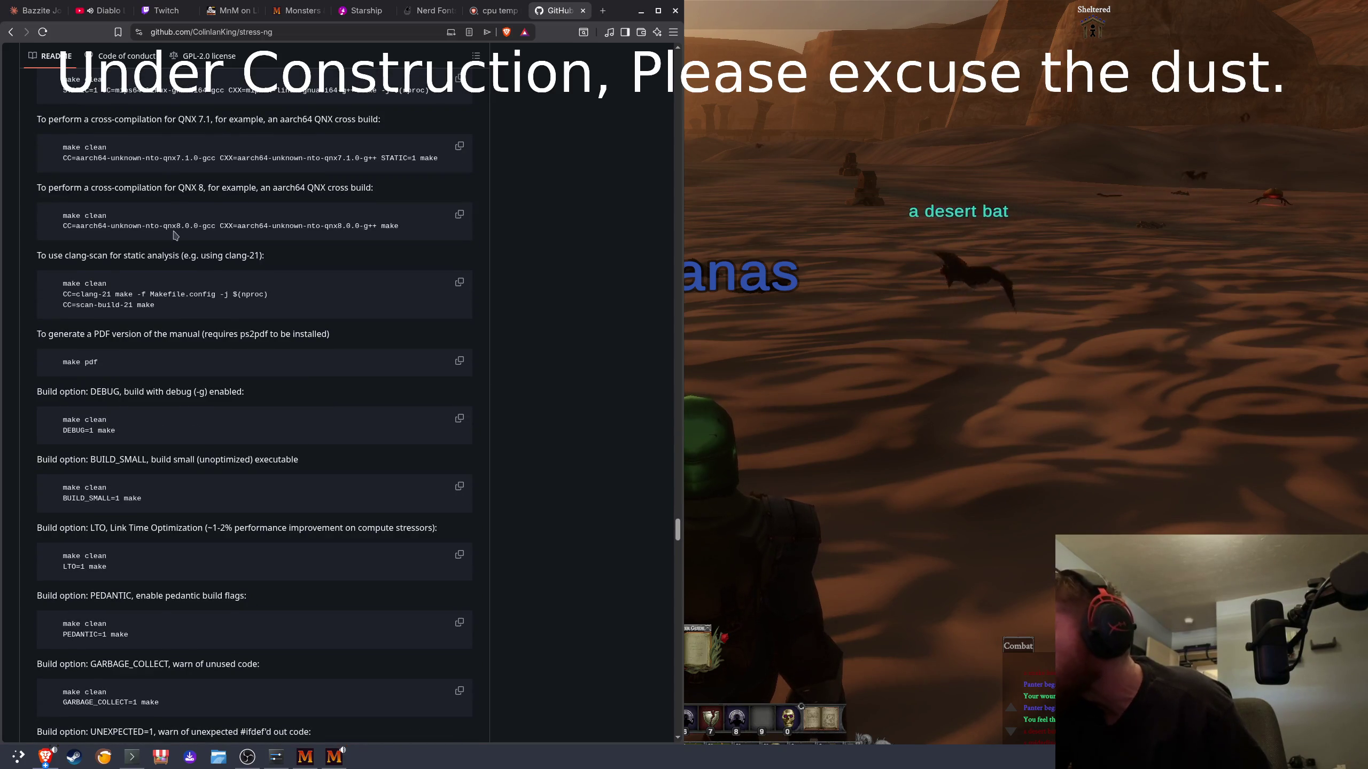
{"action": "scroll", "coordinate": [175, 232], "scroll_direction": "up", "scroll_amount": 20}
{"action": "scroll", "coordinate": [176, 233], "scroll_direction": "up", "scroll_amount": 8}
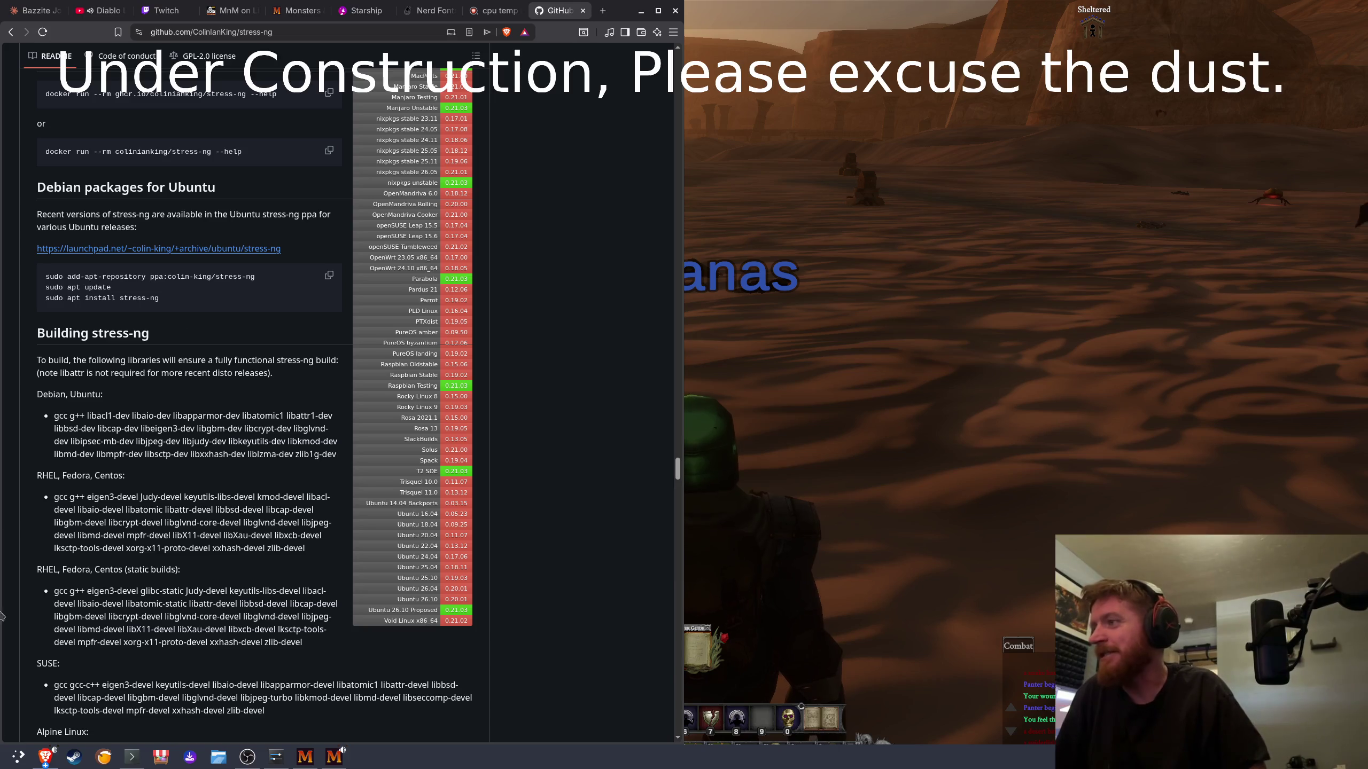
Step: Raise Konsole, return to the home directory, and clear the terminal
{"action": "left_click", "coordinate": [276, 757]}
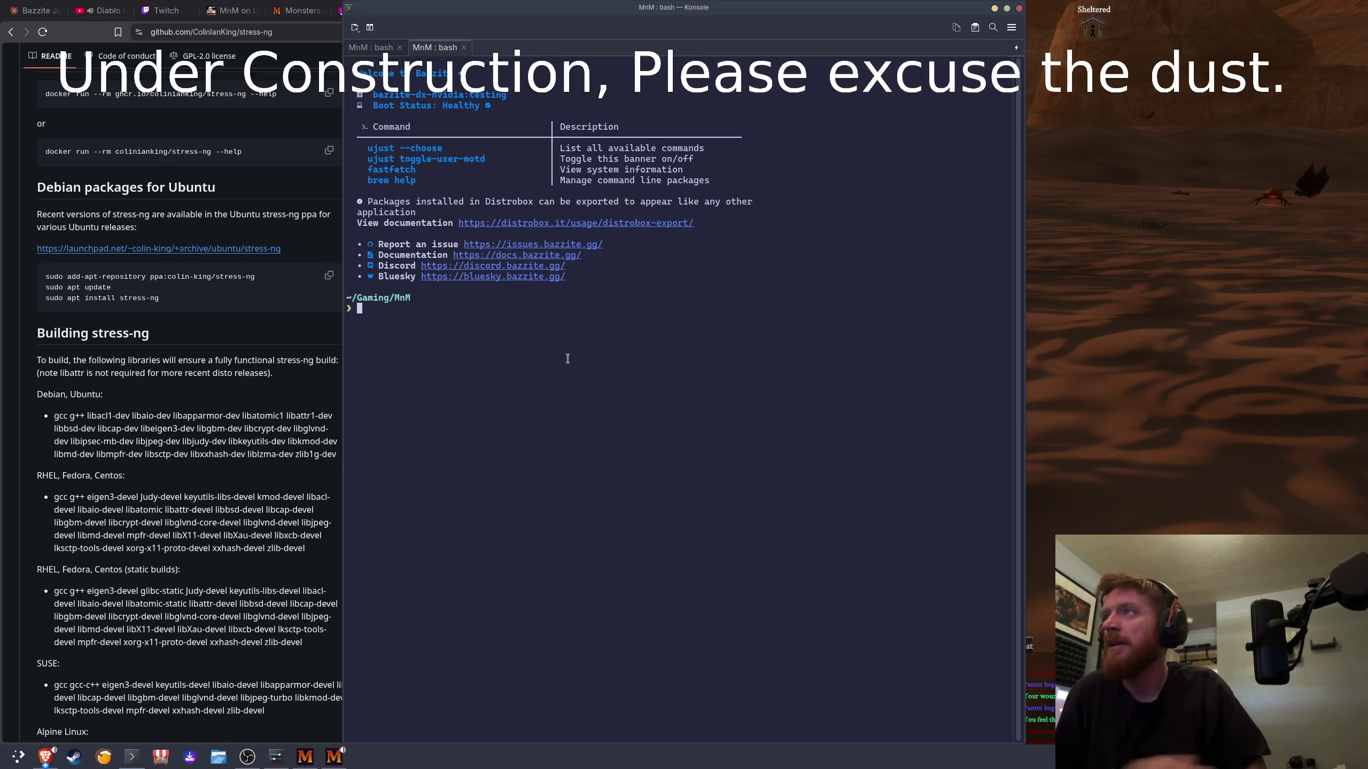
{"action": "type", "text": "b"}
{"action": "key", "text": "Return"}
{"action": "type", "text": "bre"}
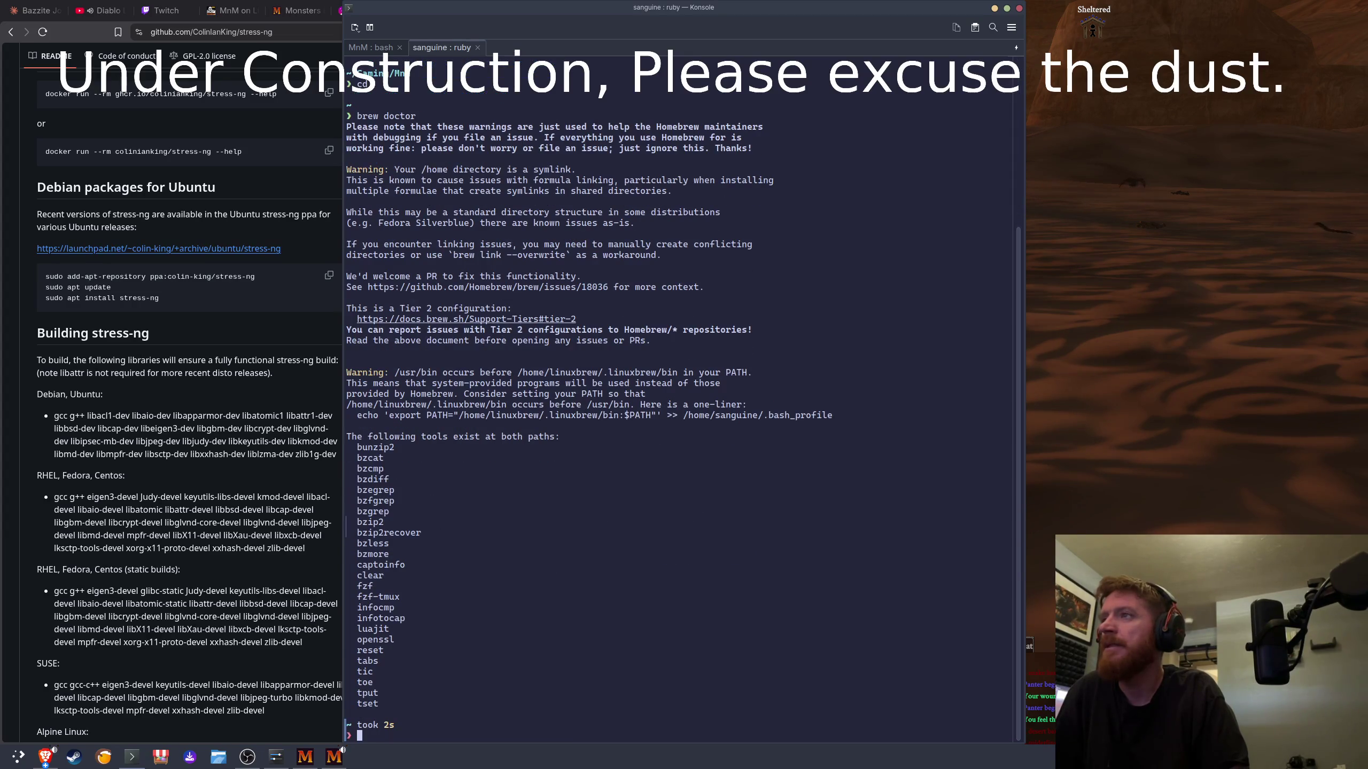
{"action": "type", "text": "clear"}
{"action": "key", "text": "Return"}
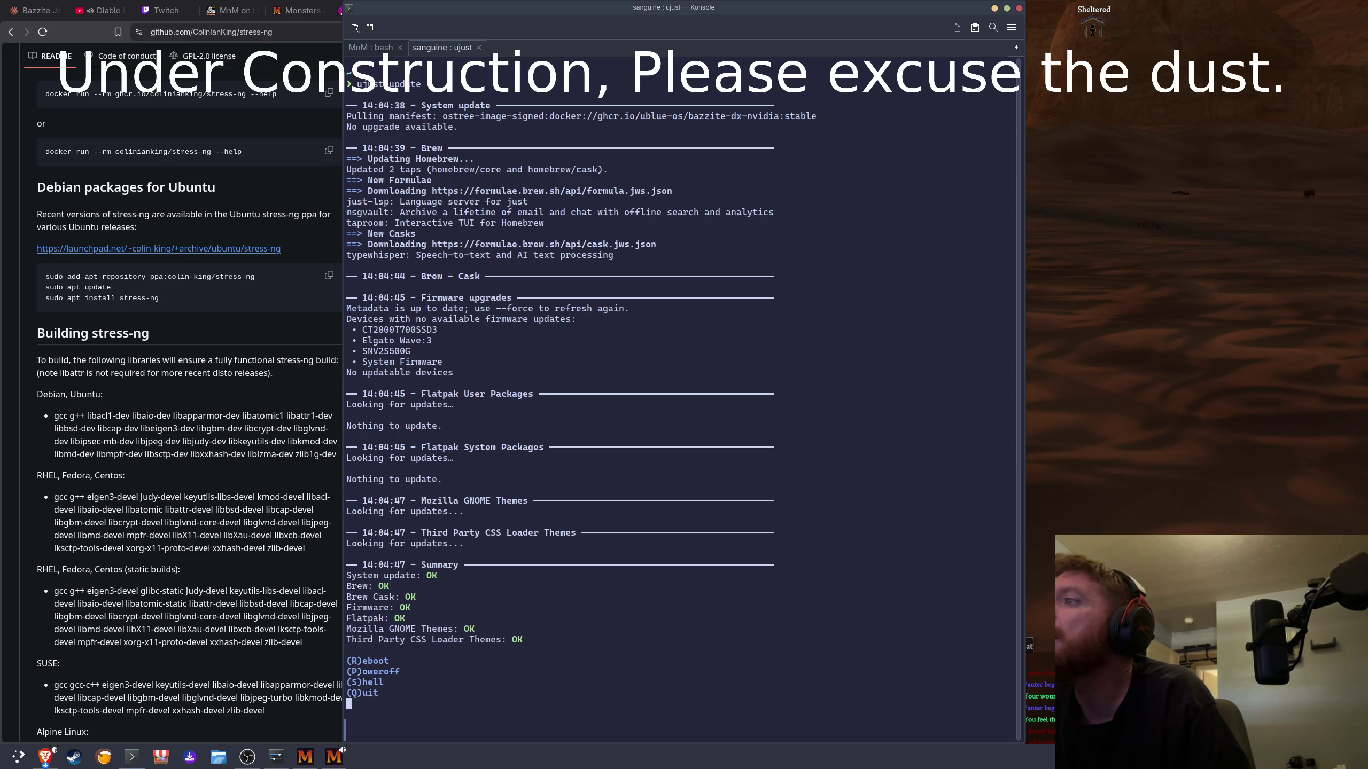
Step: Clear the terminal and confirm with y to install stress-ng via Homebrew
{"action": "type", "text": "q"}
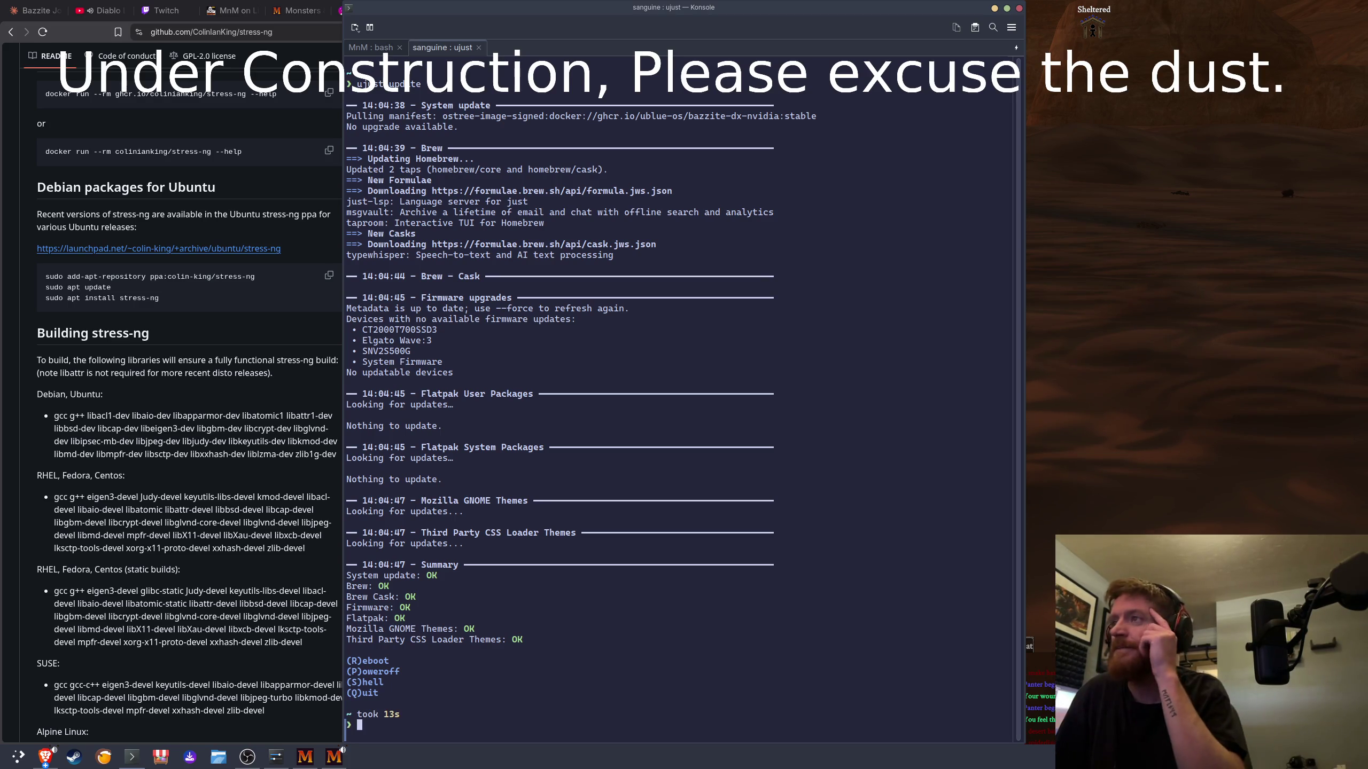
{"action": "type", "text": "clera"}
{"action": "key", "text": "Return"}
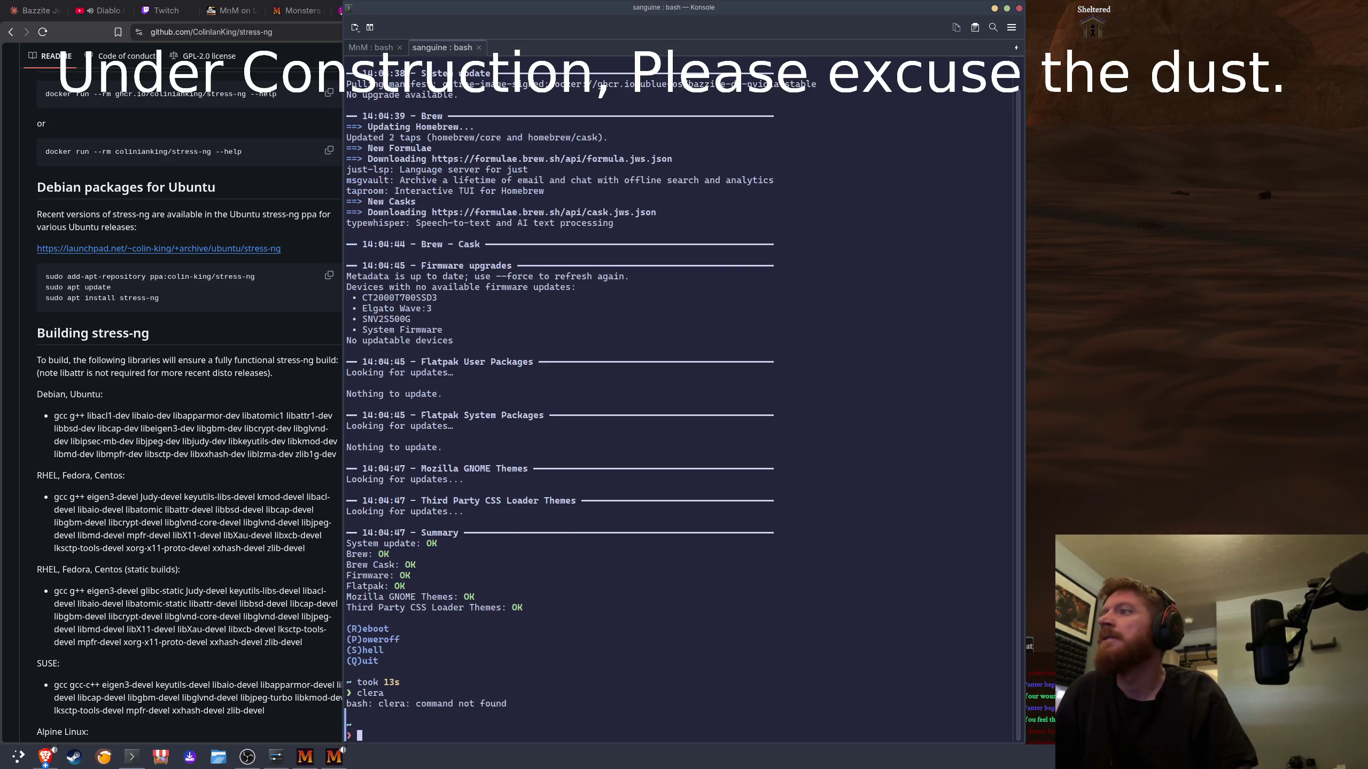
{"action": "type", "text": "lear"}
{"action": "key", "text": "Return"}
{"action": "type", "text": "brew install stress-ng"}
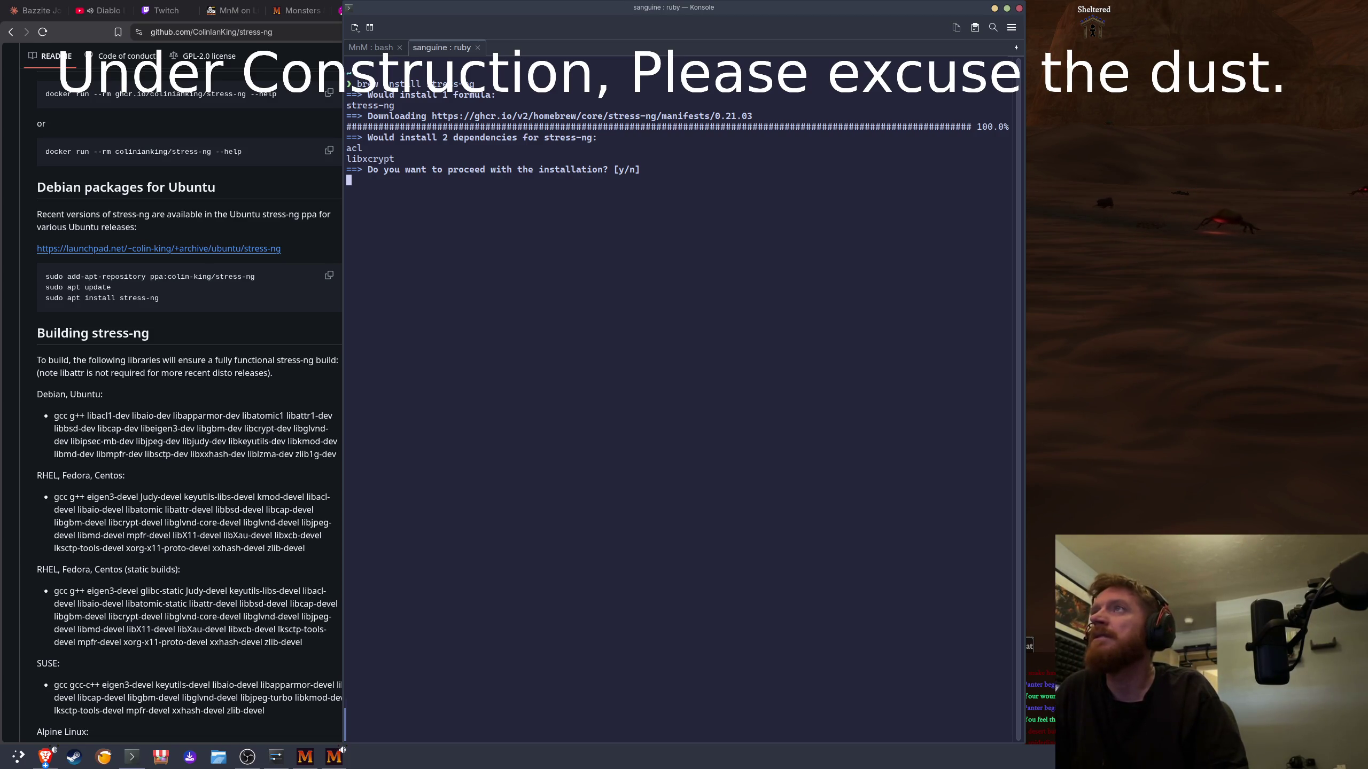
{"action": "key", "text": "y"}
{"action": "key", "text": "Return"}
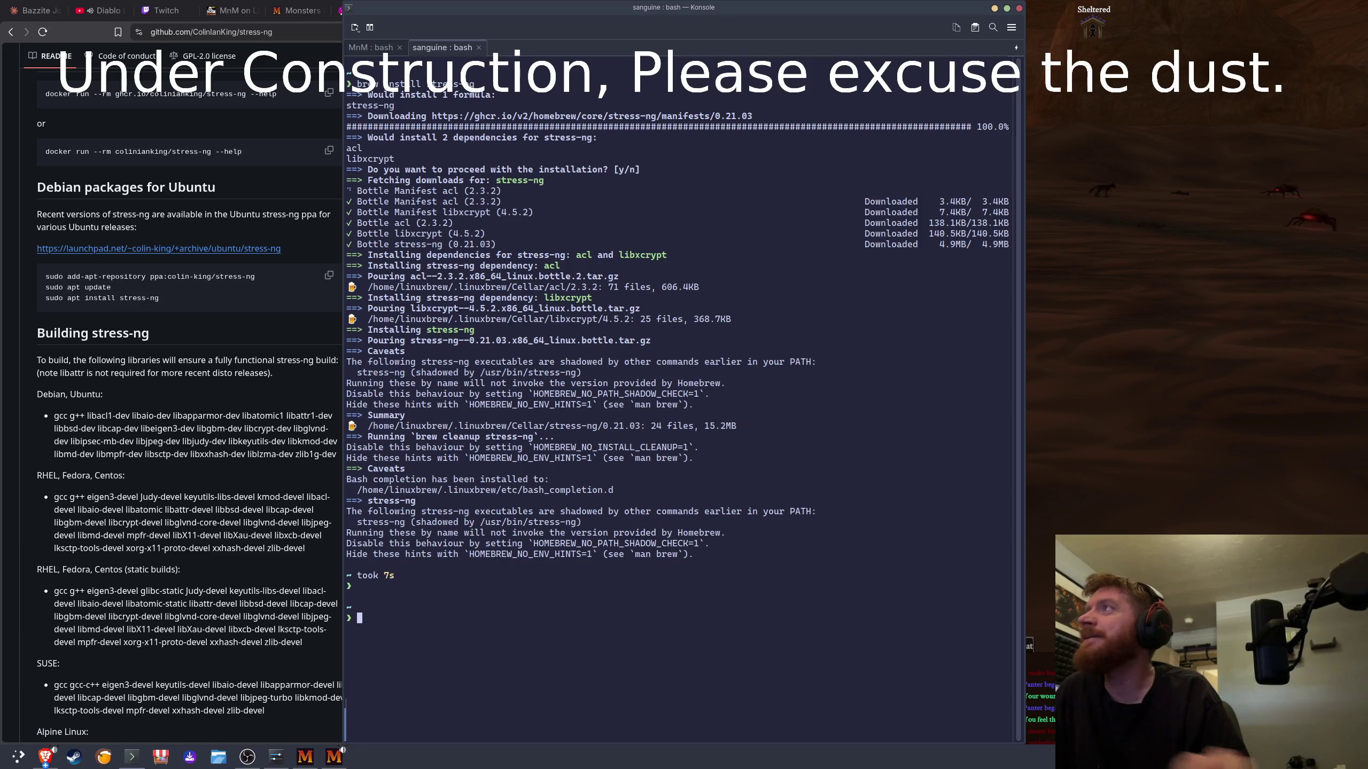
Step: Review the install output and run a bare stress-ng, which reports no workers invoked
{"action": "scroll", "coordinate": [260, 246], "scroll_direction": "up", "scroll_amount": 4}
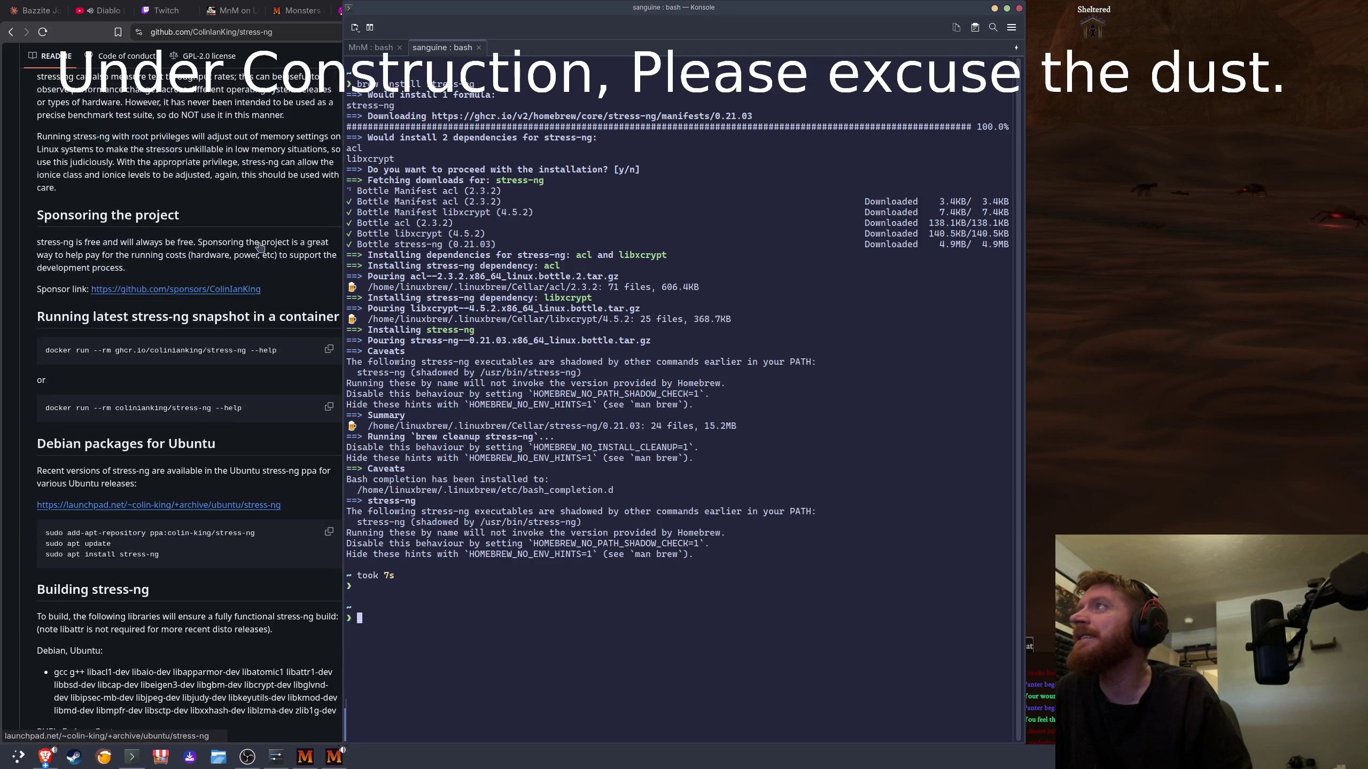
{"action": "scroll", "coordinate": [260, 247], "scroll_direction": "up", "scroll_amount": 1}
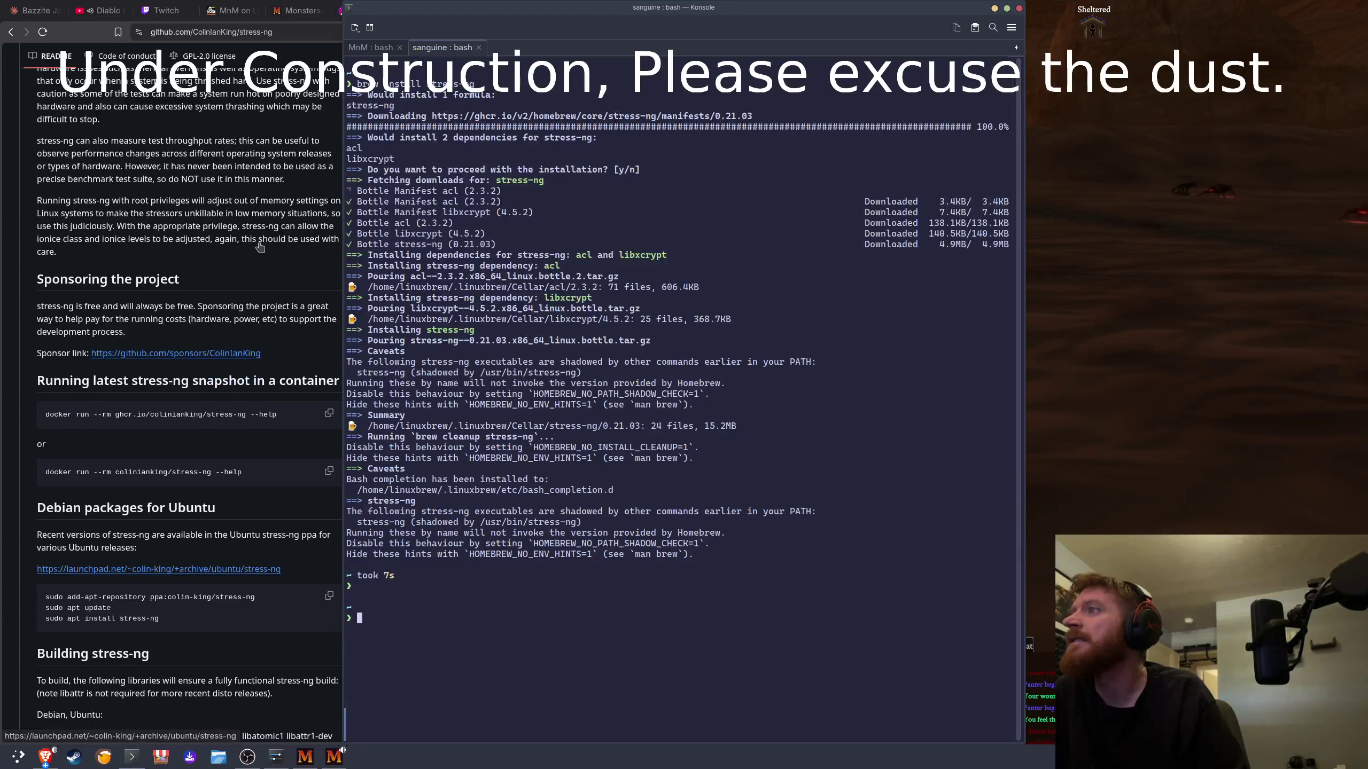
{"action": "scroll", "coordinate": [260, 247], "scroll_direction": "up", "scroll_amount": 8}
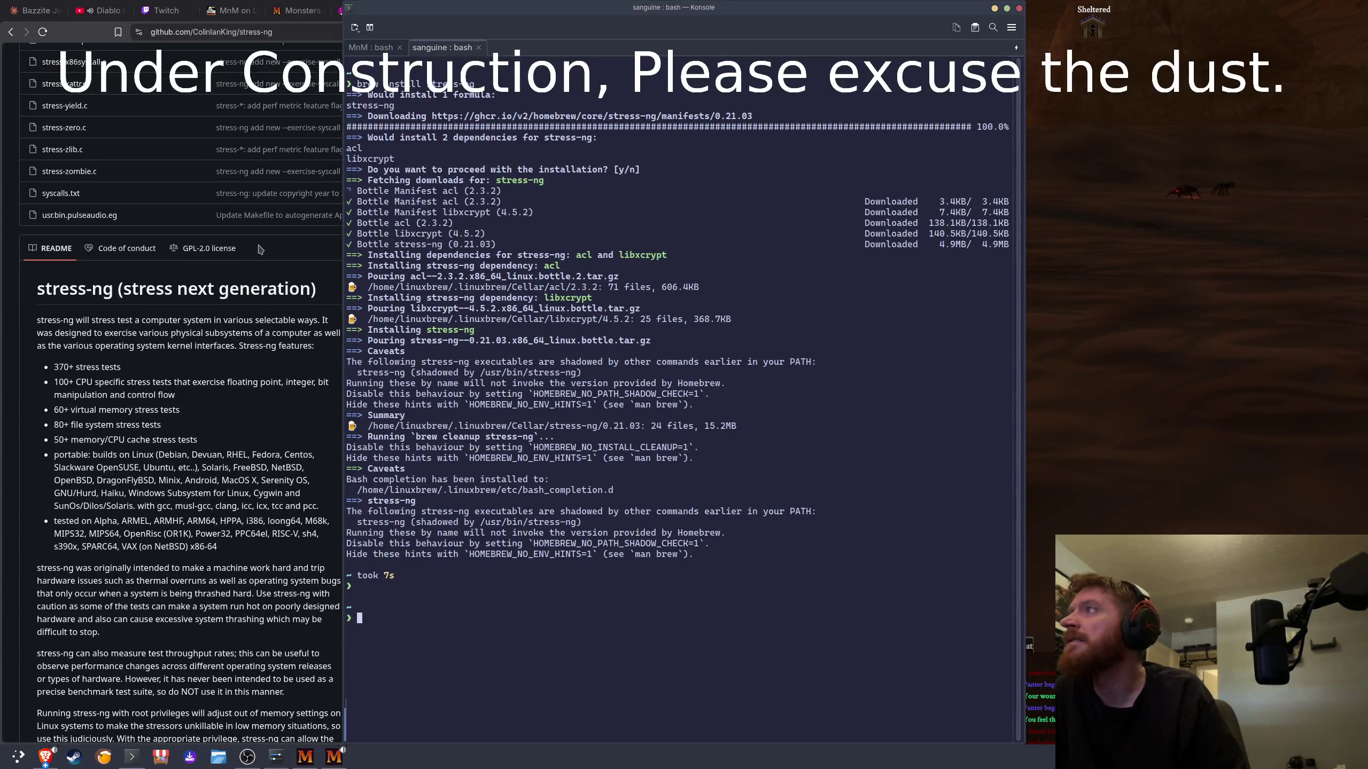
{"action": "scroll", "coordinate": [261, 247], "scroll_direction": "down", "scroll_amount": 7}
{"action": "type", "text": "stress-ng"}
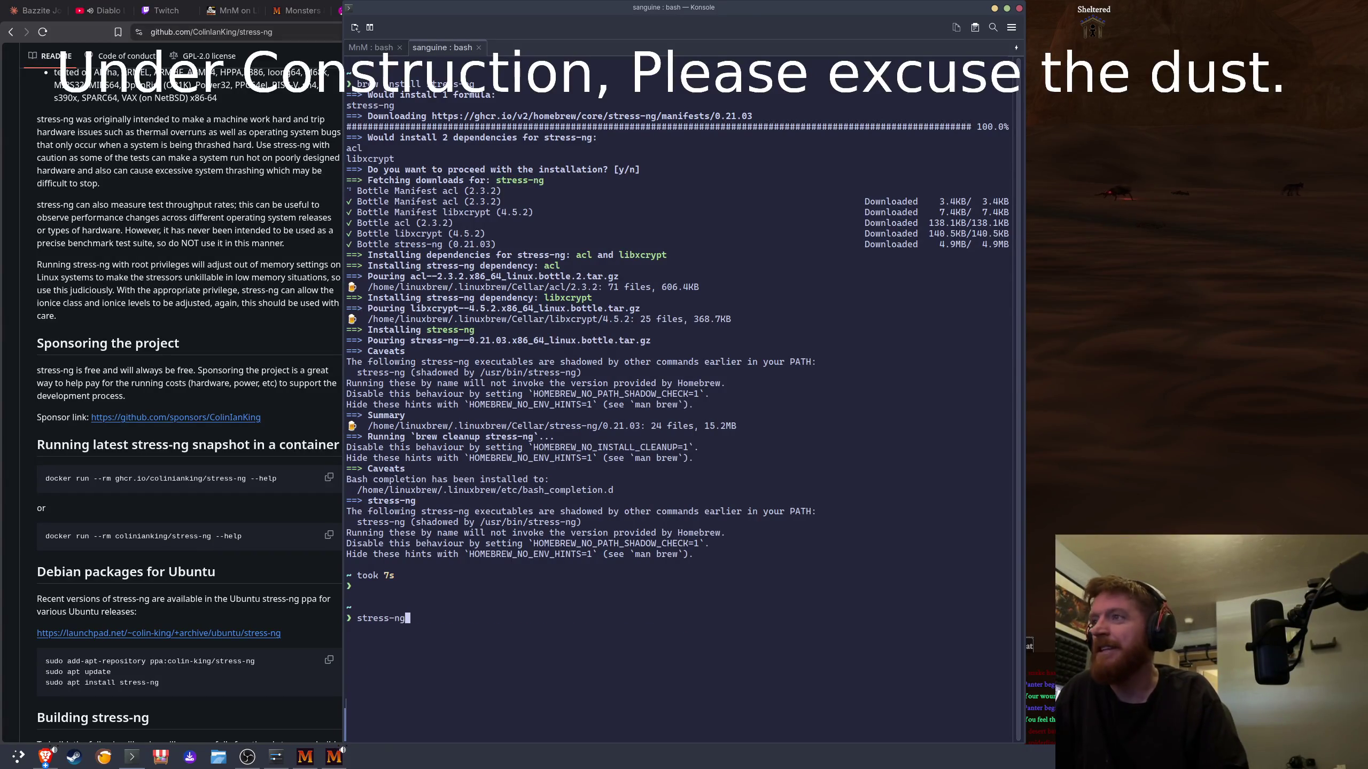
{"action": "key", "text": "Return"}
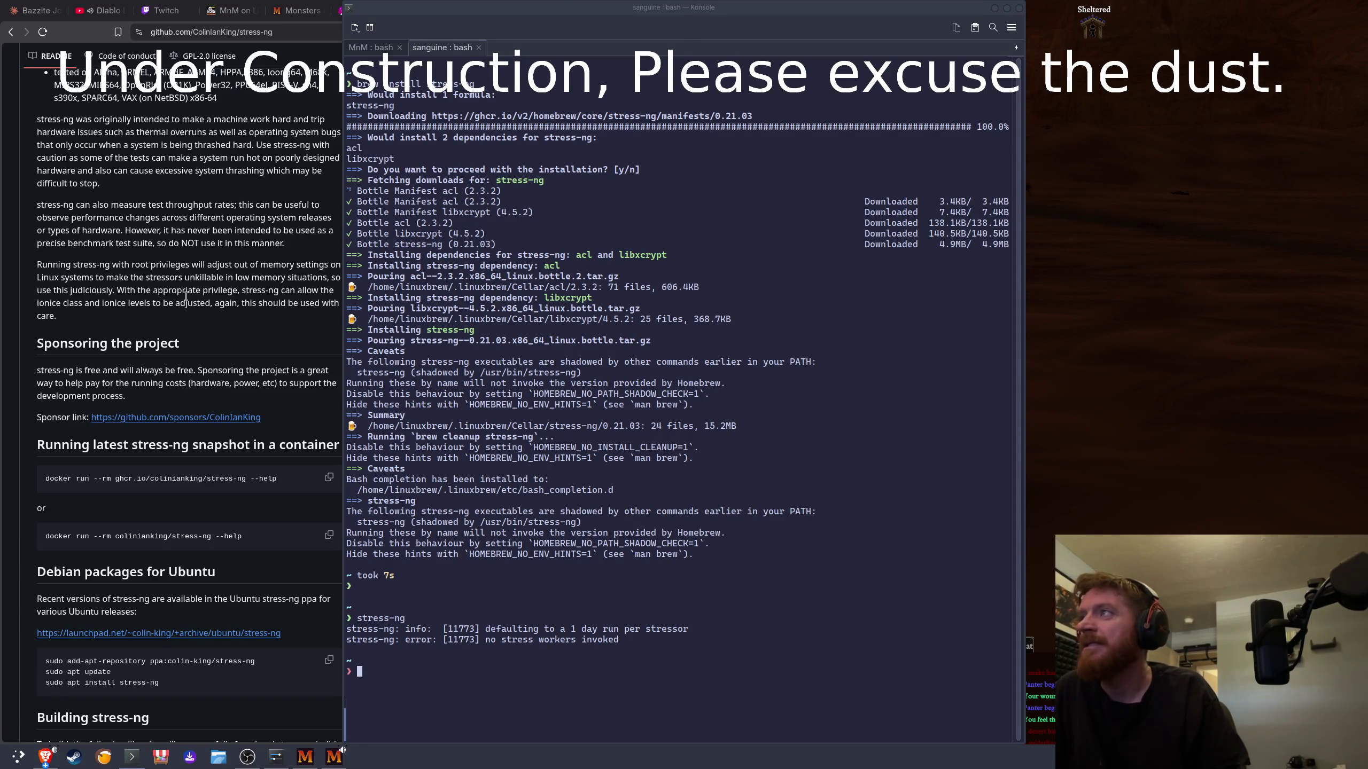
Step: Bring the stress-ng GitHub page back in front and scroll its README
{"action": "left_click", "coordinate": [253, 364]}
{"action": "scroll", "coordinate": [238, 349], "scroll_direction": "down", "scroll_amount": 10}
{"action": "scroll", "coordinate": [239, 349], "scroll_direction": "up", "scroll_amount": 20}
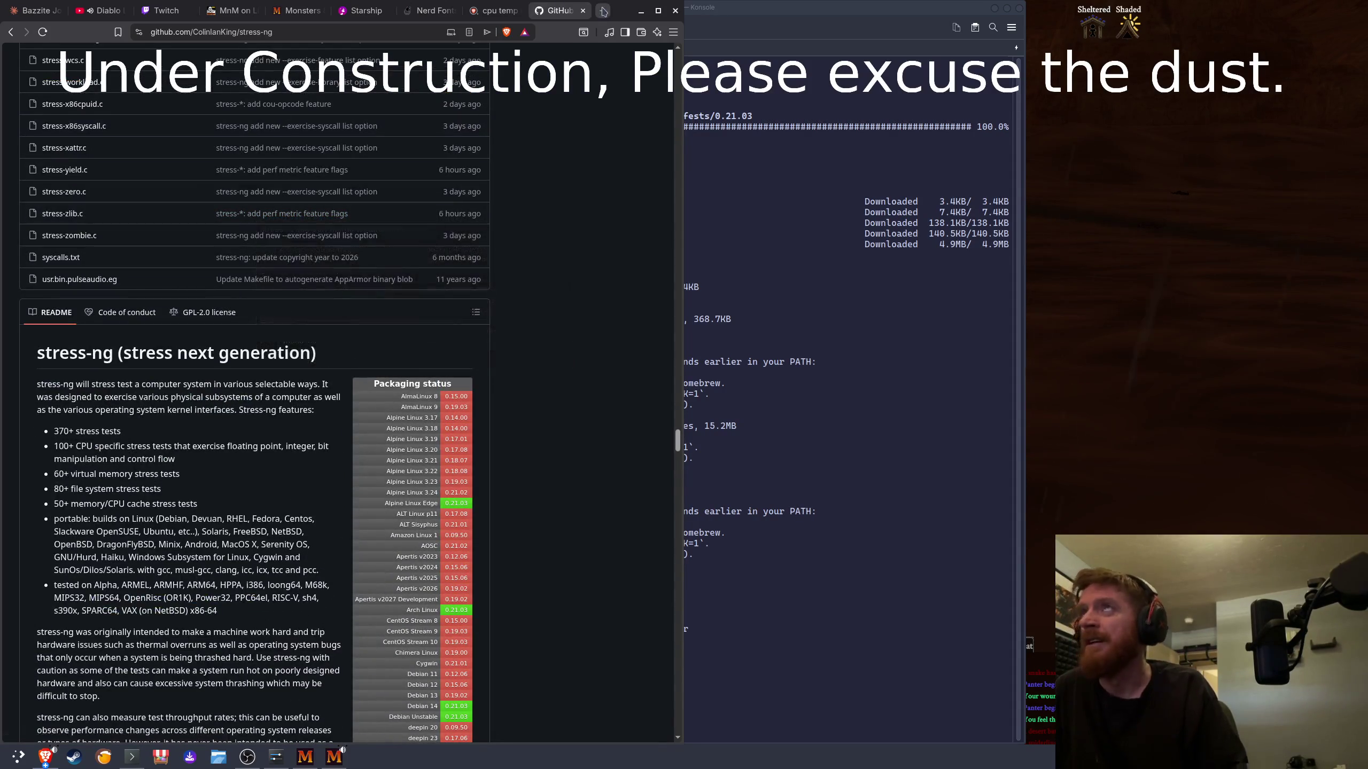
Step: In a new tab, search for 'how to run stress-ng', correcting the misspelled query
{"action": "left_click", "coordinate": [603, 11]}
{"action": "type", "text": "how to run stree"}
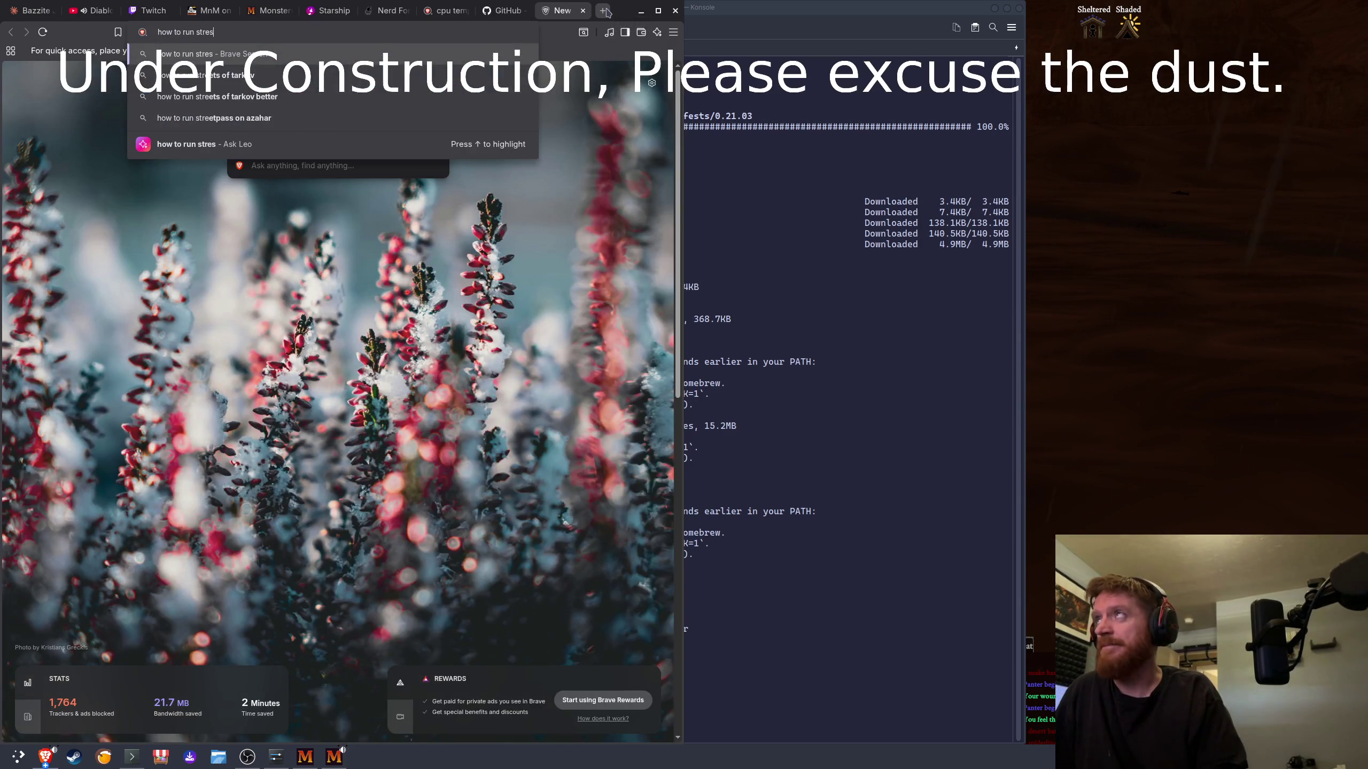
{"action": "key", "text": "BackSpace"}
{"action": "type", "text": "ss-sg"}
{"action": "key", "text": "Return"}
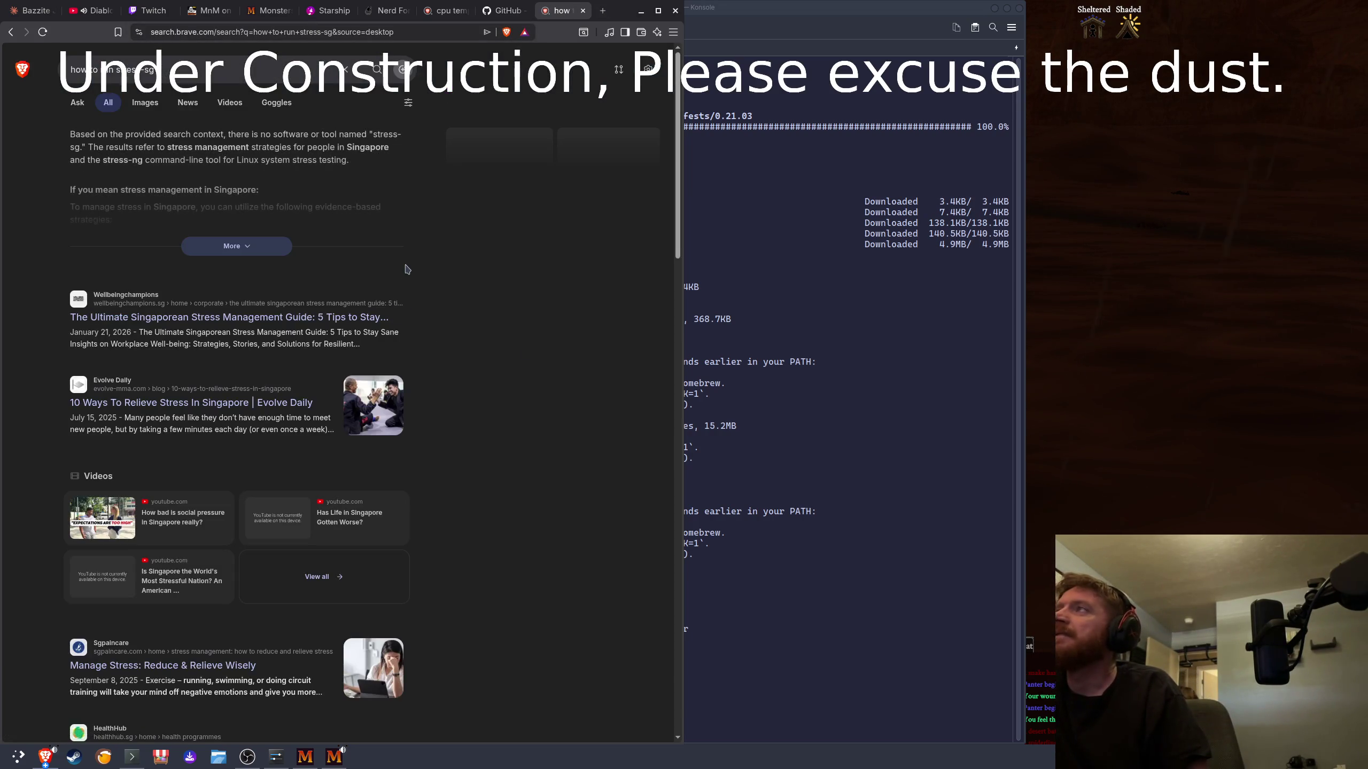
{"action": "left_click", "coordinate": [258, 246]}
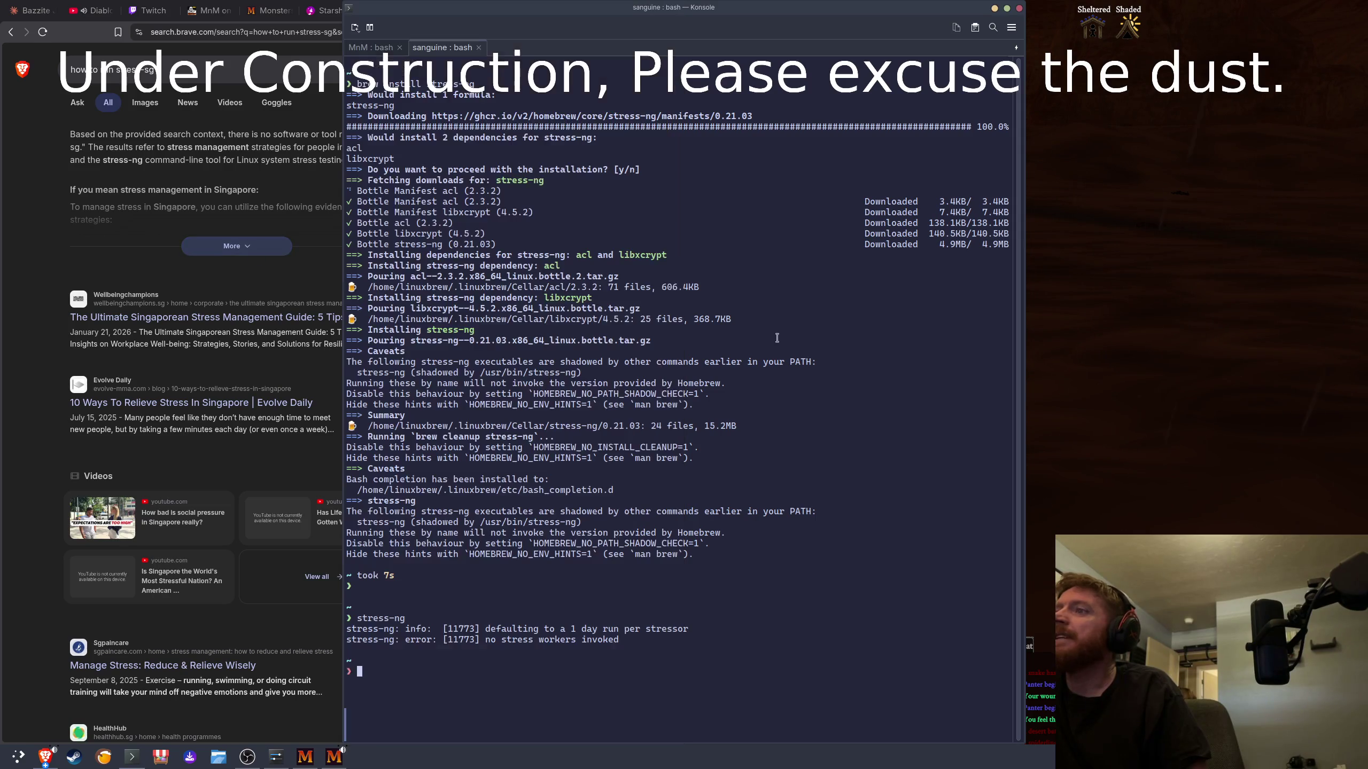
{"action": "left_click", "coordinate": [145, 74]}
{"action": "key", "text": "BackSpace"}
{"action": "key", "text": "BackSpace"}
{"action": "type", "text": "ng"}
{"action": "key", "text": "Return"}
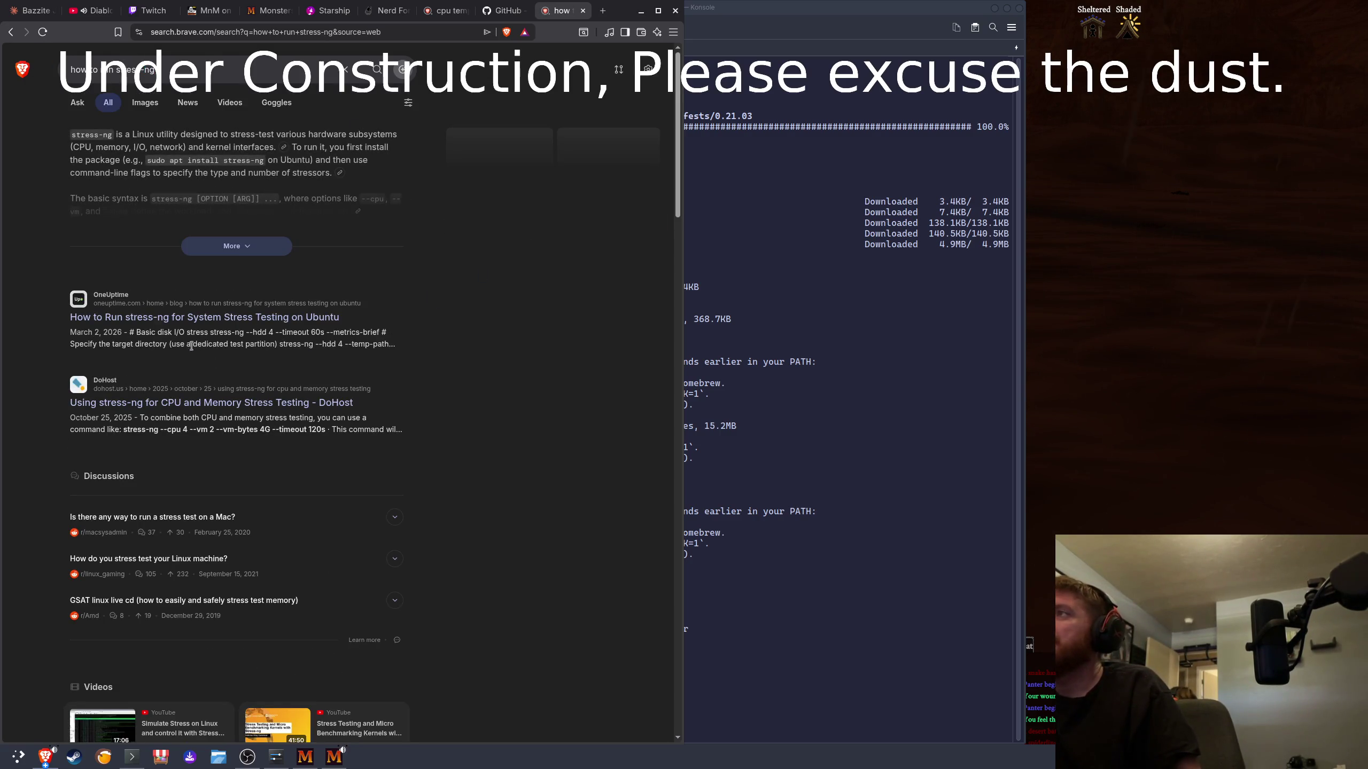
Step: Open the OneUptime stress-ng guide, then tile Konsole on the right half
{"action": "left_click", "coordinate": [237, 318]}
{"action": "scroll", "coordinate": [240, 327], "scroll_direction": "down", "scroll_amount": 8}
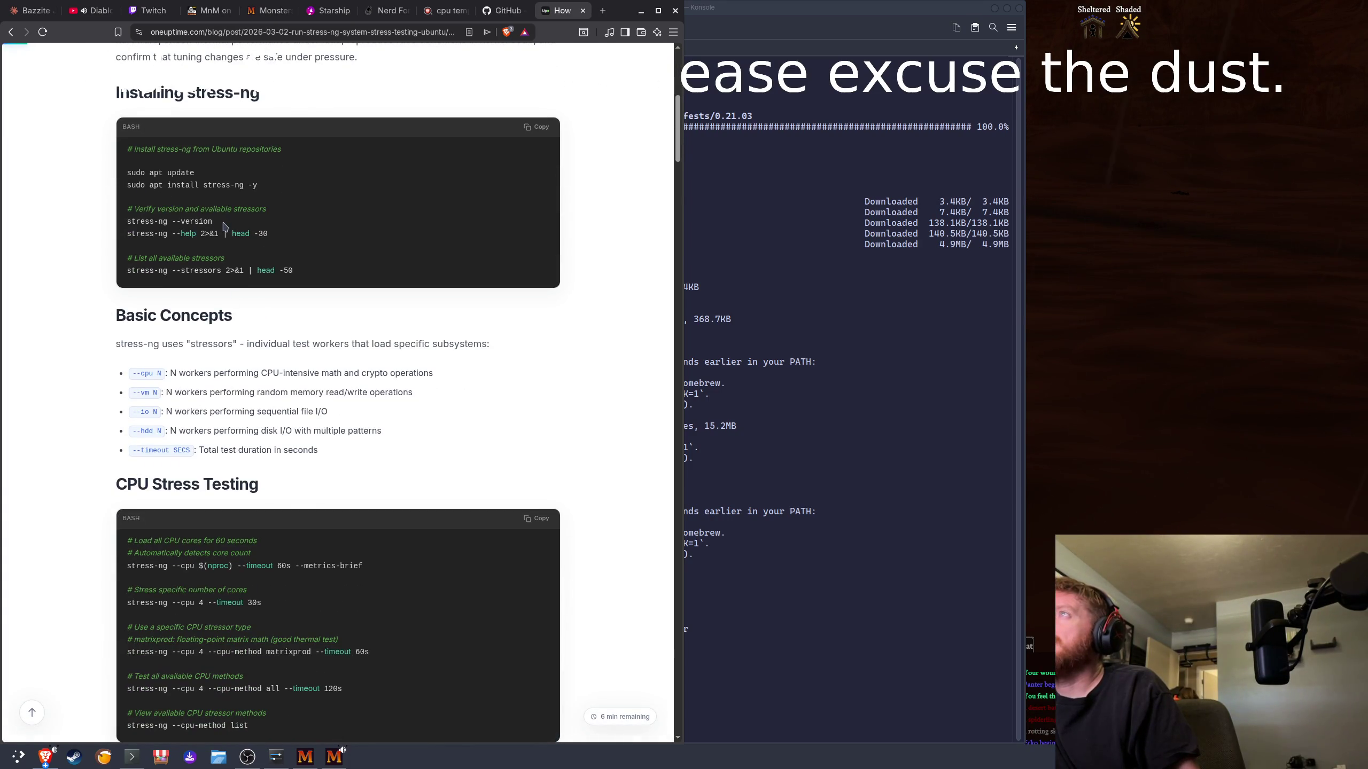
{"action": "key", "text": "super+Right"}
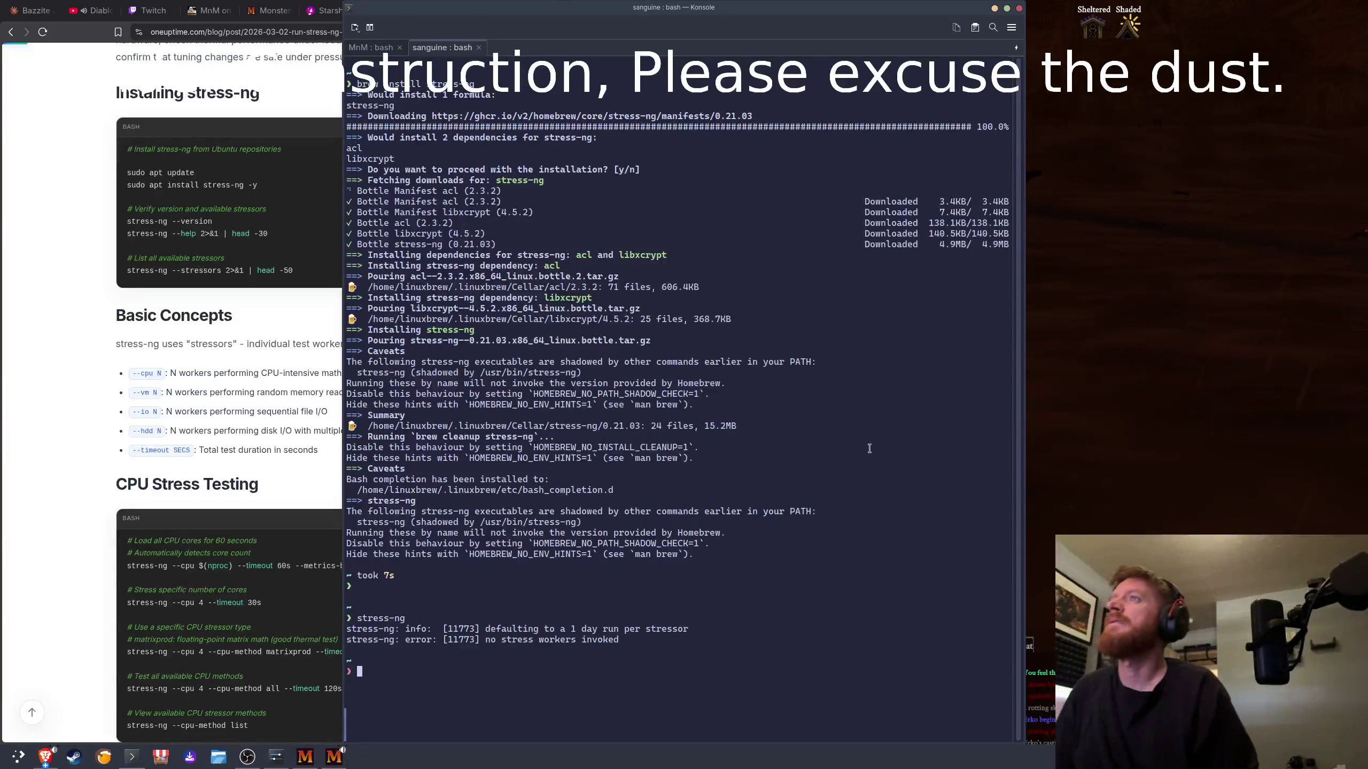
Step: Clear the terminal, check stress-ng --version (0.21.01), and start typing a --cpu command
{"action": "type", "text": "clear"}
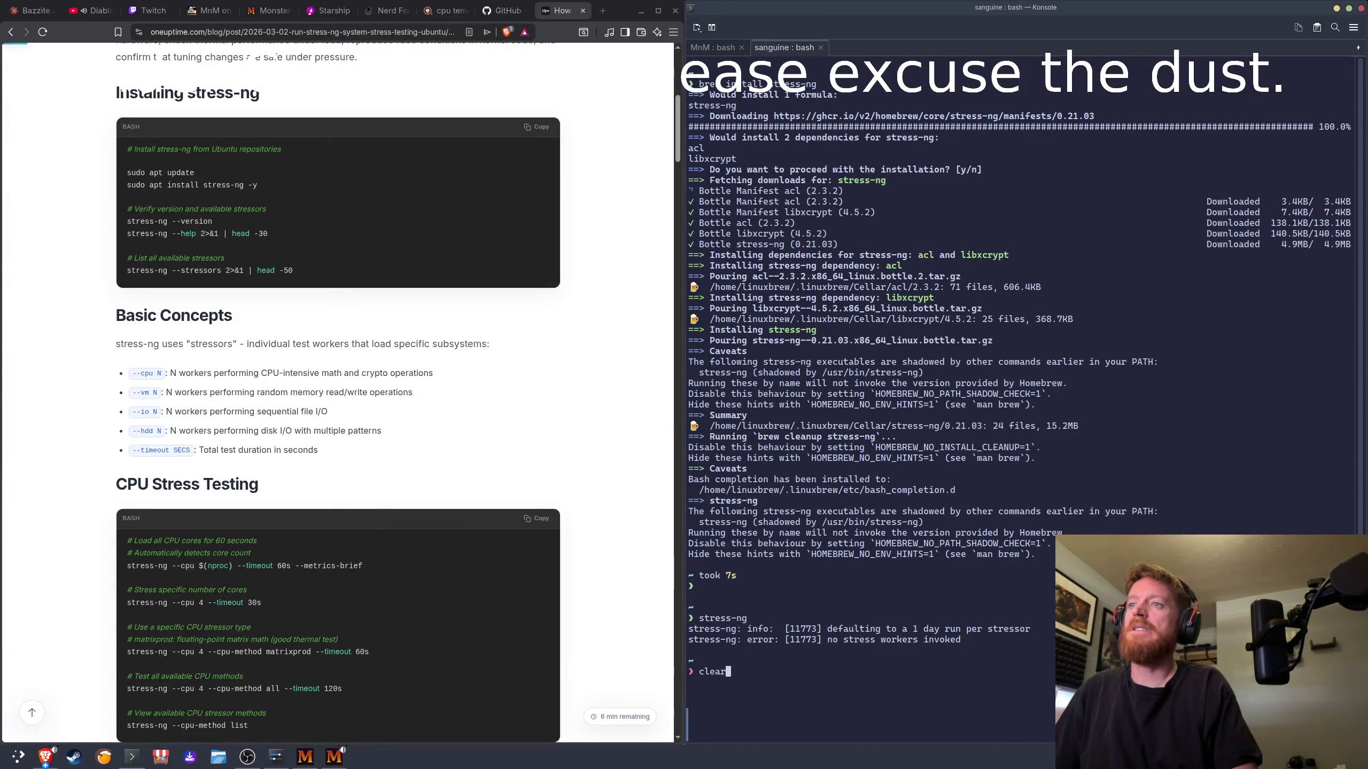
{"action": "key", "text": "Return"}
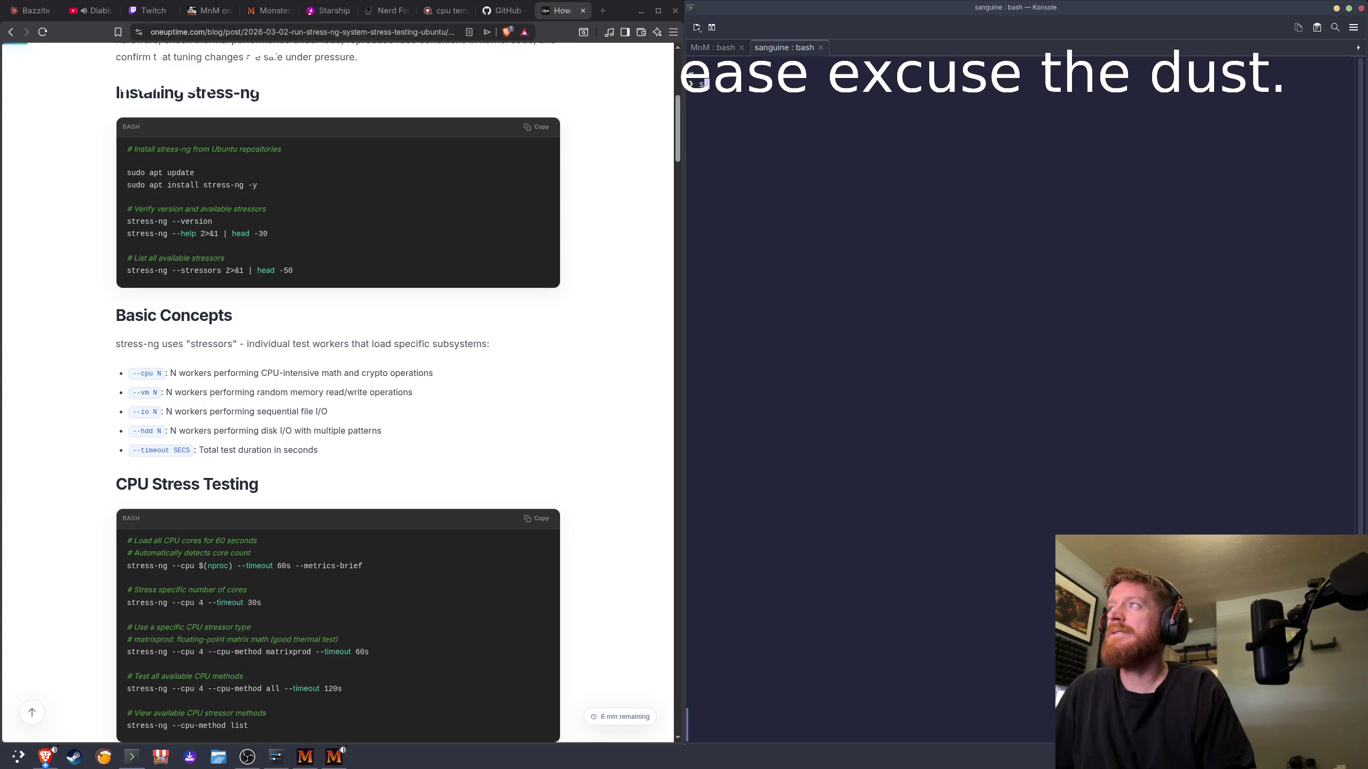
{"action": "type", "text": "ress-ng "}
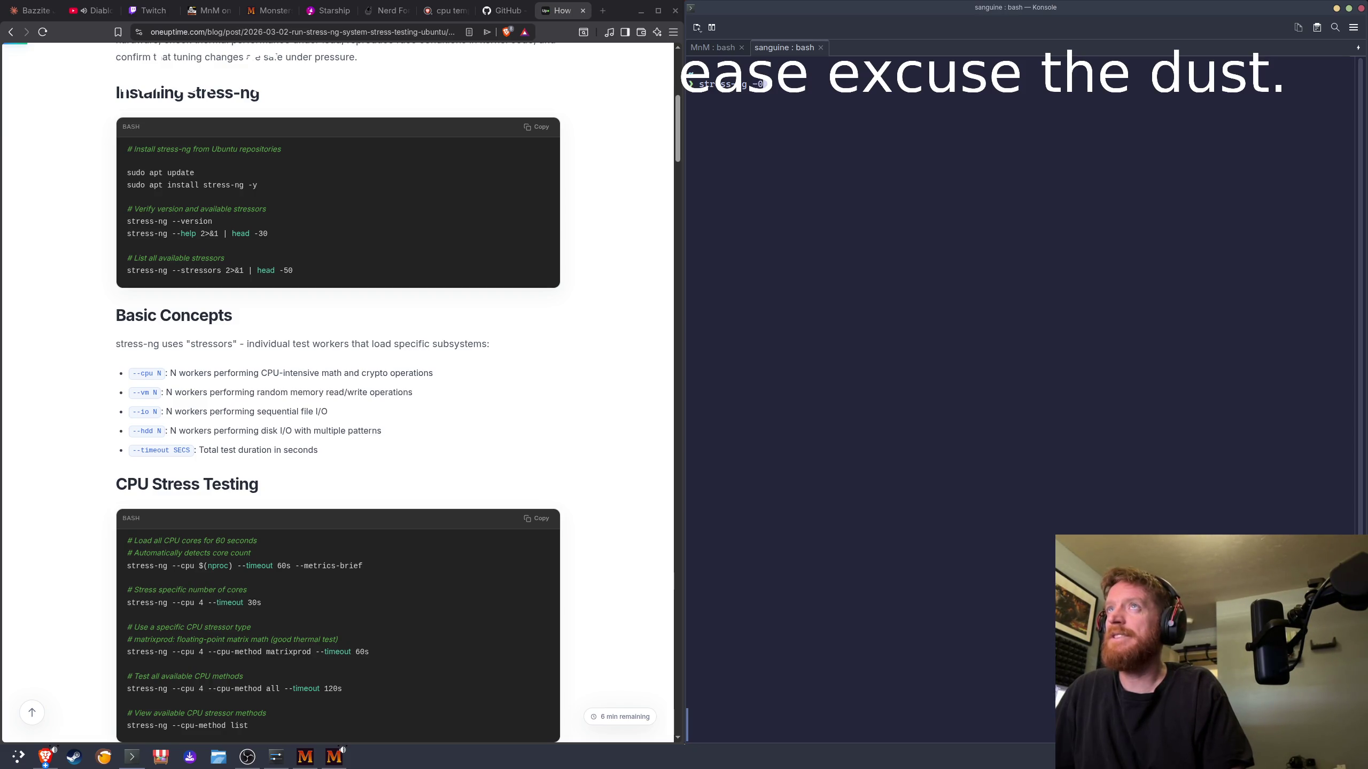
{"action": "type", "text": "--version"}
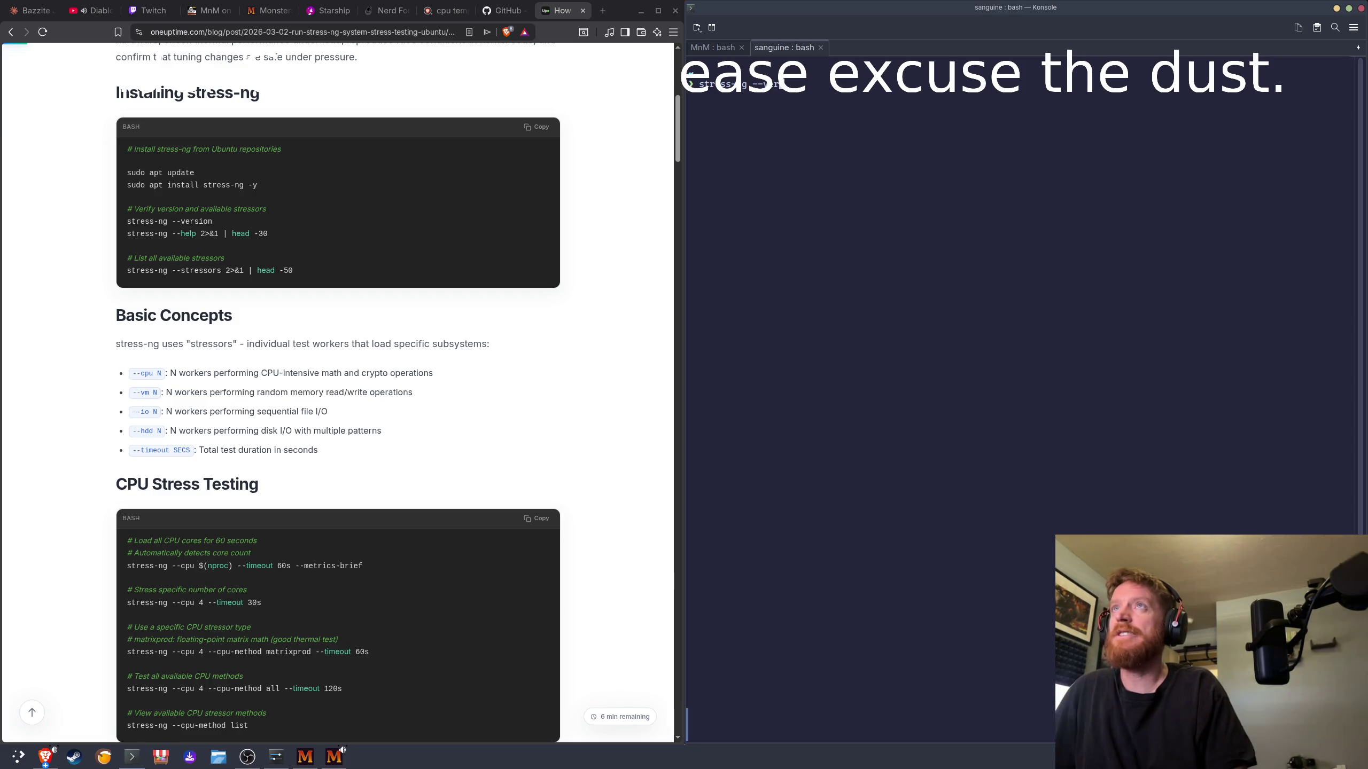
{"action": "key", "text": "Return"}
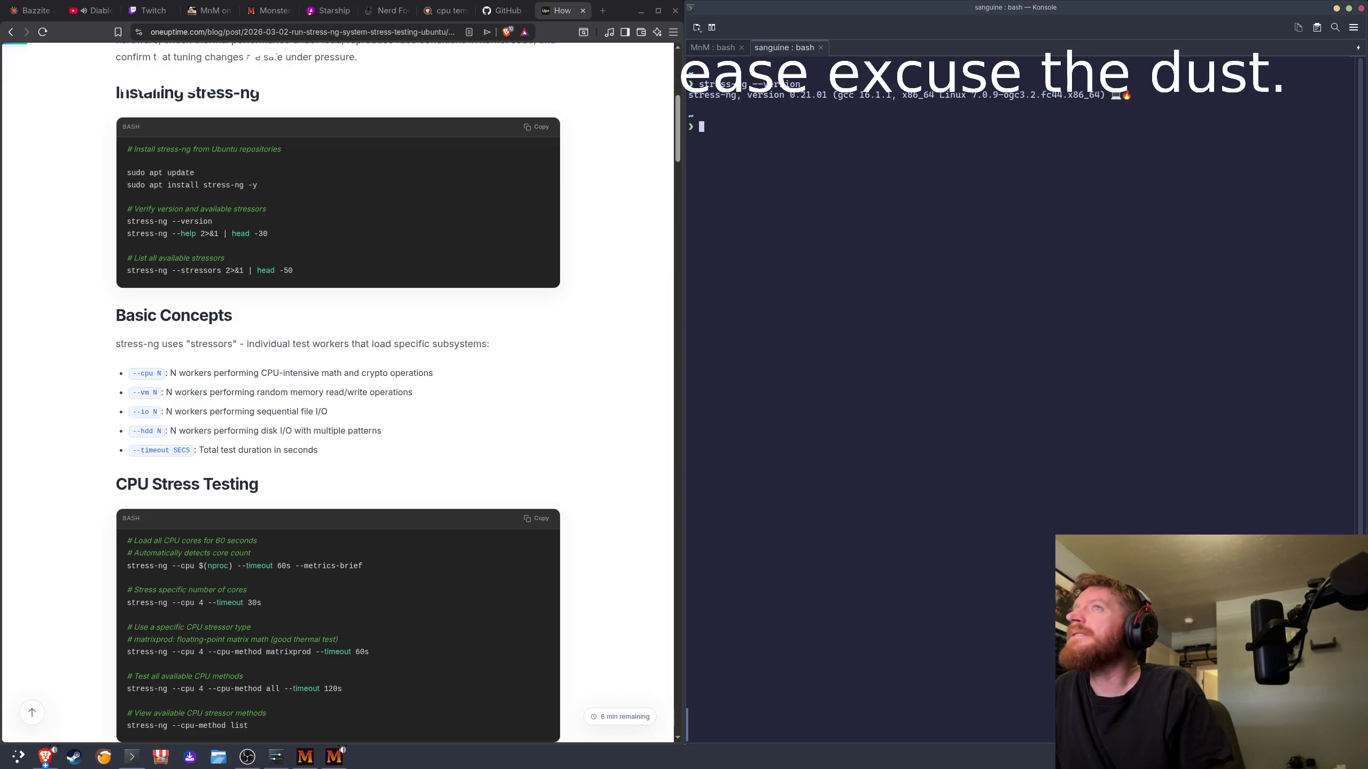
{"action": "type", "text": "stress"}
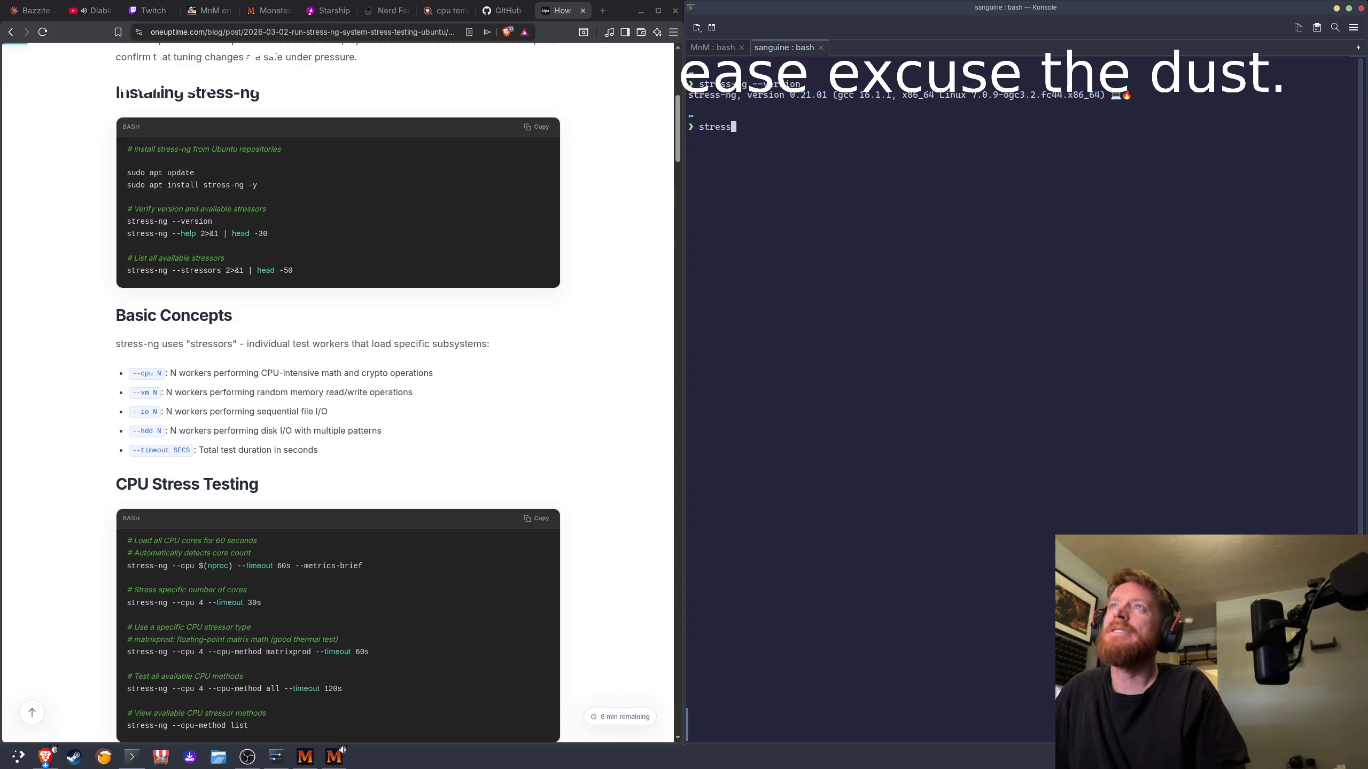
{"action": "type", "text": "-ng "}
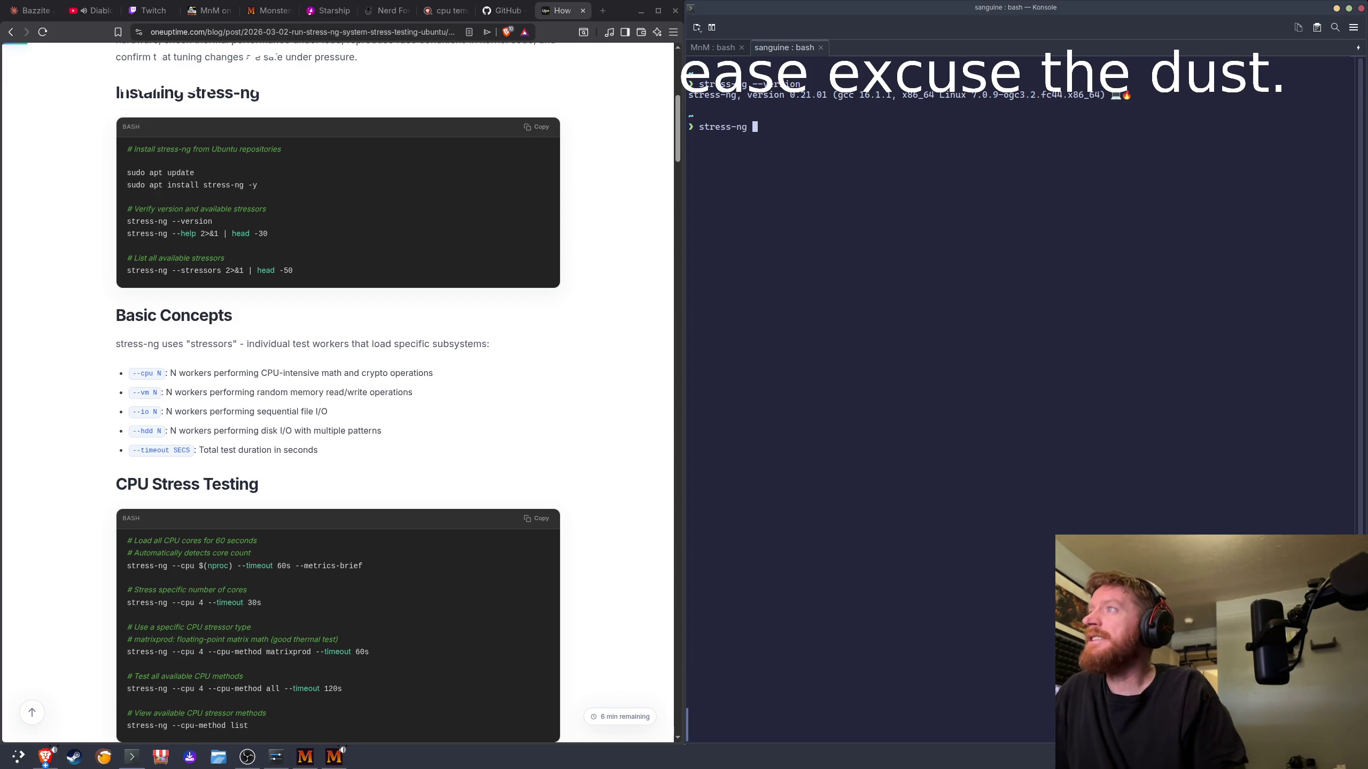
{"action": "type", "text": "--cpu N"}
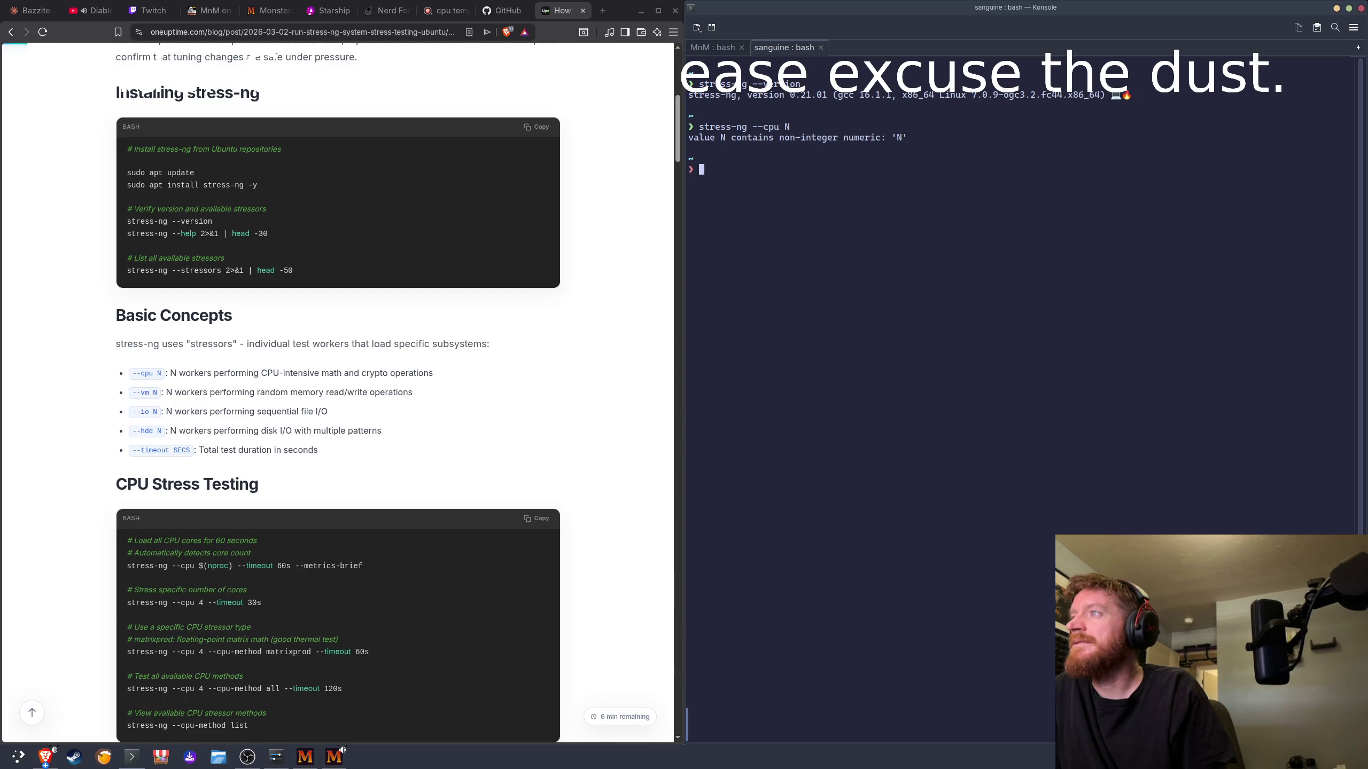
Step: Copy the article's all-cores stress-ng command with --timeout 60s --metrics-brief
{"action": "scroll", "coordinate": [443, 452], "scroll_direction": "down", "scroll_amount": 3}
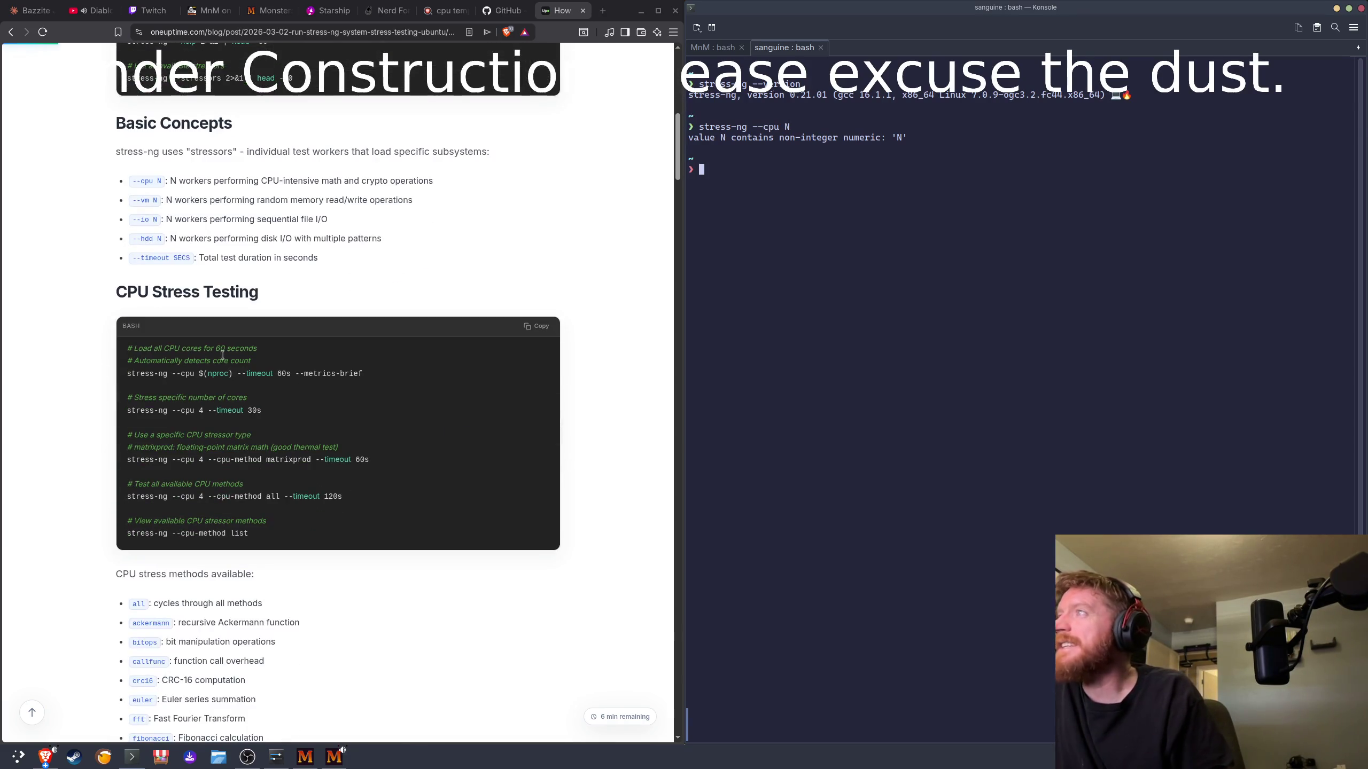
{"action": "mouse_move", "coordinate": [231, 345]}
{"action": "left_mouse_down"}
{"action": "mouse_move", "coordinate": [211, 345]}
{"action": "mouse_move", "coordinate": [231, 343]}
{"action": "left_mouse_up"}
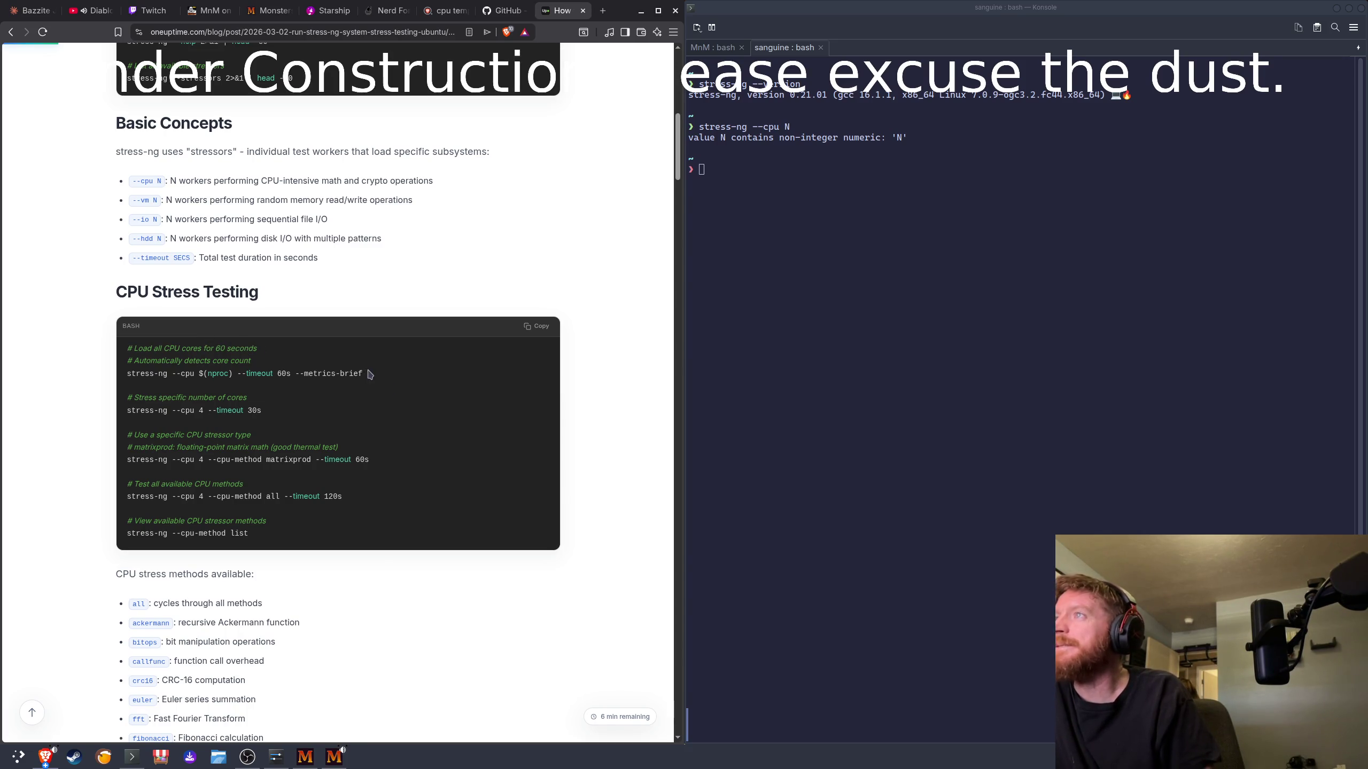
{"action": "left_click_drag", "start_coordinate": [378, 373], "coordinate": [161, 389]}
{"action": "key", "text": "ctrl+c"}
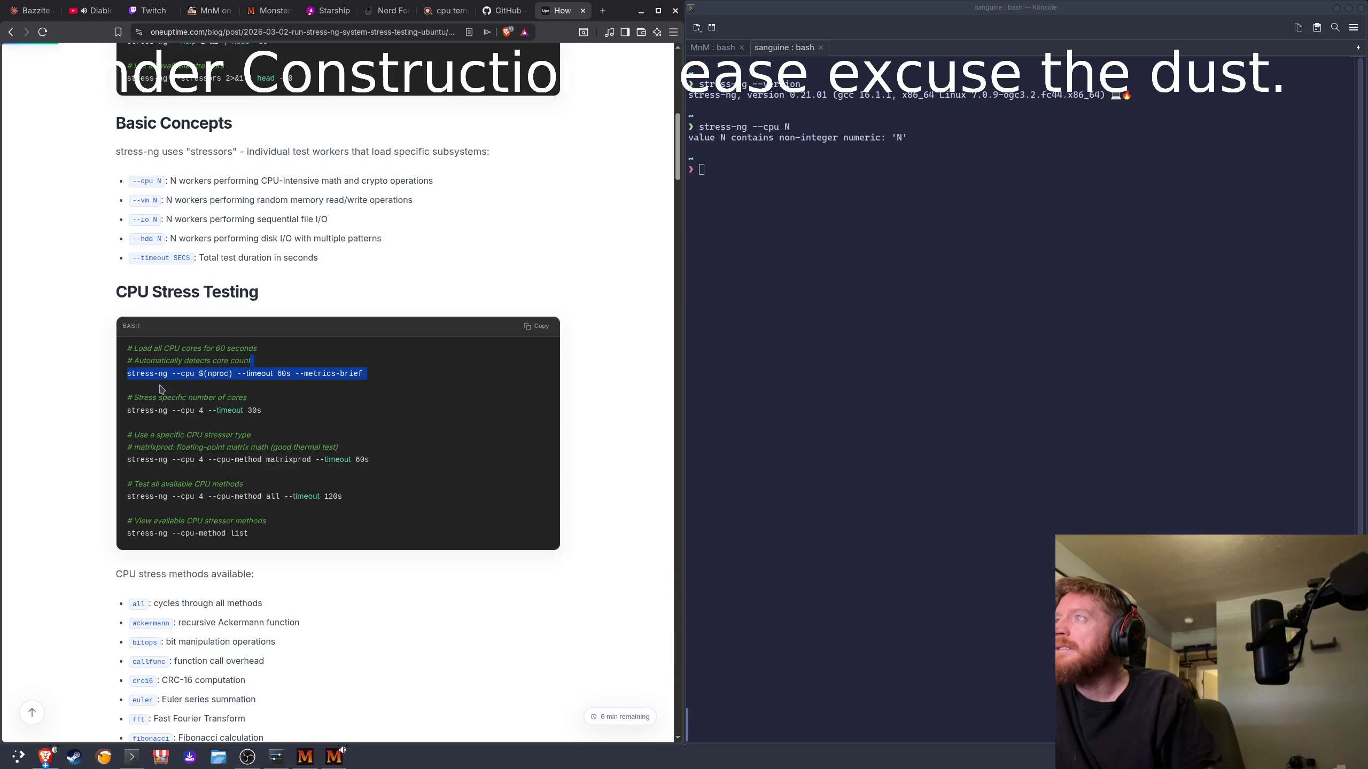
{"action": "left_click_drag", "start_coordinate": [369, 375], "coordinate": [128, 374]}
{"action": "right_click", "coordinate": [145, 382]}
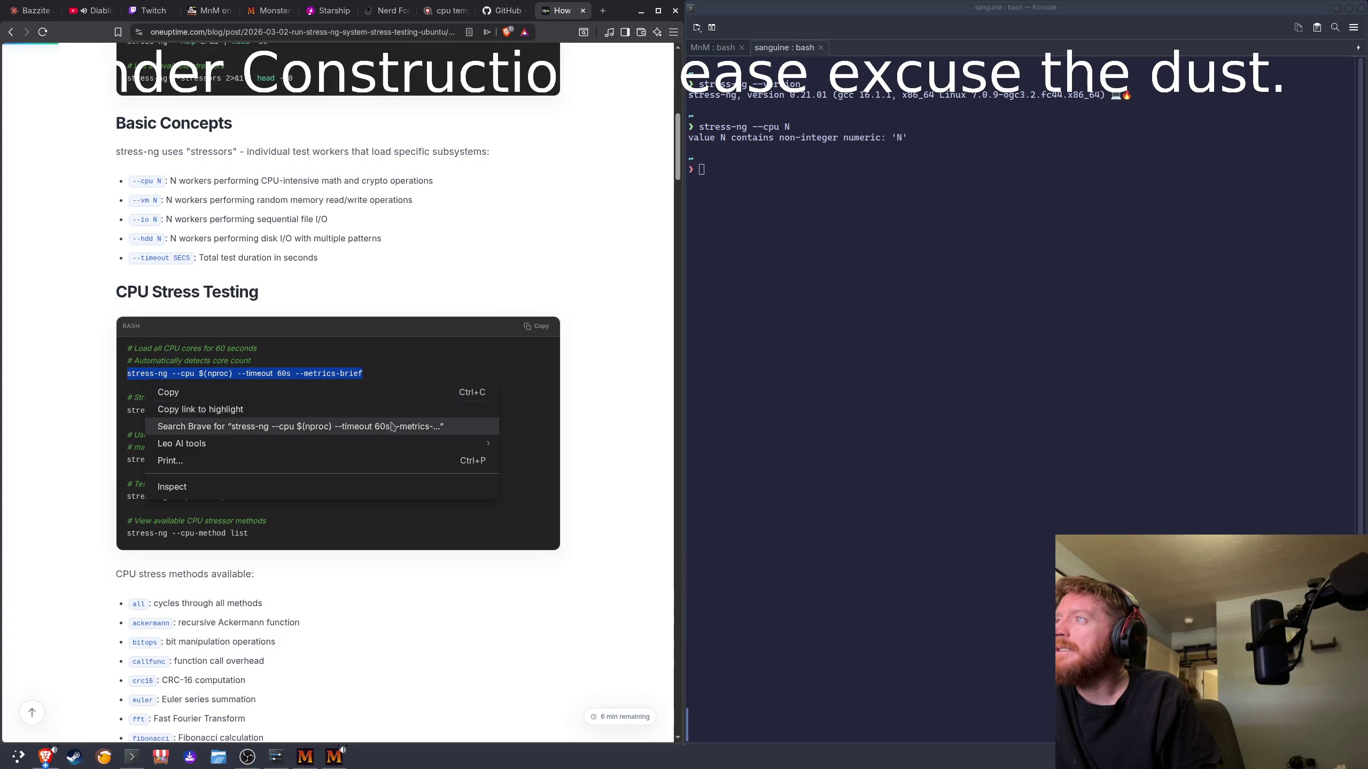
{"action": "left_click", "coordinate": [377, 392]}
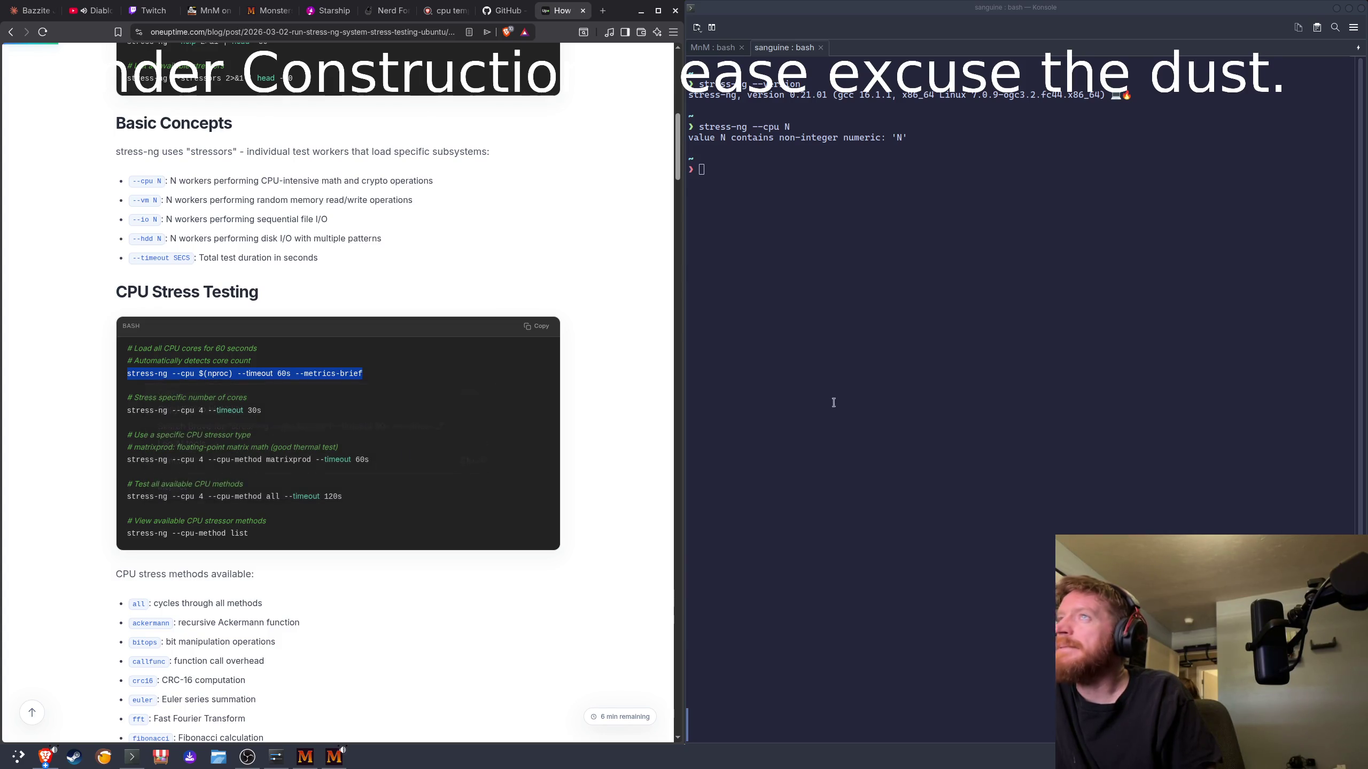
Step: Paste the command into Konsole and run the 60-second all-cores CPU stress test
{"action": "left_click", "coordinate": [819, 412]}
{"action": "key", "text": "ctrl+shift+v"}
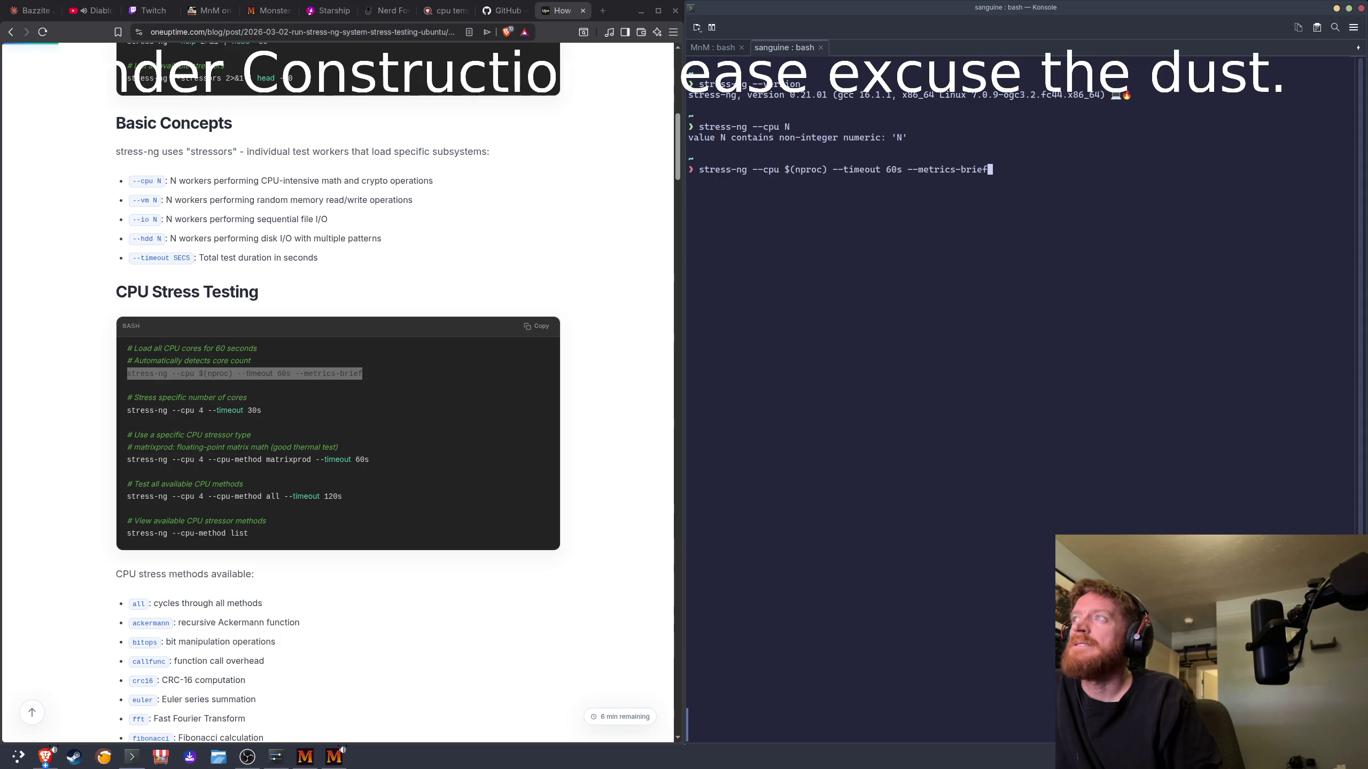
{"action": "key", "text": "Return"}
{"action": "left_click", "coordinate": [820, 412]}
{"action": "key", "text": "ctrl+shift+v"}
{"action": "key", "text": "Return"}
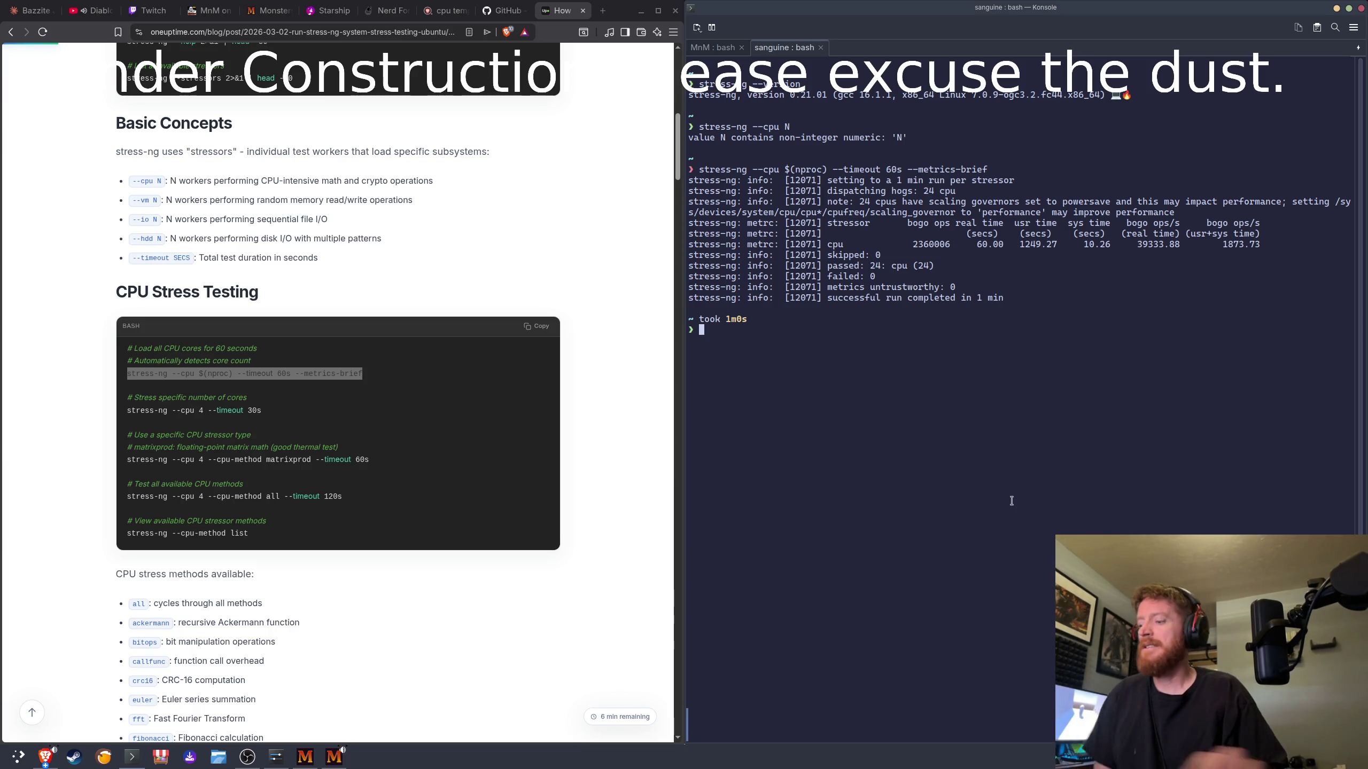
Step: Once the 24-CPU stress run finishes, open the application launcher
{"action": "key", "text": "super"}
Step: Search 'pow', open and review Power Management settings, then switch back toward the game
{"action": "type", "text": "power"}
{"action": "key", "text": "BackSpace"}
{"action": "key", "text": "BackSpace"}
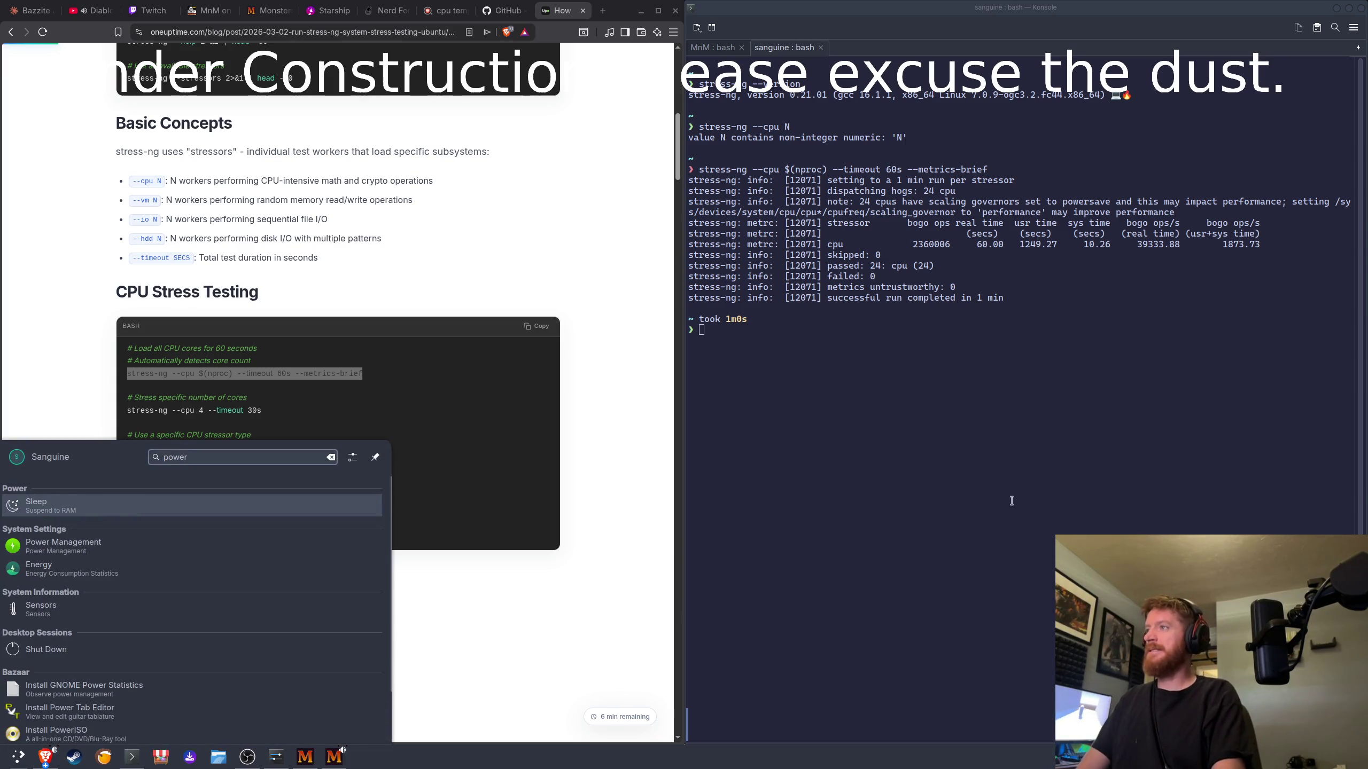
{"action": "key", "text": "Down"}
{"action": "key", "text": "Down"}
{"action": "key", "text": "Down"}
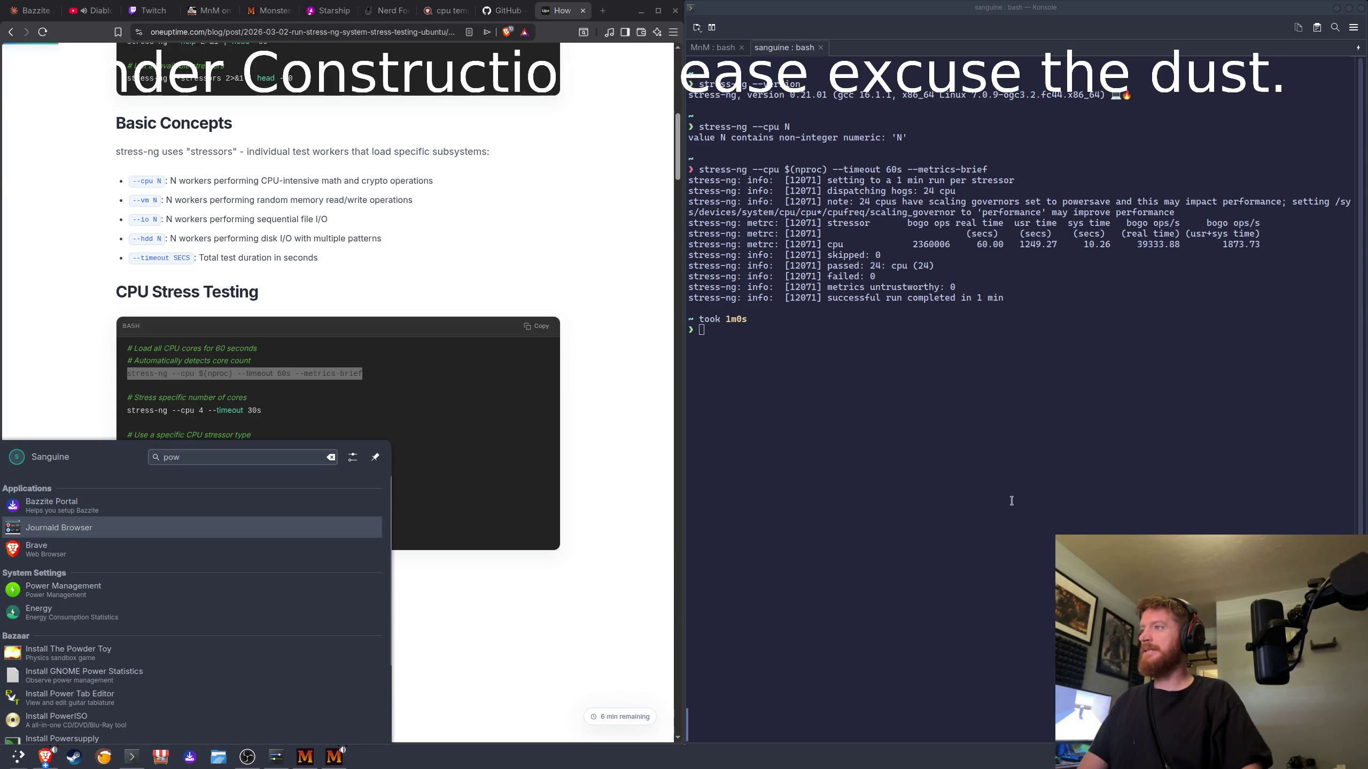
{"action": "key", "text": "Return"}
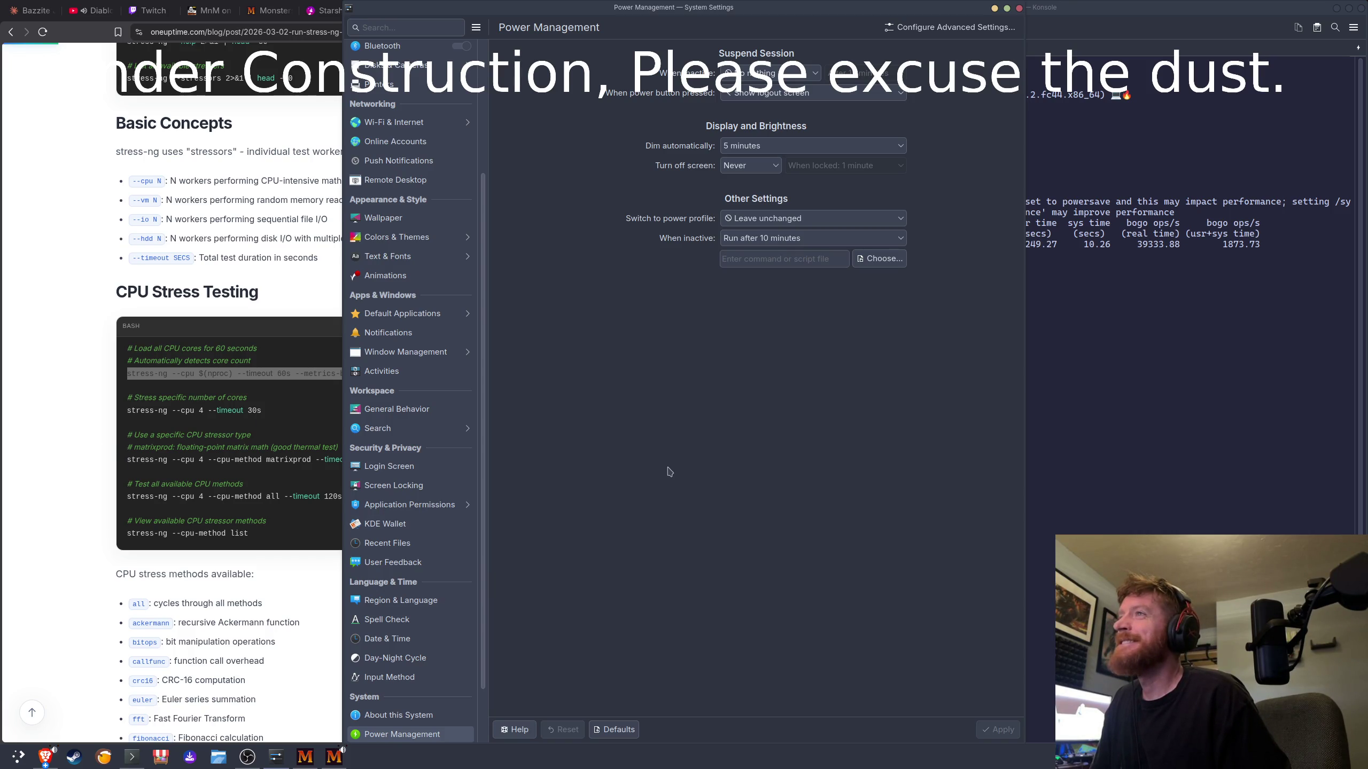
{"action": "scroll", "coordinate": [379, 735], "scroll_direction": "down", "scroll_amount": 2}
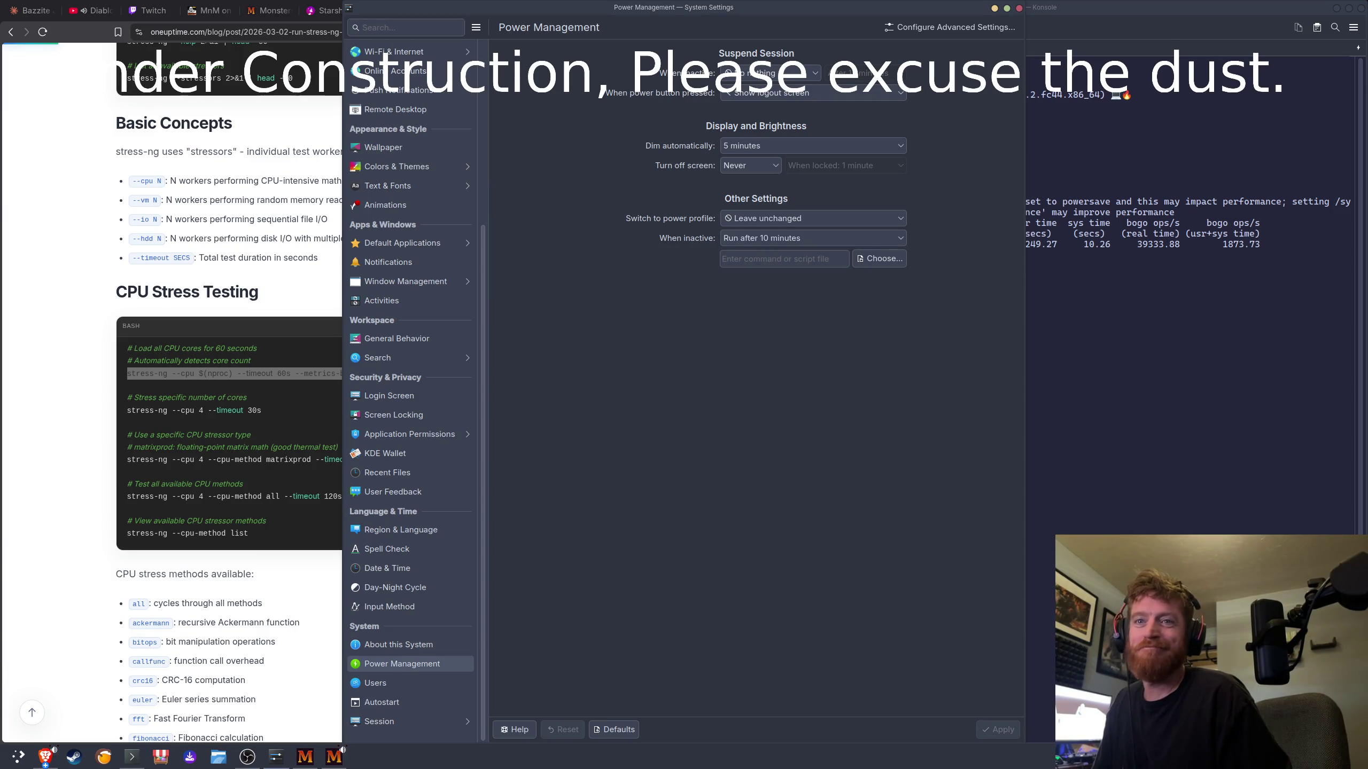
{"action": "key", "text": "alt+Tab"}
{"action": "key", "text": "alt+Tab"}
{"action": "key", "text": "alt+Tab"}
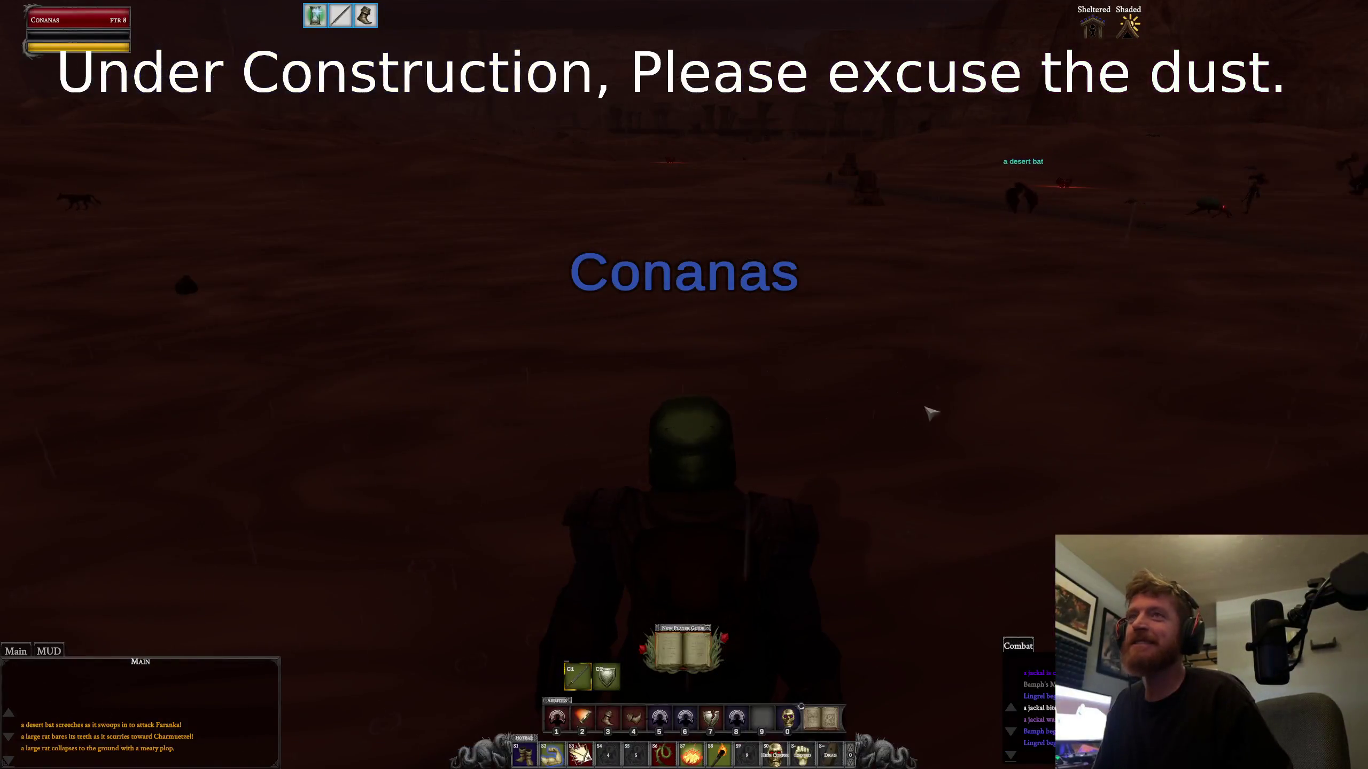
Step: Swing the camera across the night desert and run the fighter toward the city gate
{"action": "left_click_drag", "start_coordinate": [928, 407], "coordinate": [754, 402]}
{"action": "left_click_drag", "start_coordinate": [883, 431], "coordinate": [958, 441]}
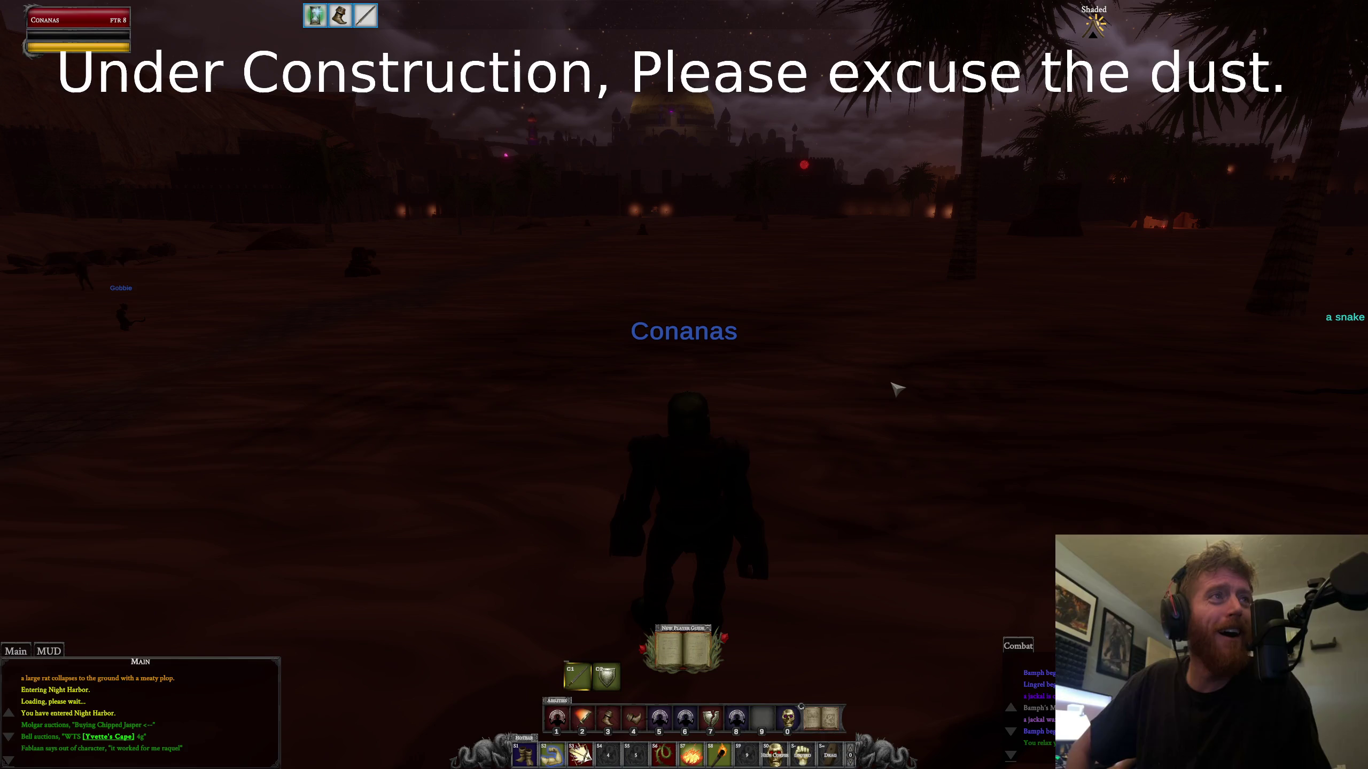
{"action": "key", "text": "w"}
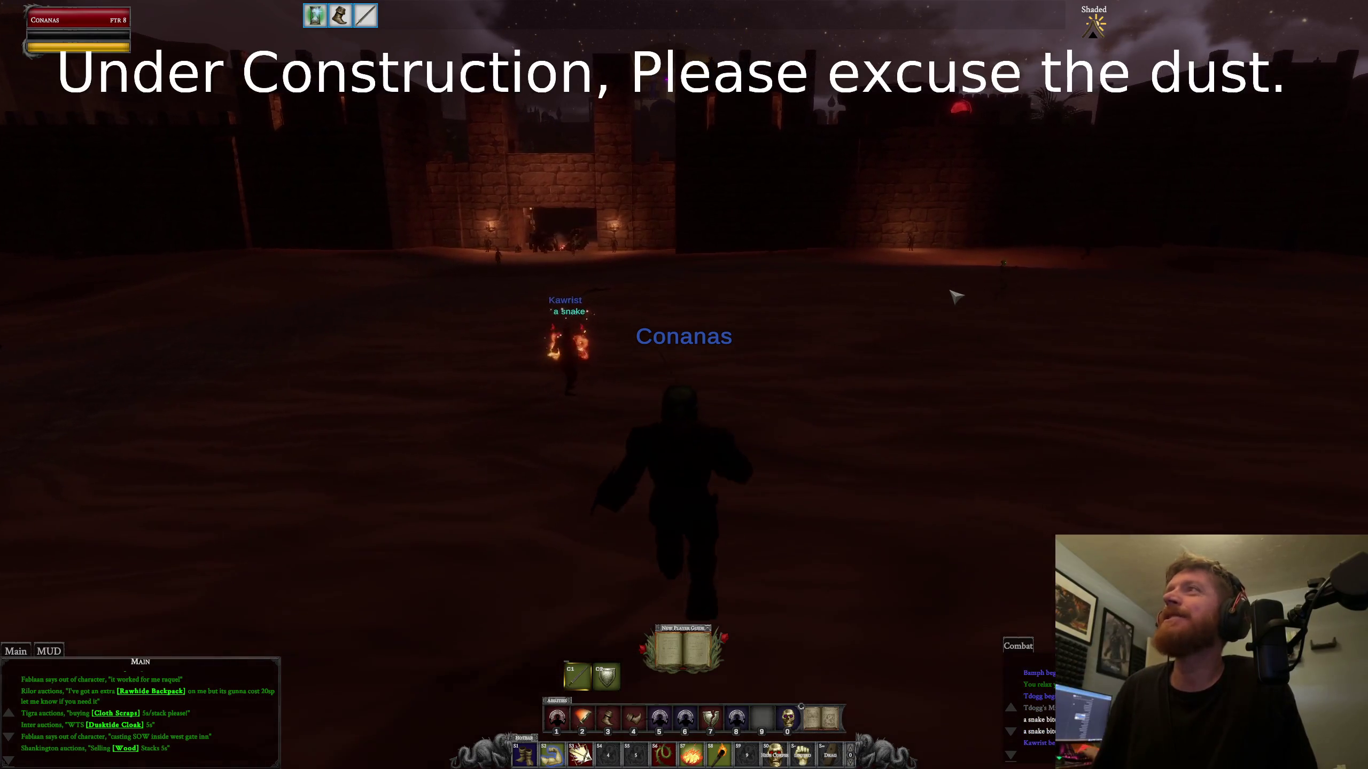
Step: Steer the fighter left and right up to the city gate
{"action": "key", "text": "a"}
{"action": "key", "text": "a"}
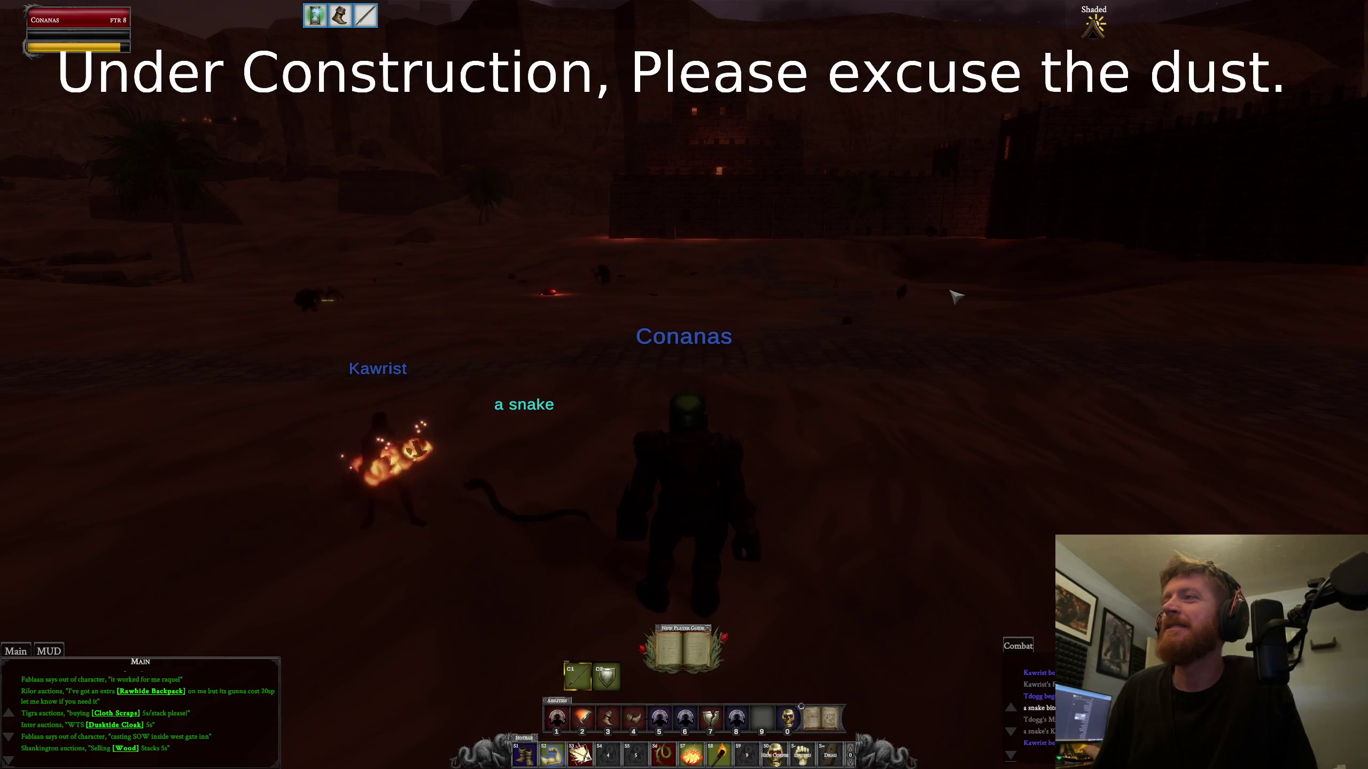
{"action": "key", "text": "d"}
{"action": "key", "text": "d"}
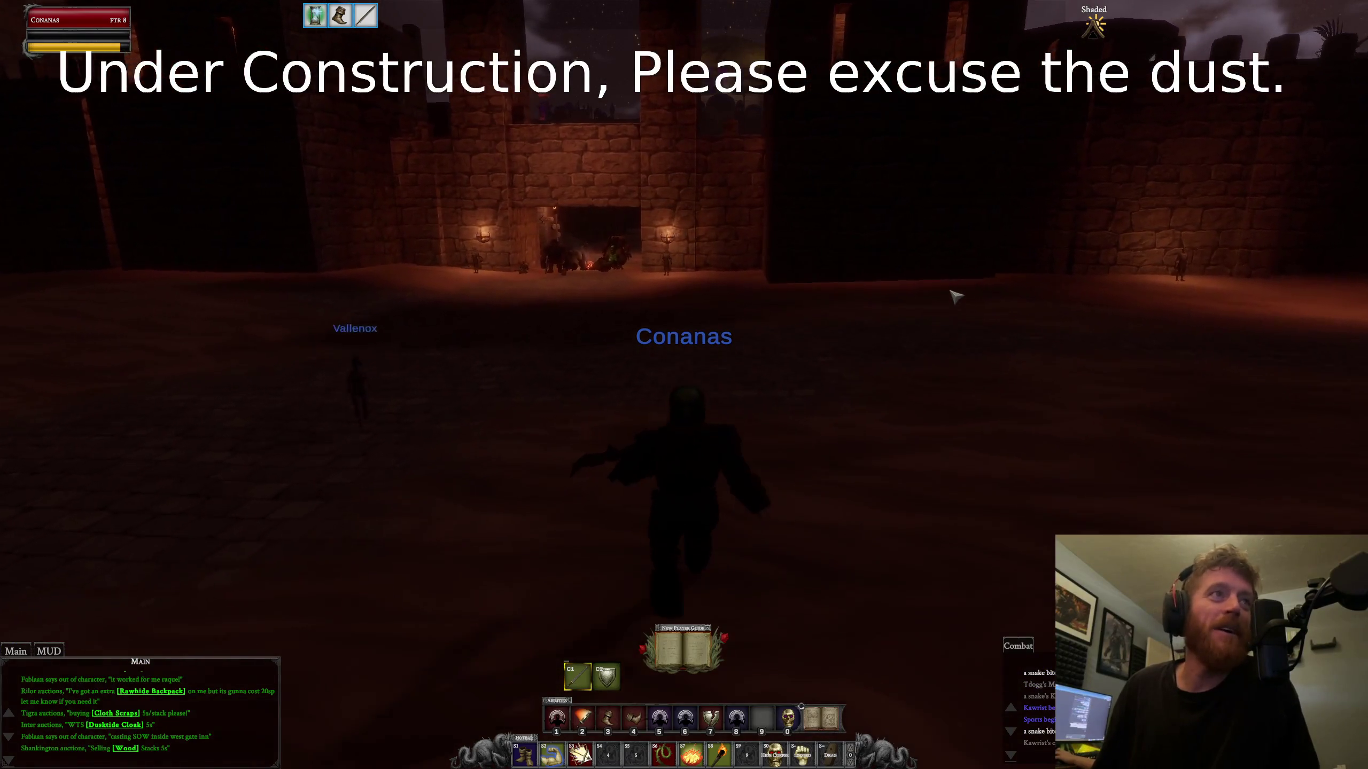
{"action": "key", "text": "a"}
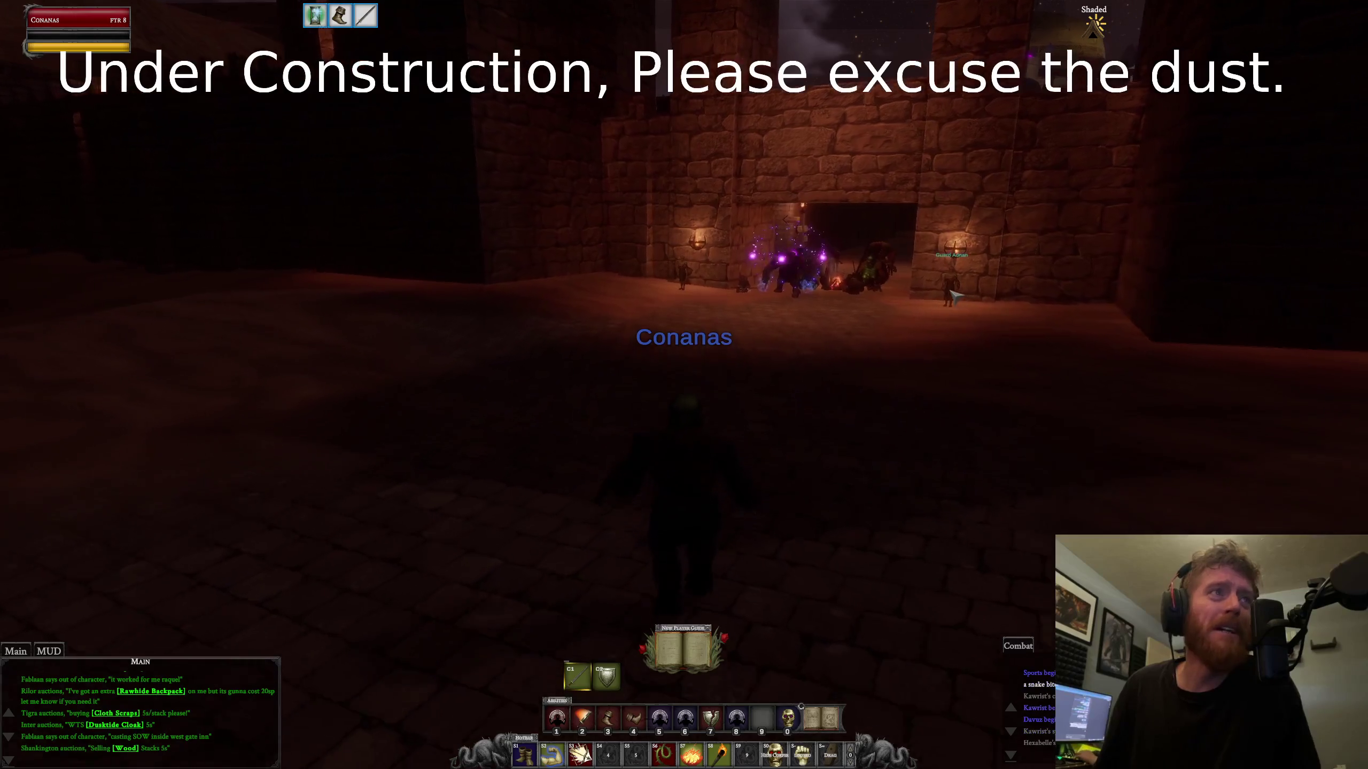
{"action": "key", "text": "a"}
{"action": "key", "text": "w"}
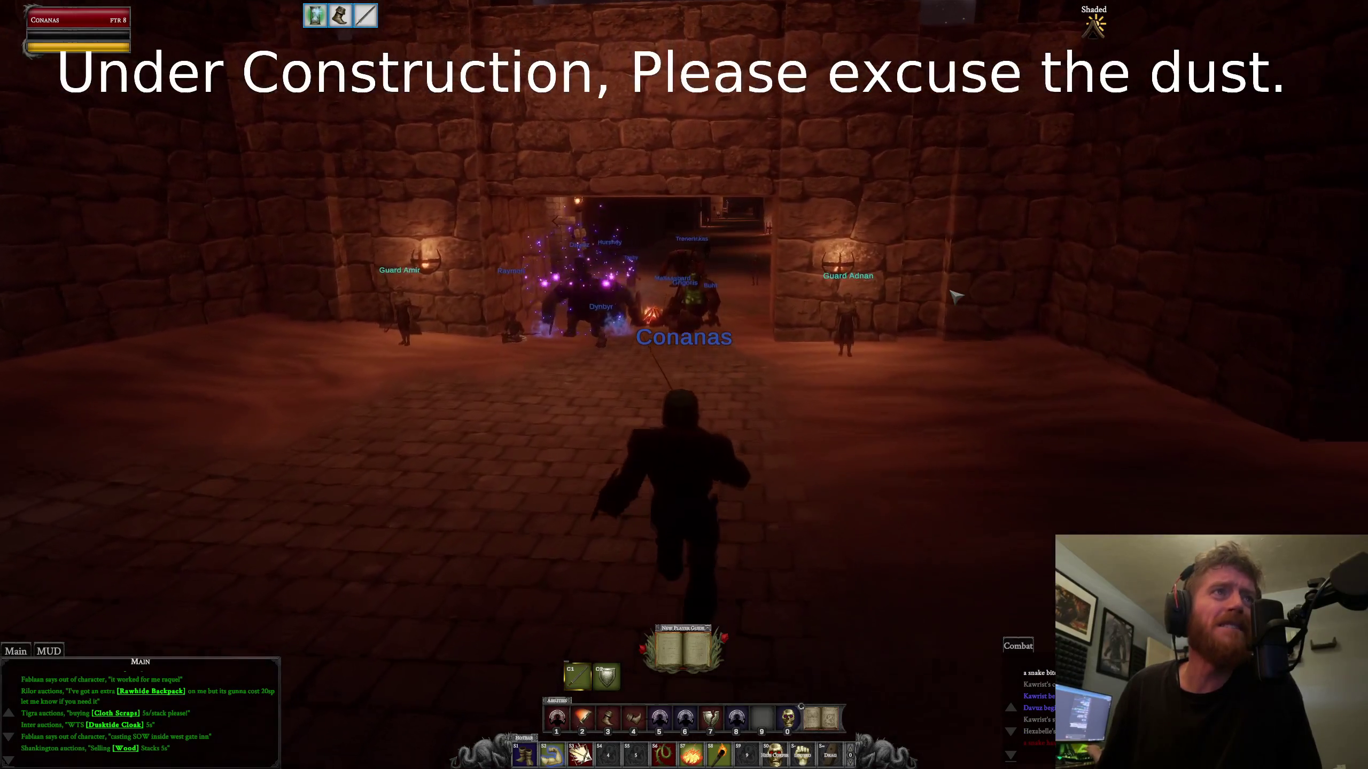
Step: Run through the gate into the stone corridor, then bring Brave over the game
{"action": "key", "text": "d"}
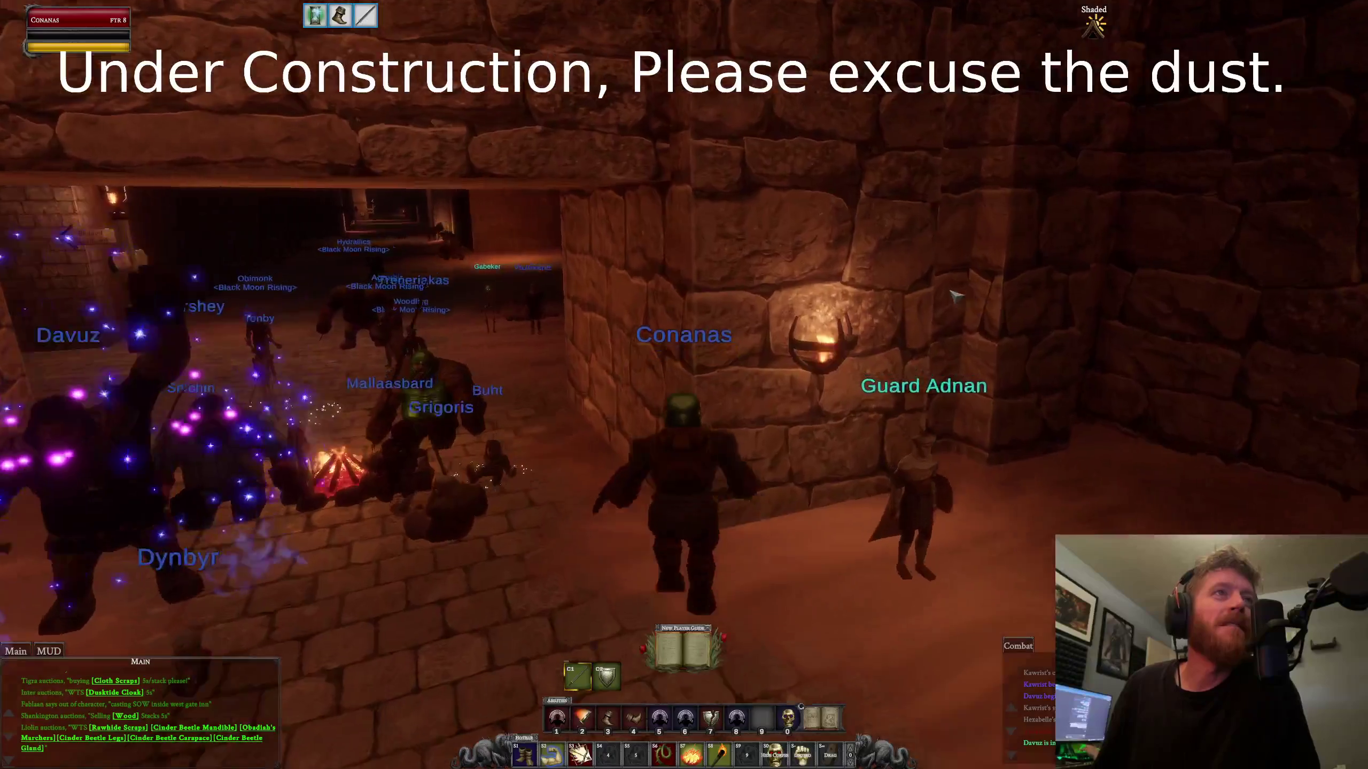
{"action": "key", "text": "w"}
{"action": "key", "text": "a"}
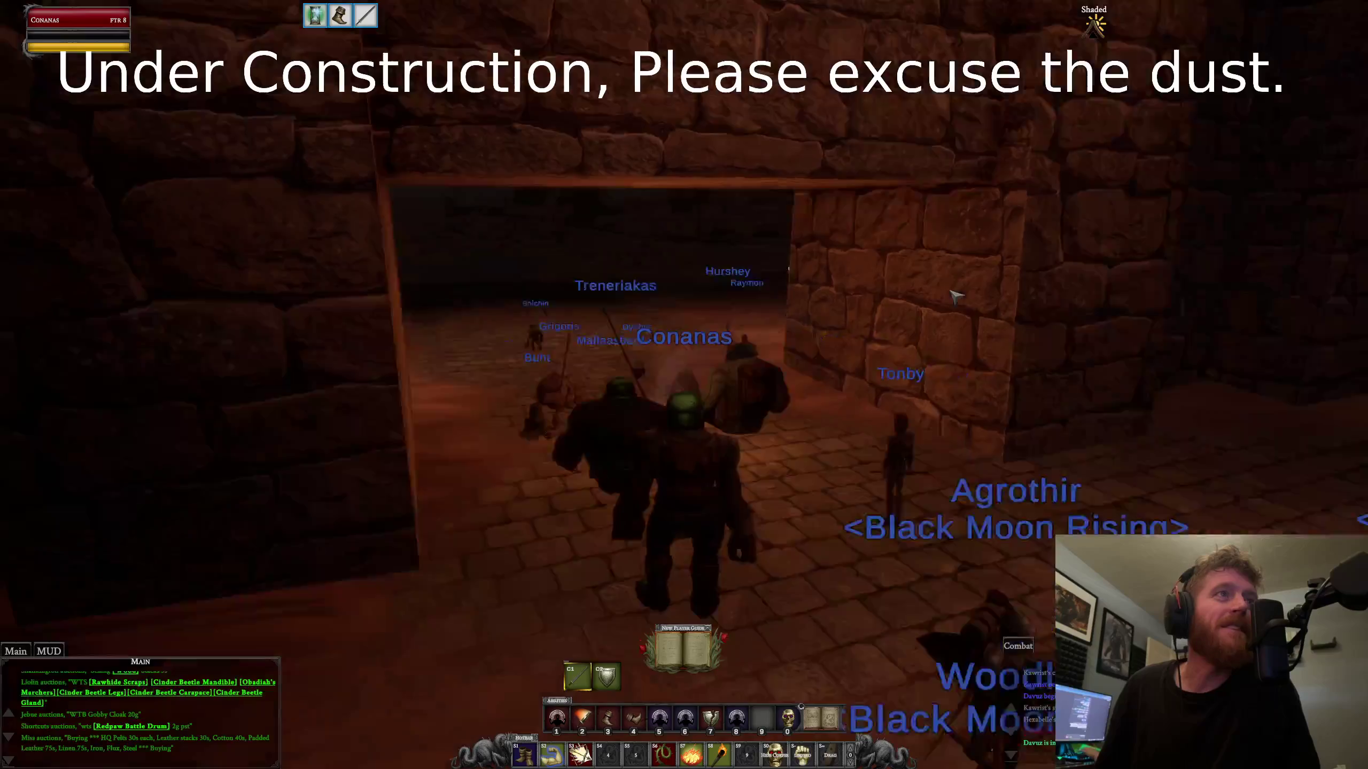
{"action": "key", "text": "a"}
{"action": "key", "text": "a"}
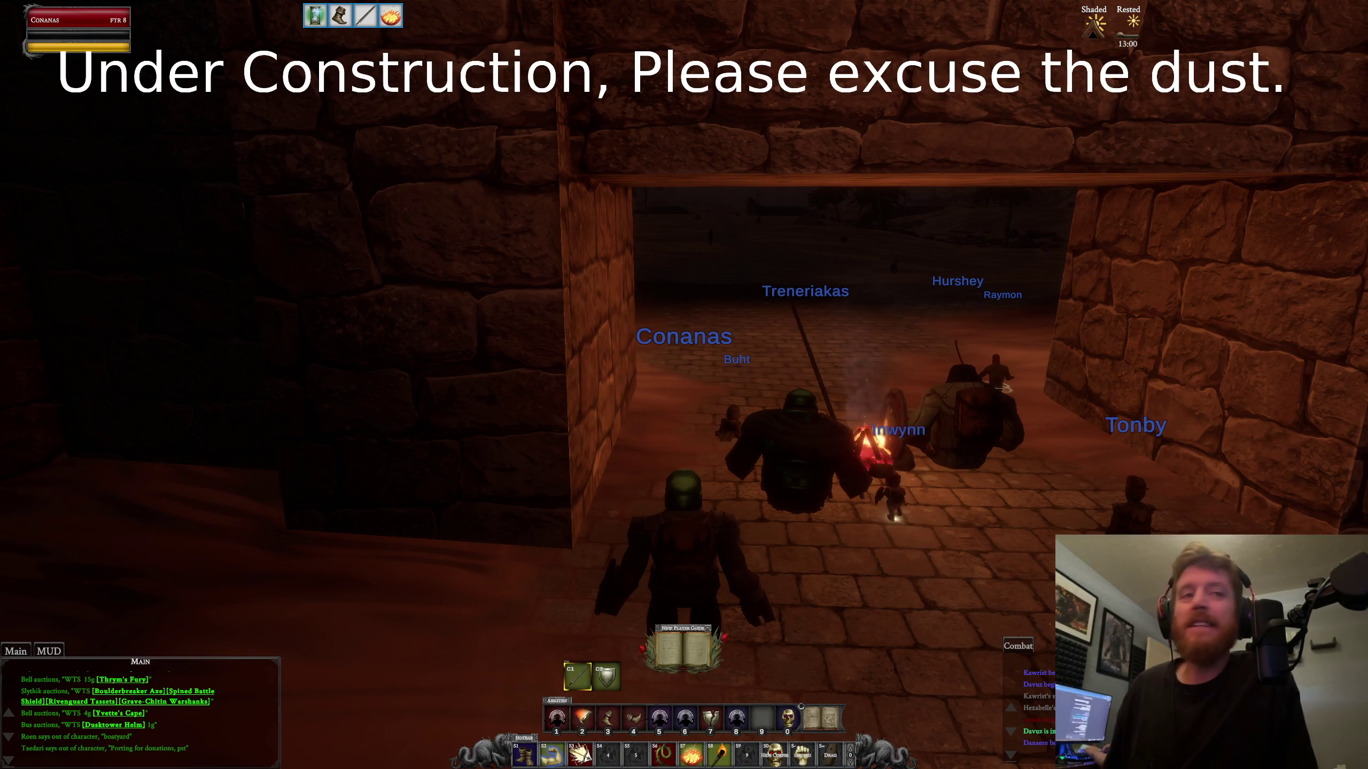
{"action": "key", "text": "alt+Tab"}
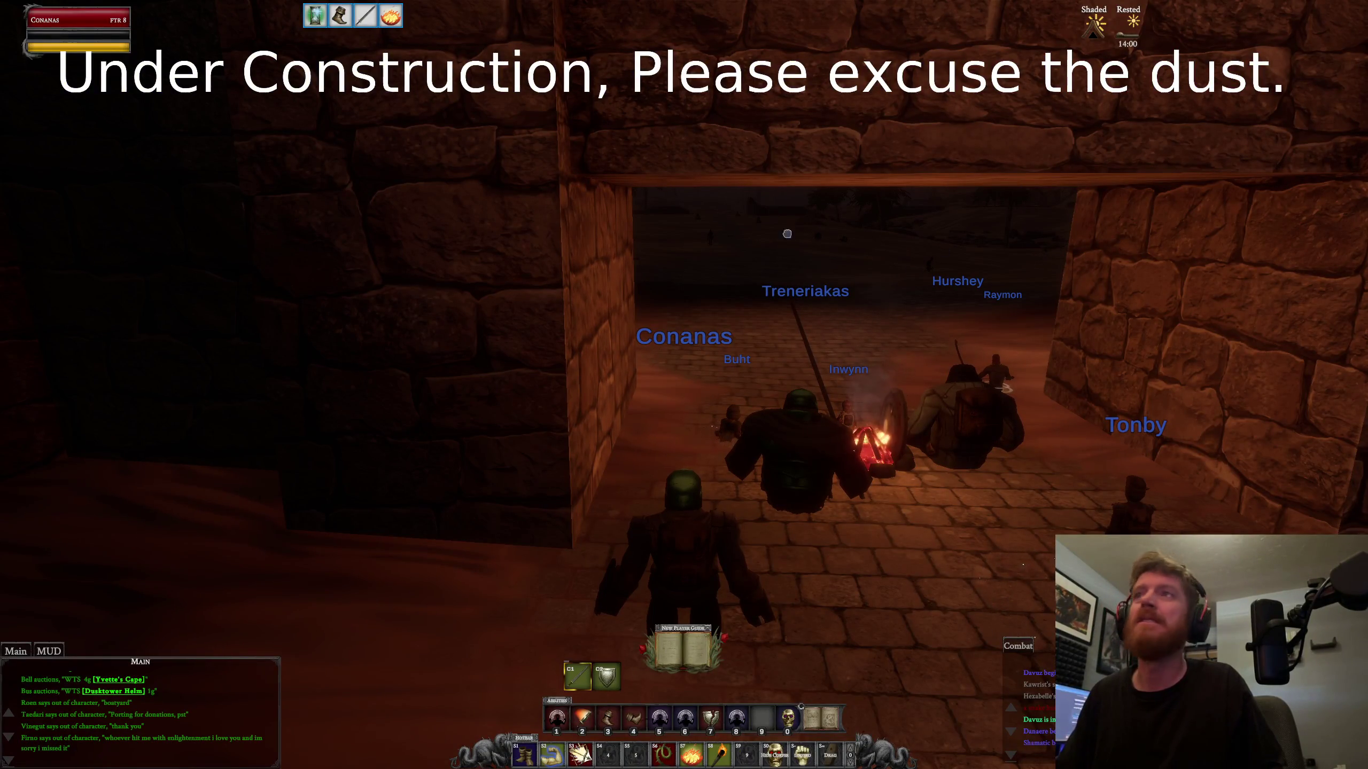
{"action": "key", "text": "alt+Tab"}
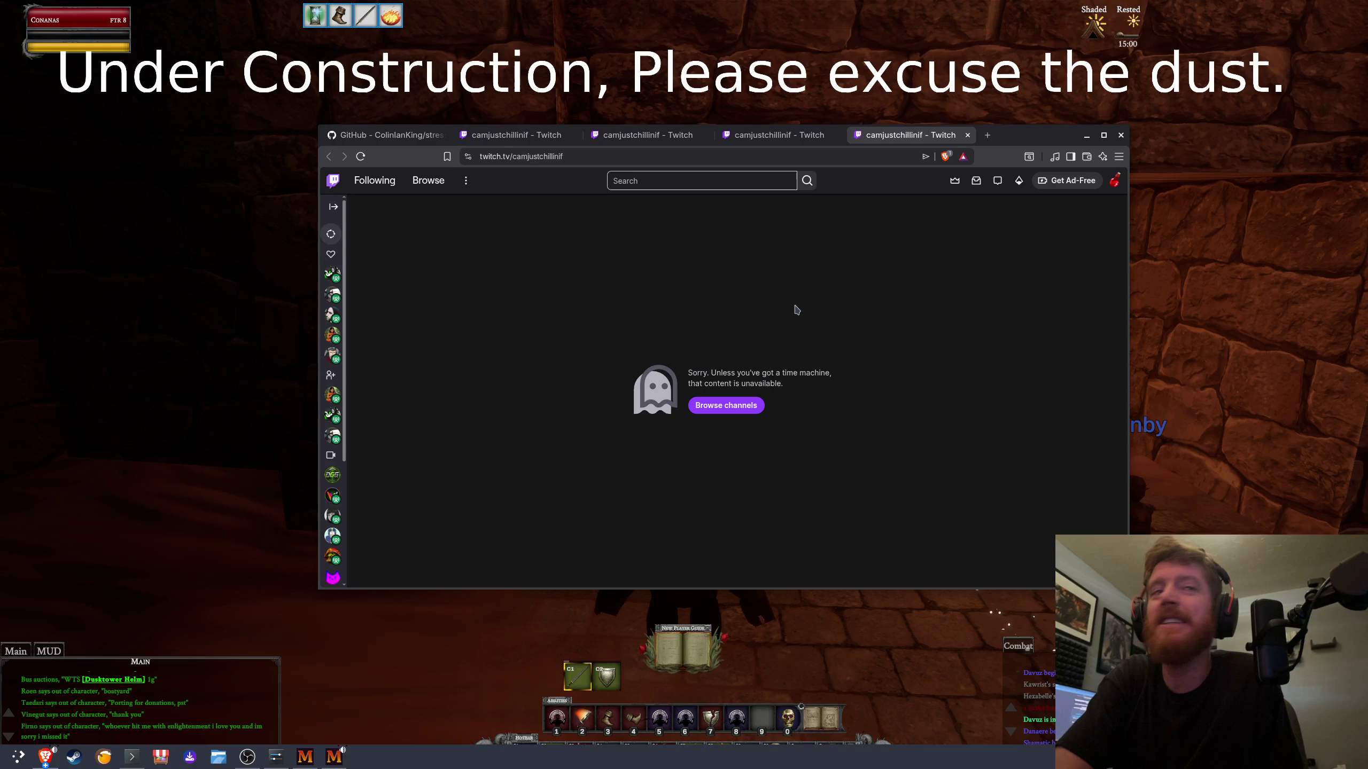
Step: Try Browse channels on the unavailable Twitch page, then go back
{"action": "key", "text": "alt+Tab"}
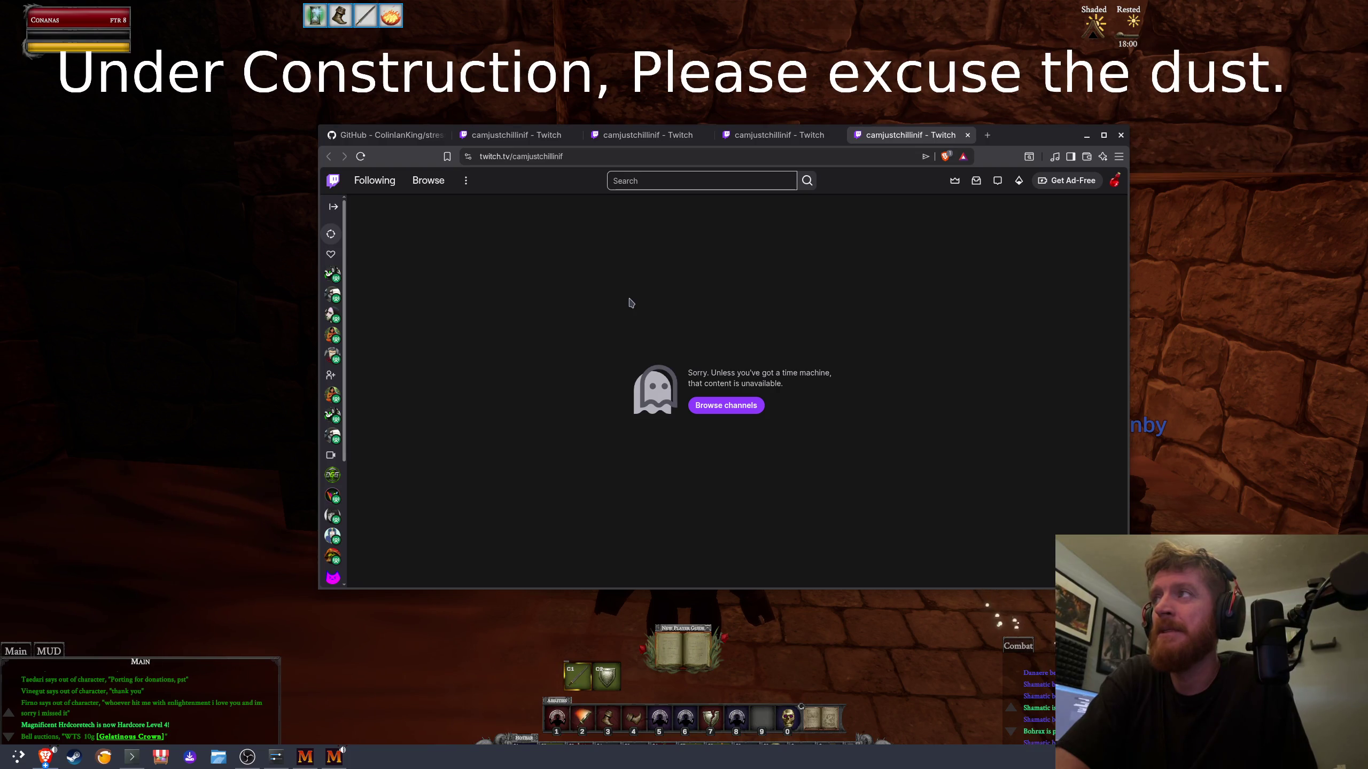
{"action": "left_click", "coordinate": [744, 412]}
{"action": "key", "text": "alt+Left"}
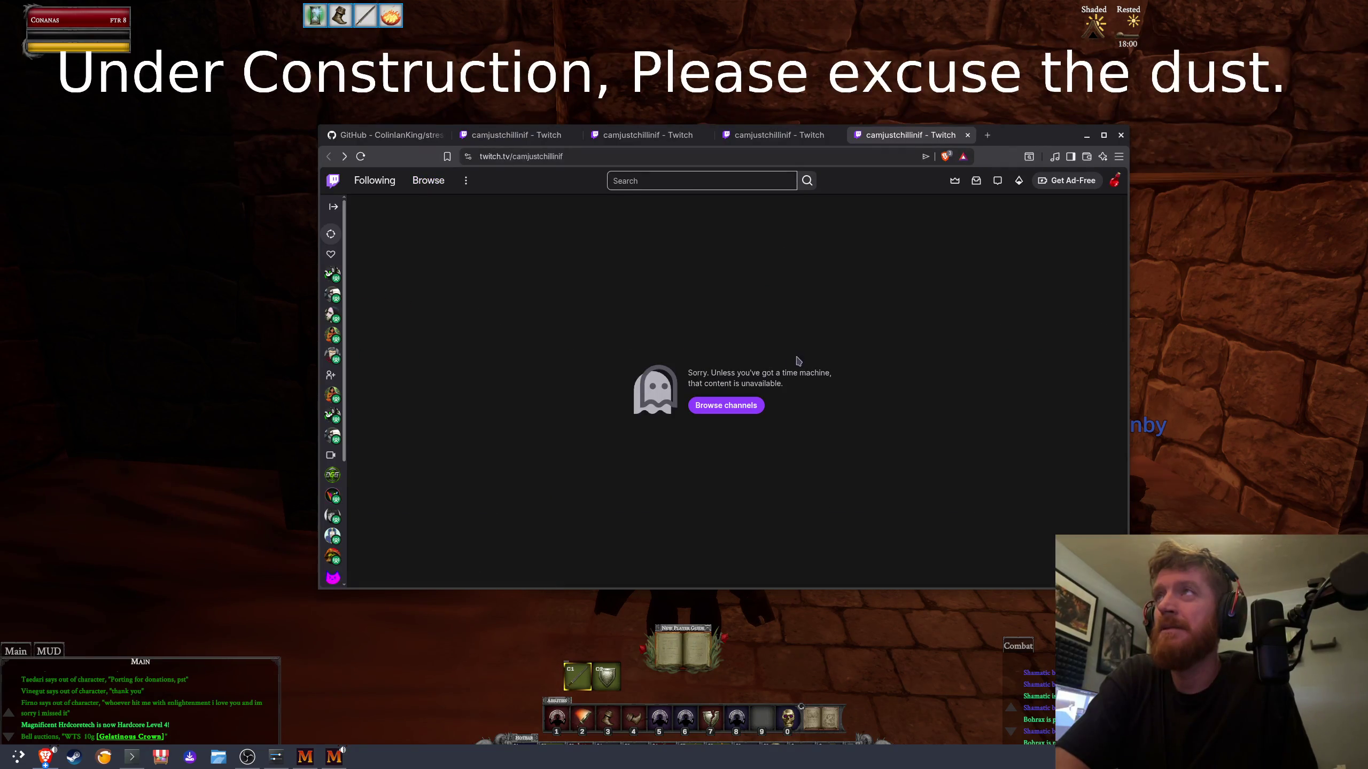
Step: Close the duplicate Twitch tabs and switch to the stress-ng GitHub tab
{"action": "left_click", "coordinate": [967, 135]}
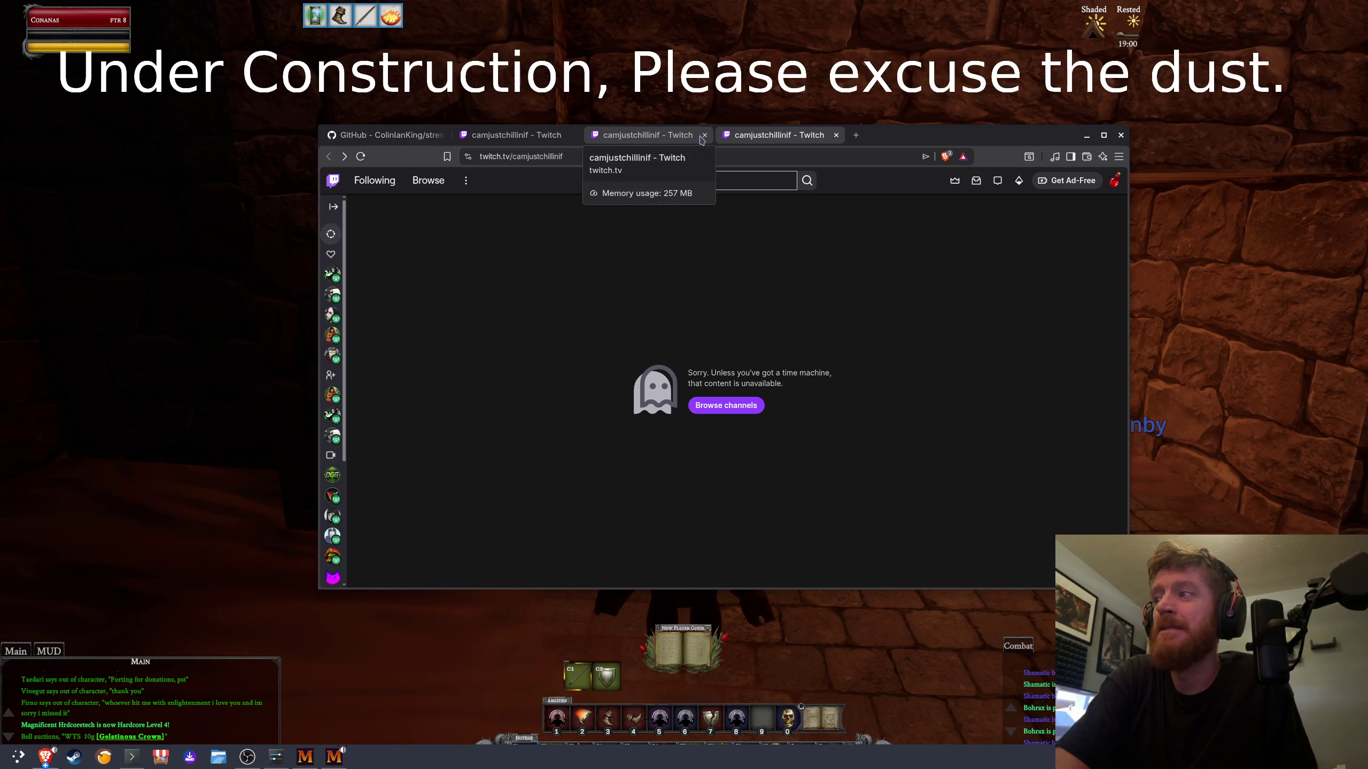
{"action": "left_click", "coordinate": [704, 135]}
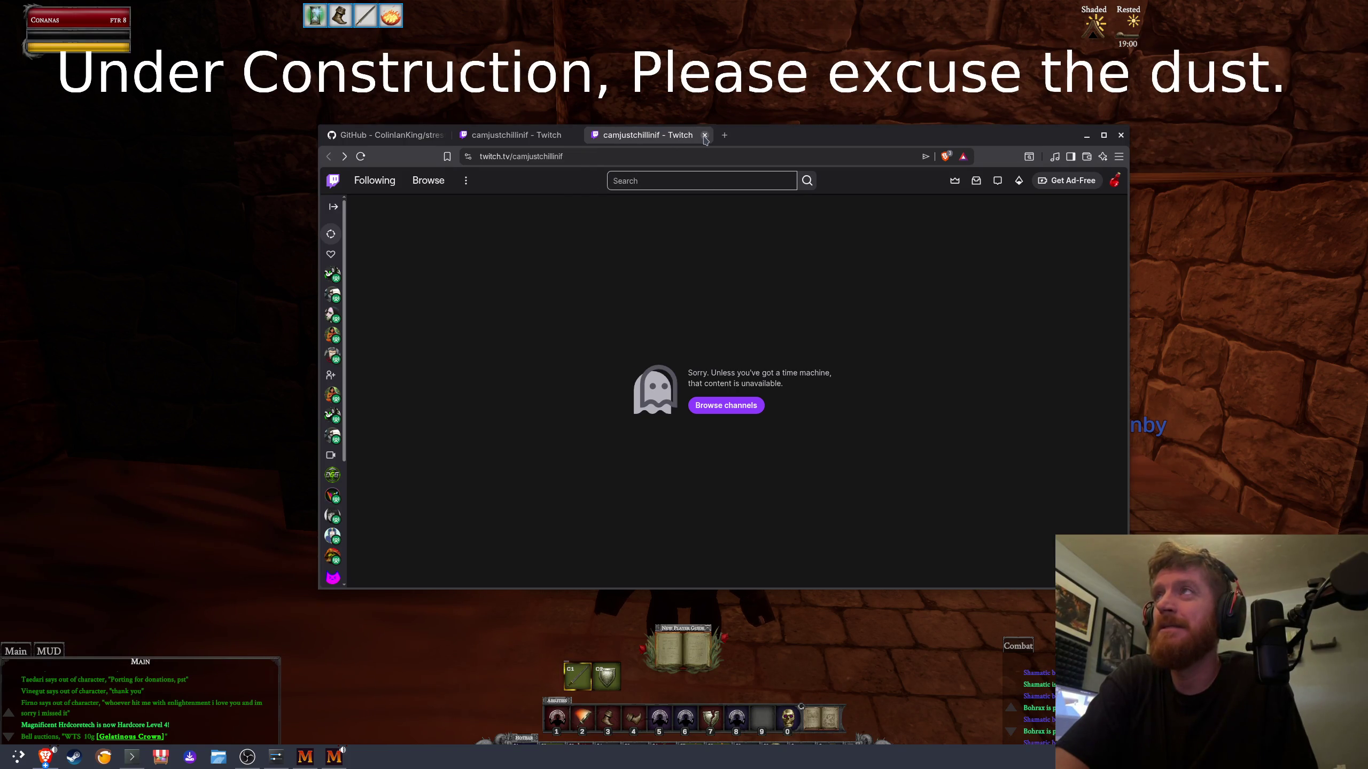
{"action": "left_click", "coordinate": [525, 135]}
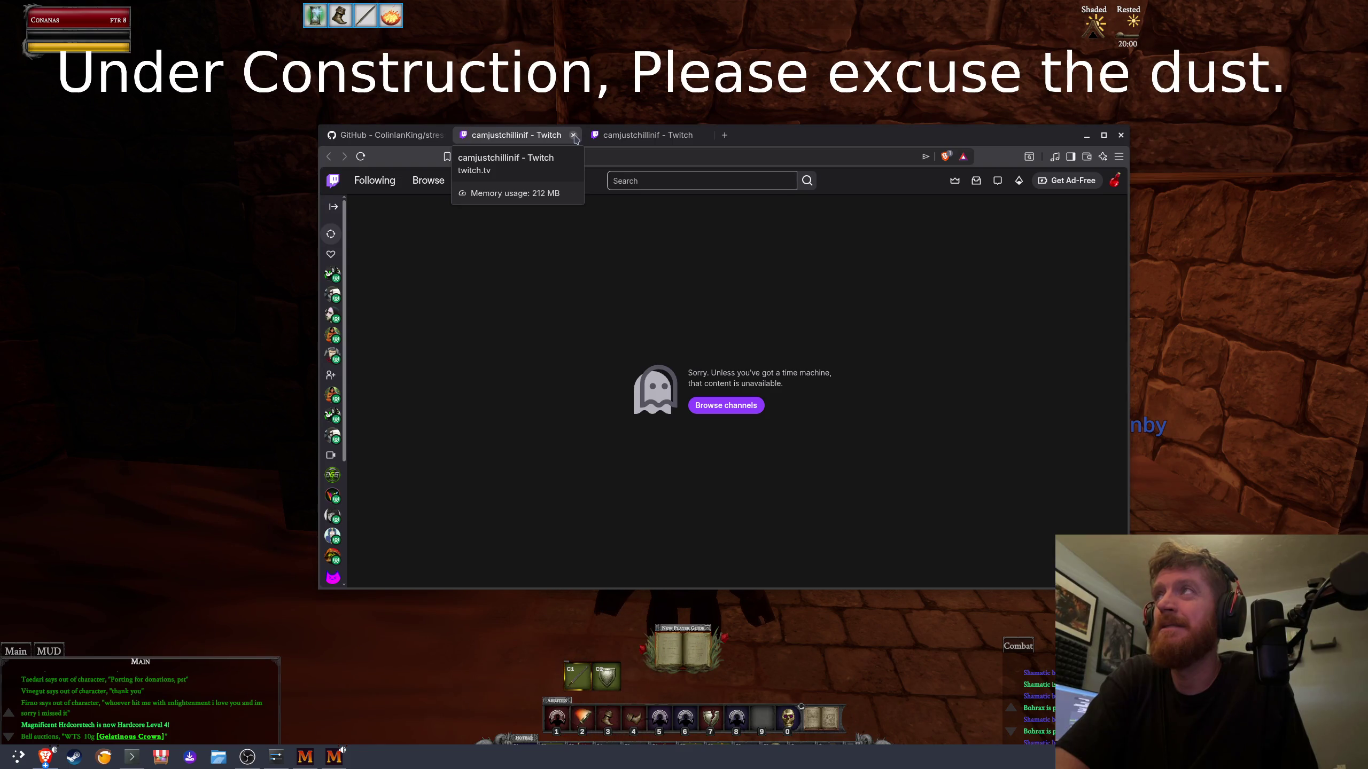
{"action": "left_click", "coordinate": [574, 136]}
{"action": "left_click", "coordinate": [388, 135]}
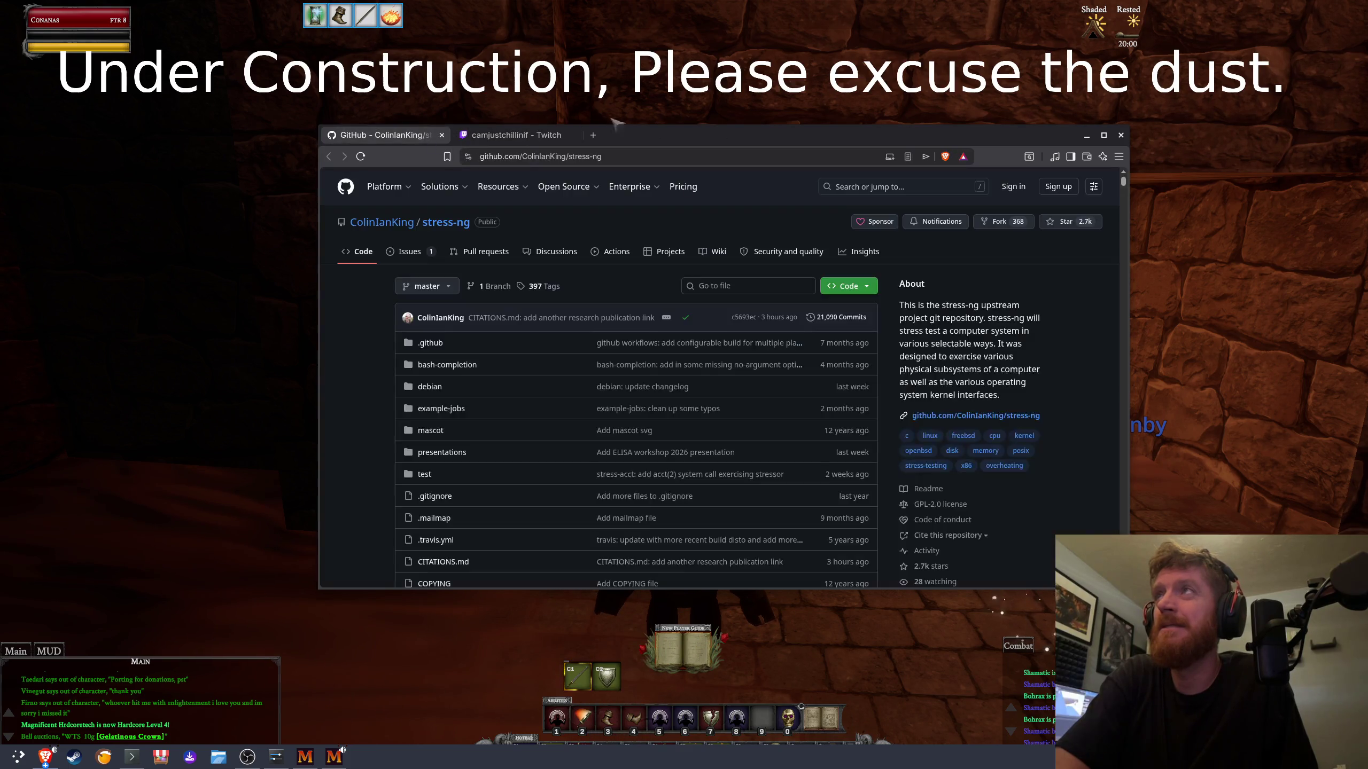
{"action": "key", "text": "alt+Tab"}
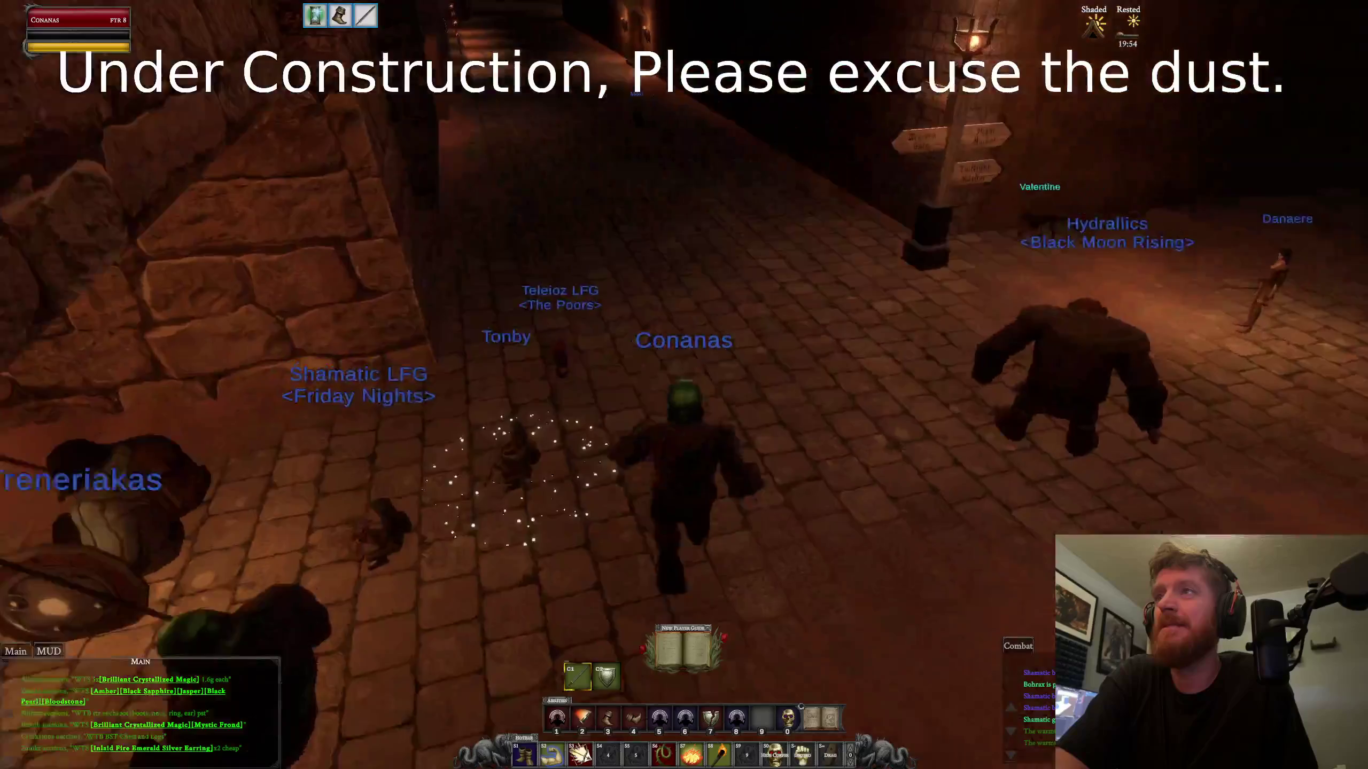
Step: Turn the character's view, then bring Brave's offline Twitch channel page over the game
{"action": "key", "text": "d"}
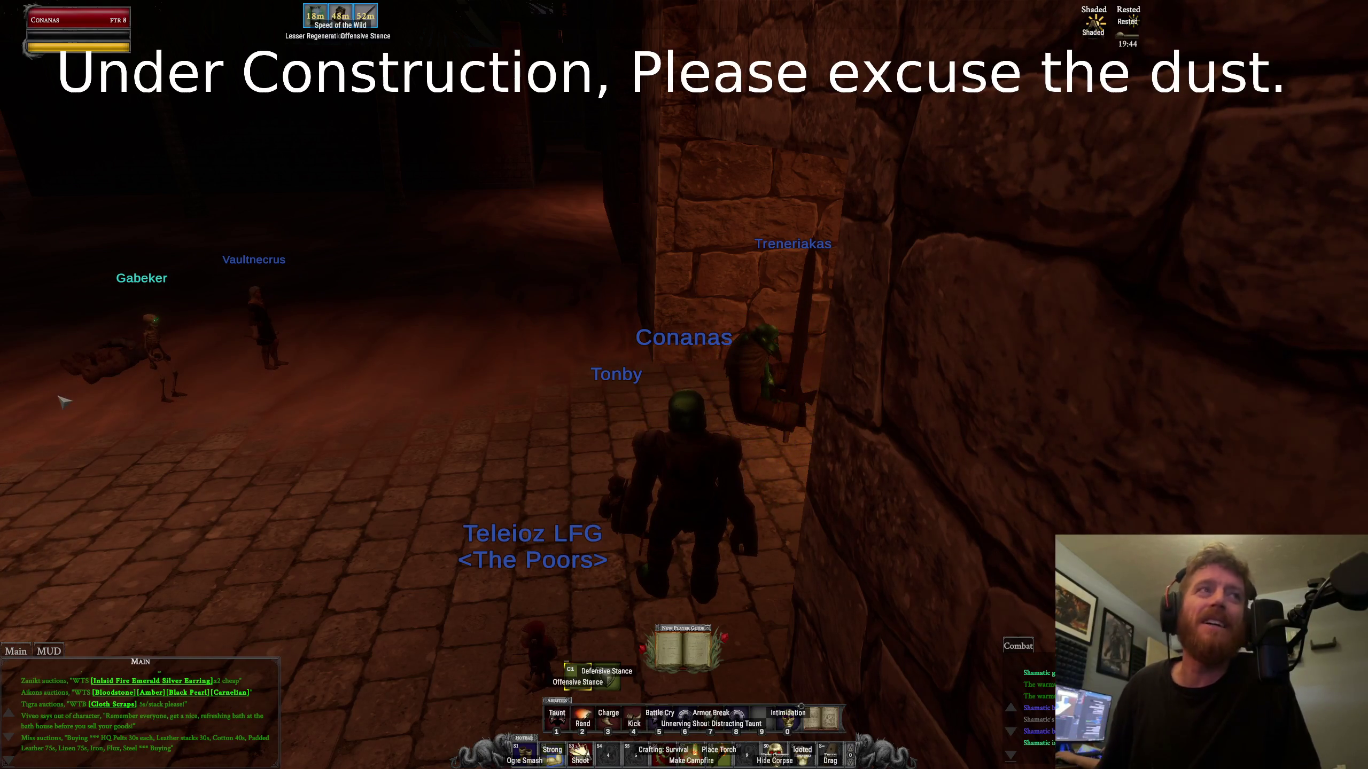
{"action": "key", "text": "alt+Tab"}
{"action": "key", "text": "Escape"}
{"action": "key", "text": "alt+Tab"}
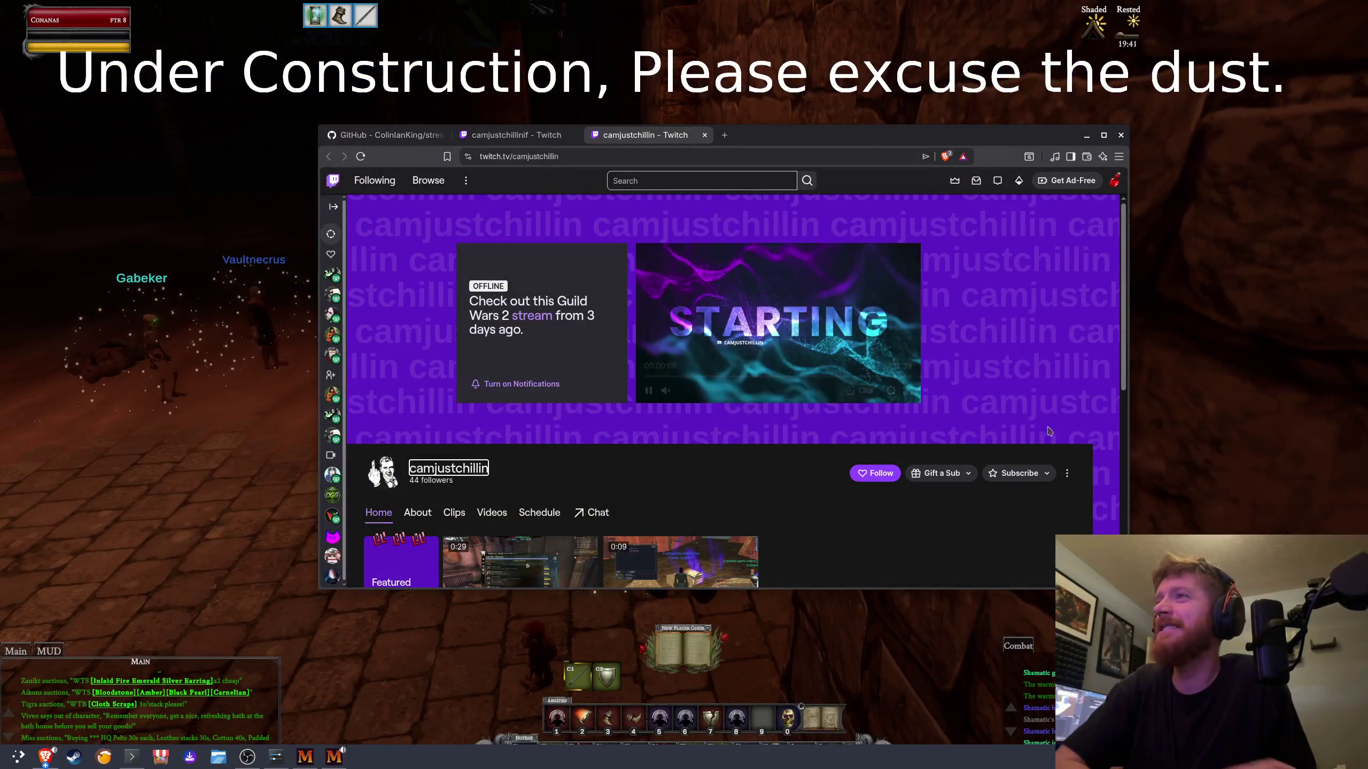
Step: Open the first featured clip on the streamer's Twitch channel page
{"action": "scroll", "coordinate": [915, 409], "scroll_direction": "down", "scroll_amount": 6}
{"action": "scroll", "coordinate": [1026, 420], "scroll_direction": "up", "scroll_amount": 4}
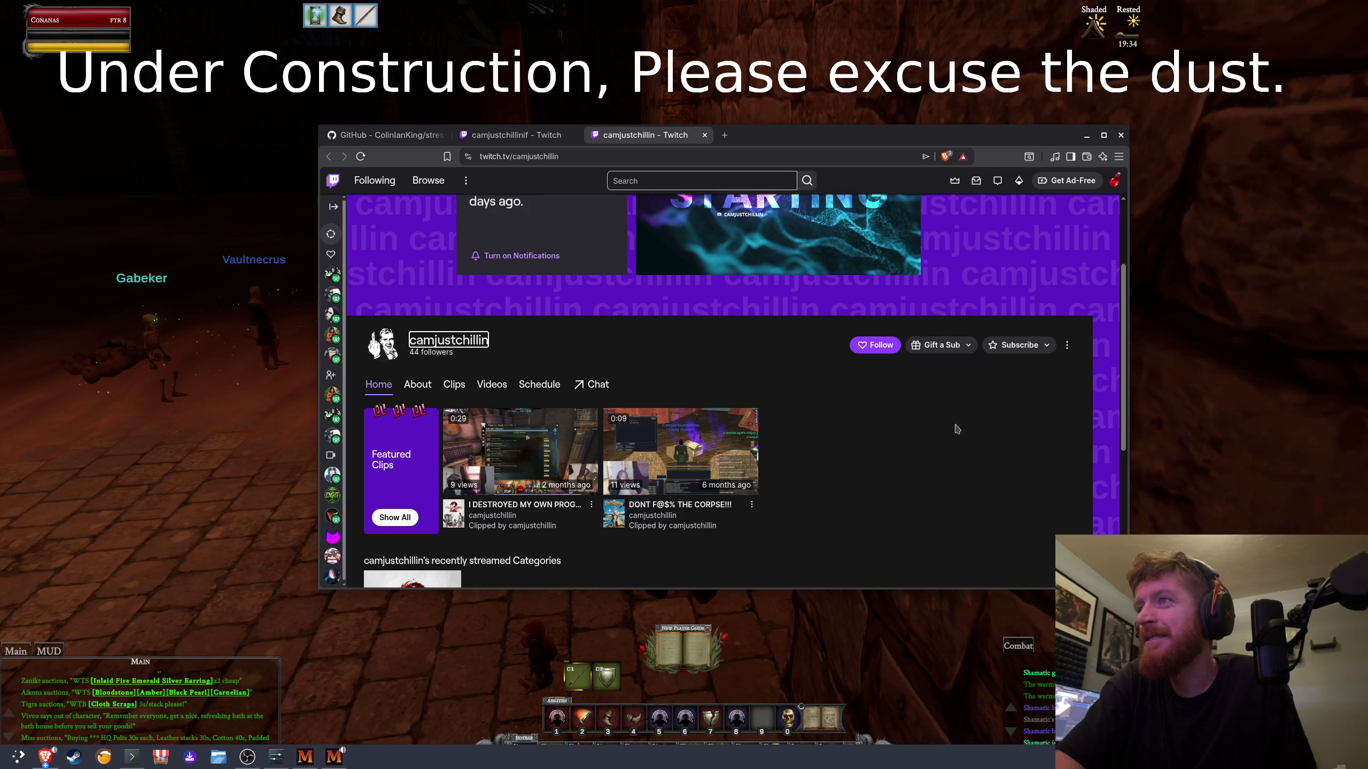
{"action": "left_click", "coordinate": [543, 446]}
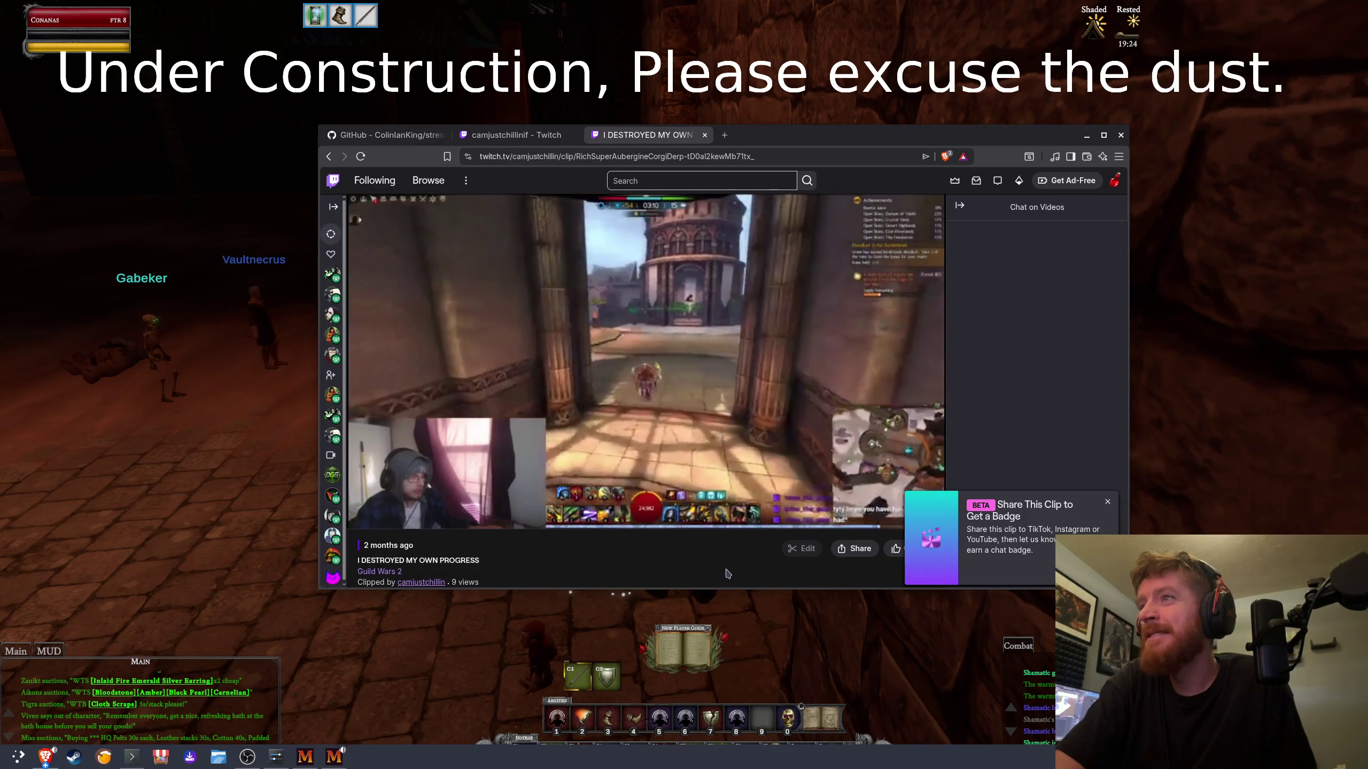
Step: Follow the streamer's channel from the Guild Wars 2 clip, then close the clip's tab
{"action": "scroll", "coordinate": [595, 485], "scroll_direction": "down", "scroll_amount": 3}
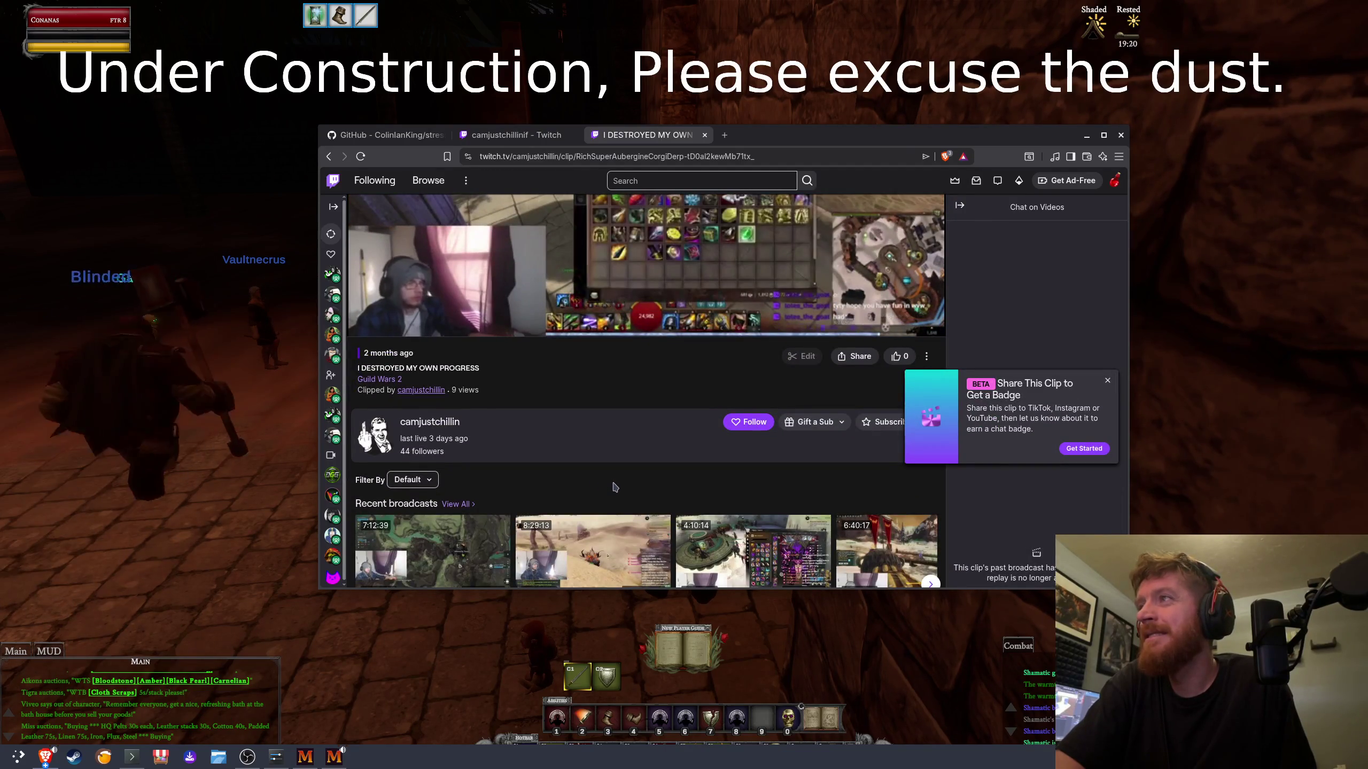
{"action": "scroll", "coordinate": [615, 487], "scroll_direction": "up", "scroll_amount": 1}
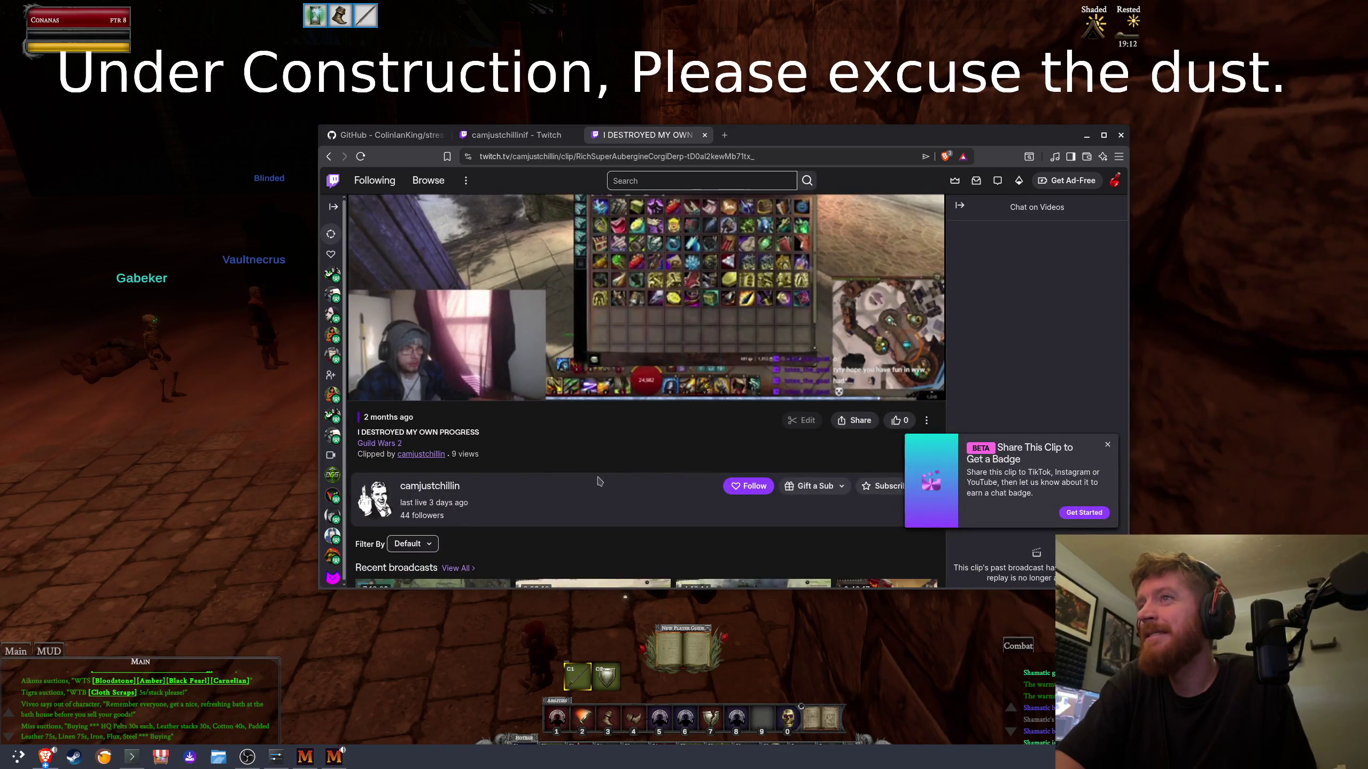
{"action": "left_click", "coordinate": [748, 486]}
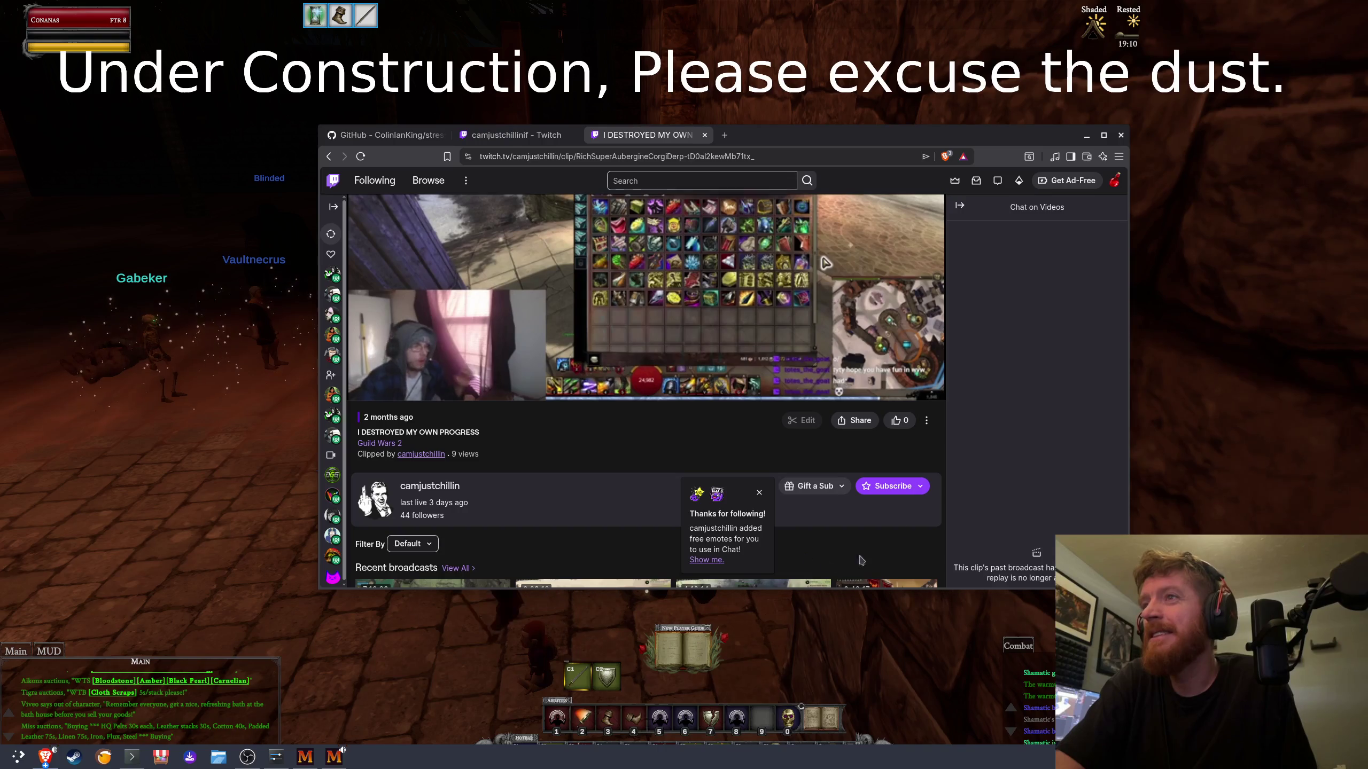
{"action": "left_click", "coordinate": [703, 134]}
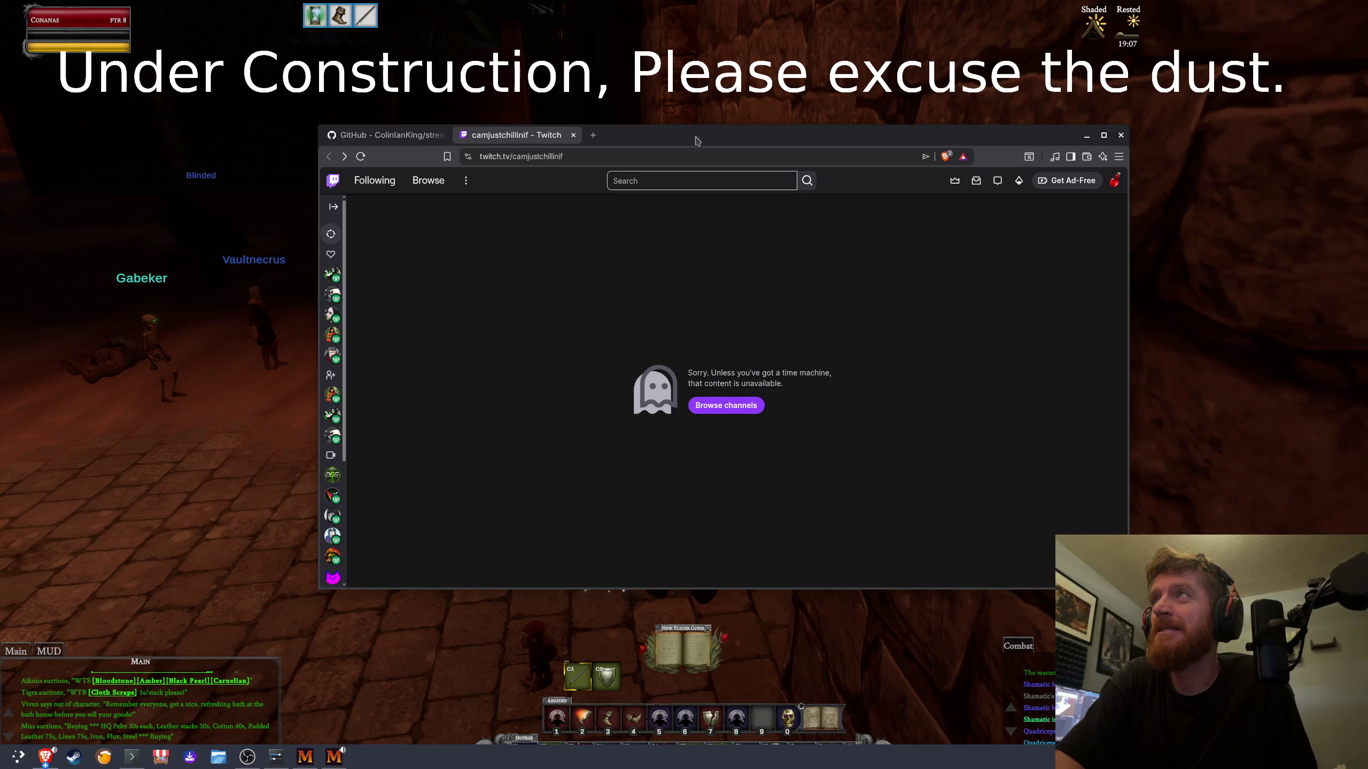
Step: Close the remaining Twitch tab, look around the plaza in game, then switch back to Brave
{"action": "left_click", "coordinate": [573, 135]}
{"action": "key", "text": "ctrl+w"}
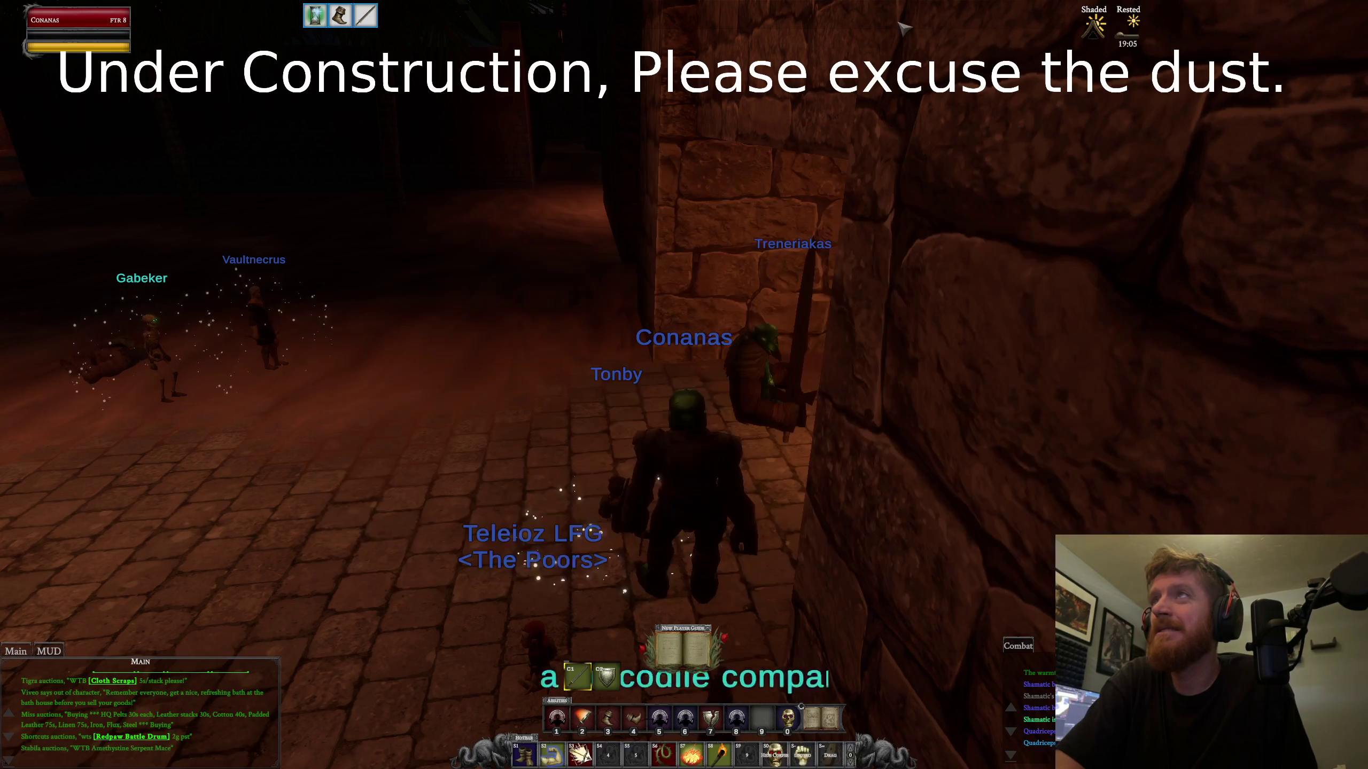
{"action": "left_click_drag", "start_coordinate": [587, 354], "coordinate": [371, 353]}
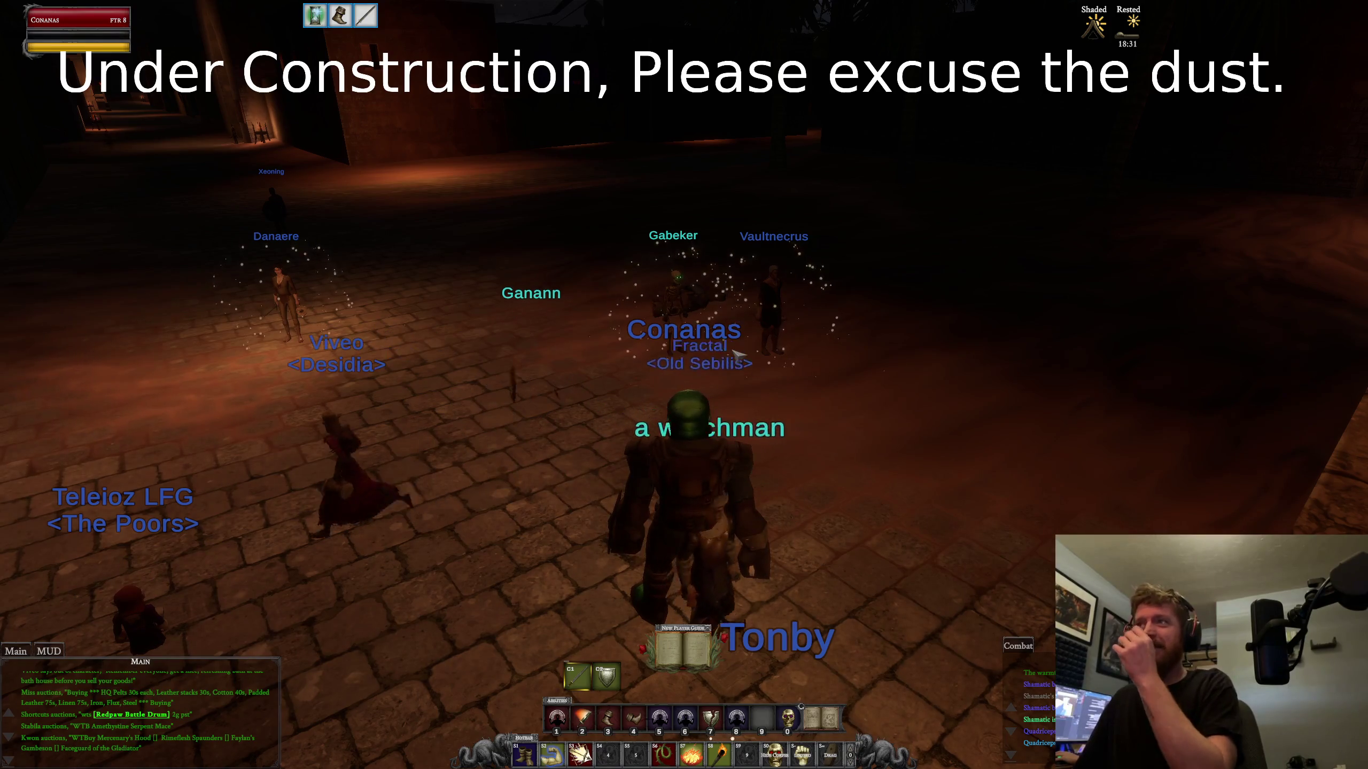
{"action": "key", "text": "d"}
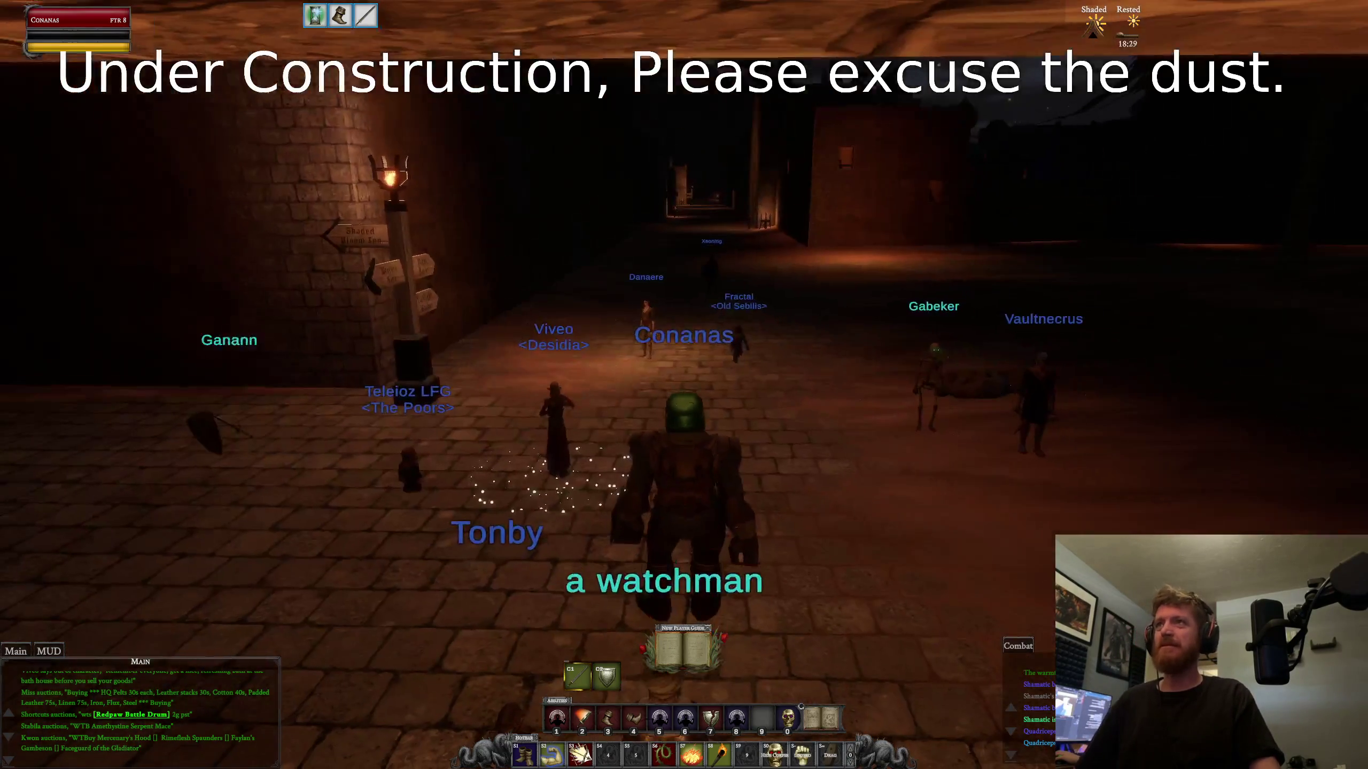
{"action": "key", "text": "alt+Tab"}
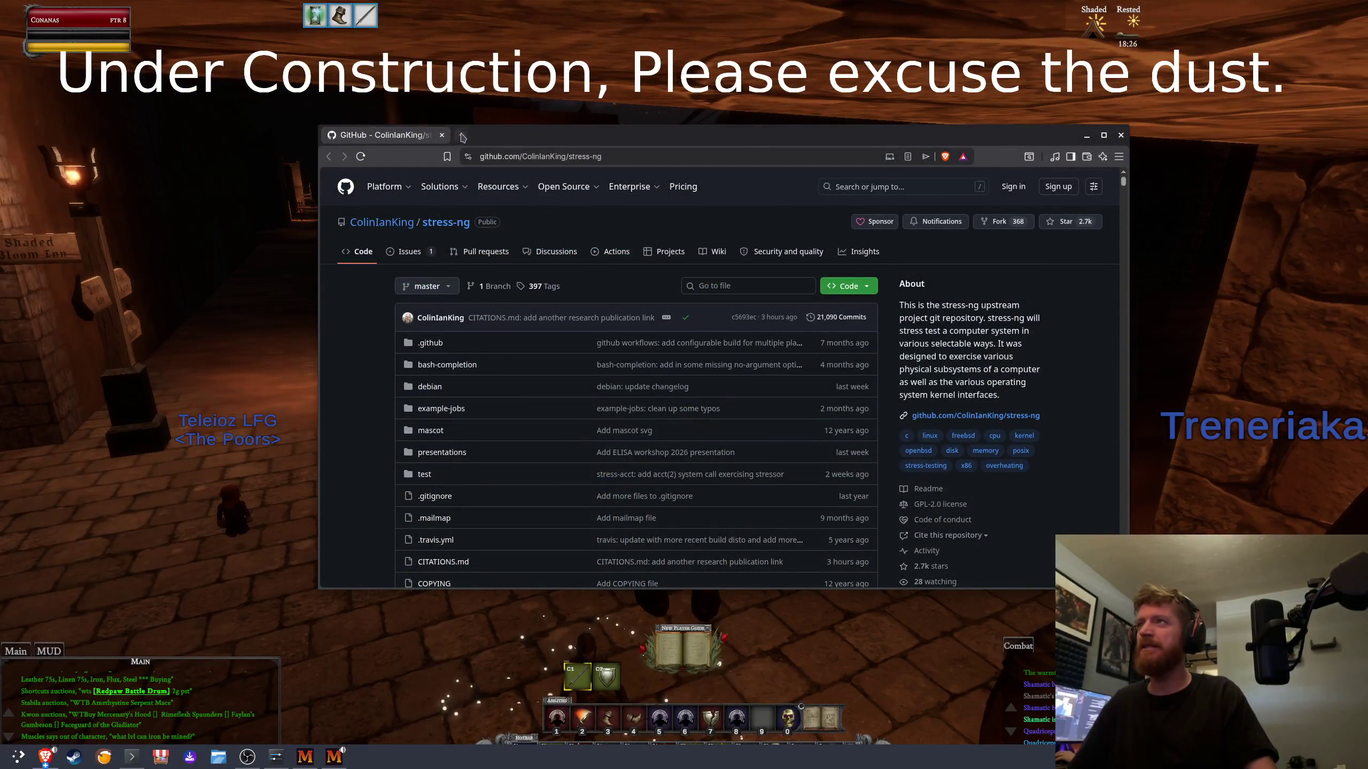
Step: In a new tab, search 'wheree is performance settings on gazzite', then add 'power saving' to the query
{"action": "left_click", "coordinate": [462, 135]}
{"action": "type", "text": "wheree is "}
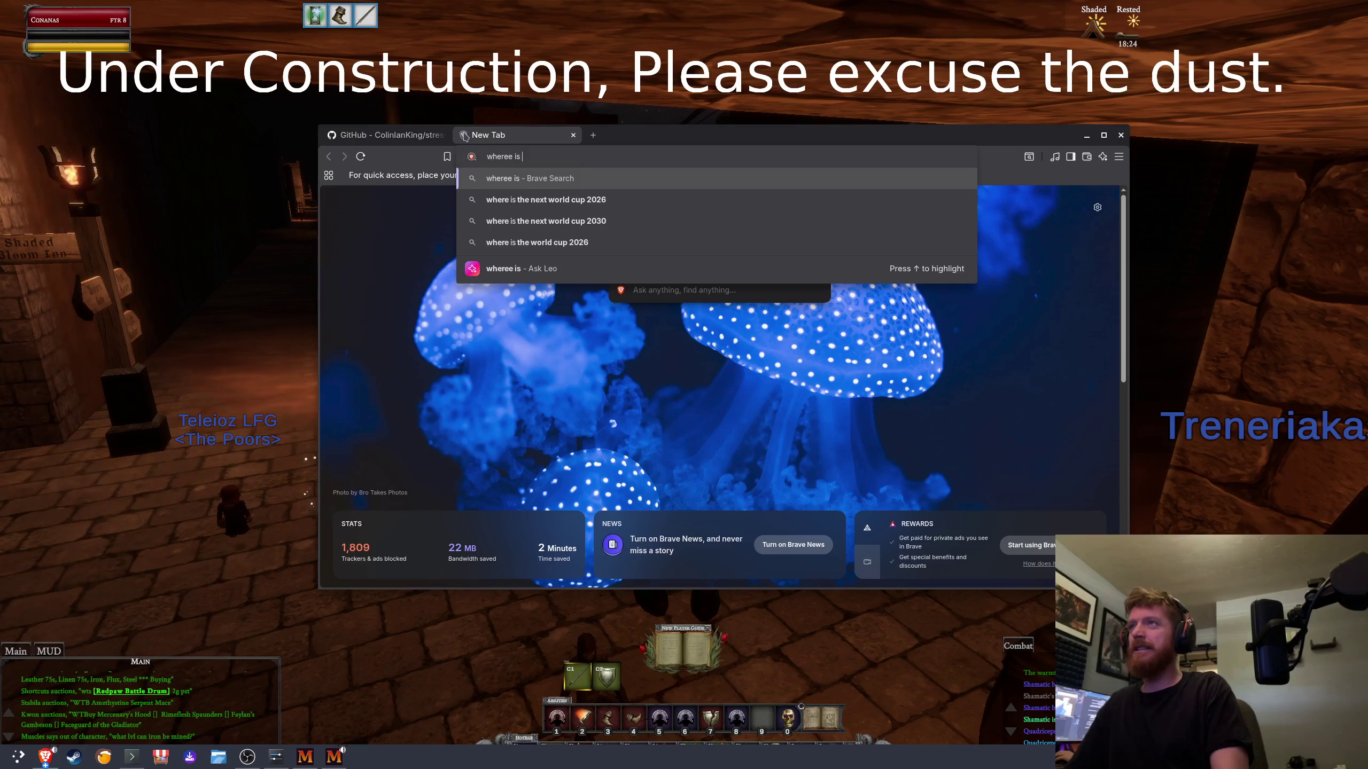
{"action": "type", "text": "perfo"}
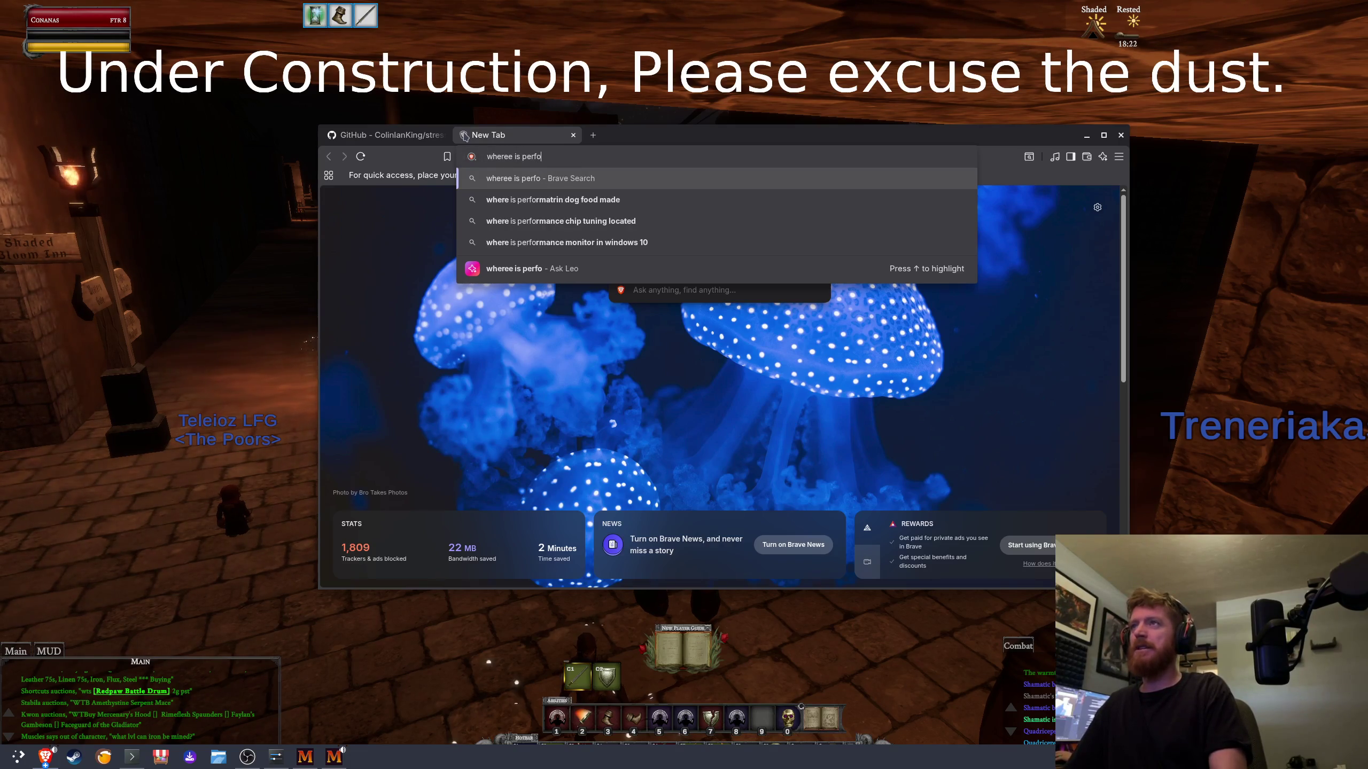
{"action": "type", "text": "rmance settings on gazz"}
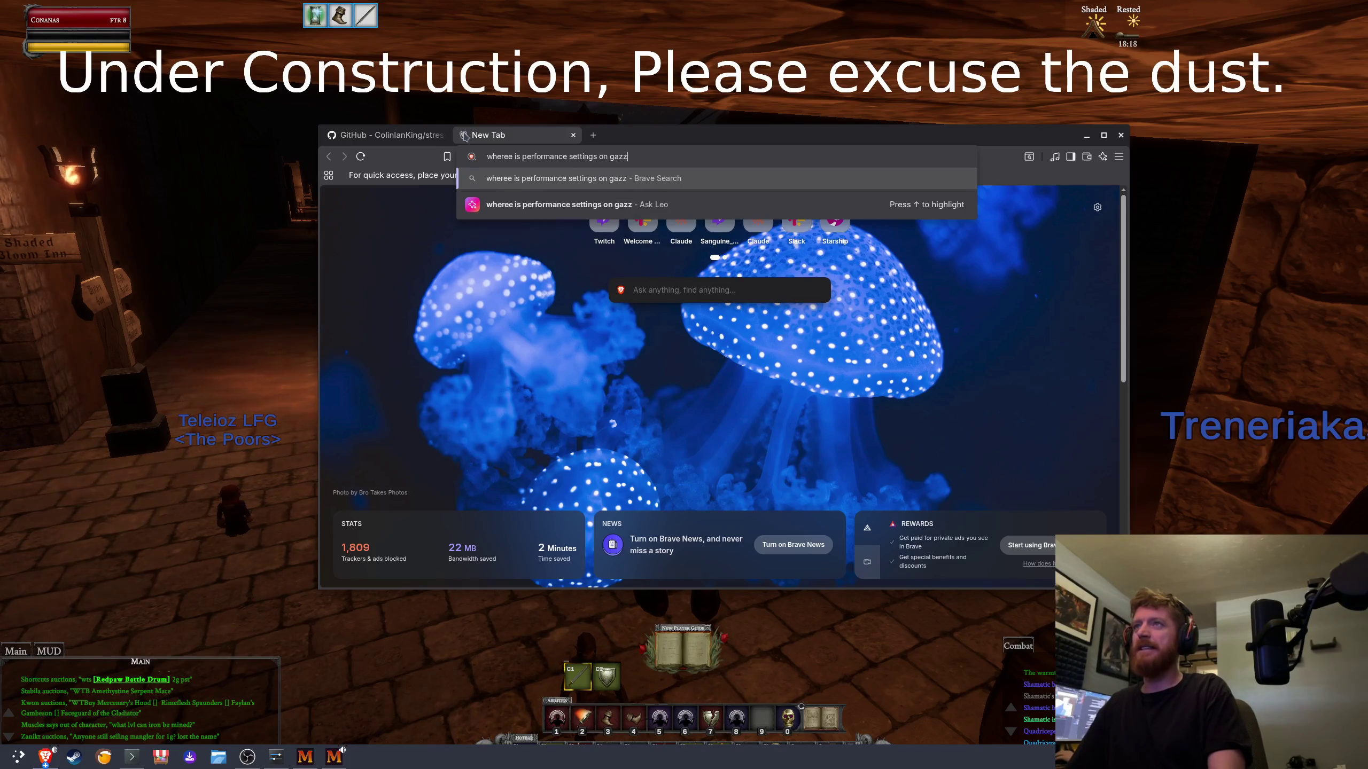
{"action": "type", "text": "ite"}
{"action": "key", "text": "Return"}
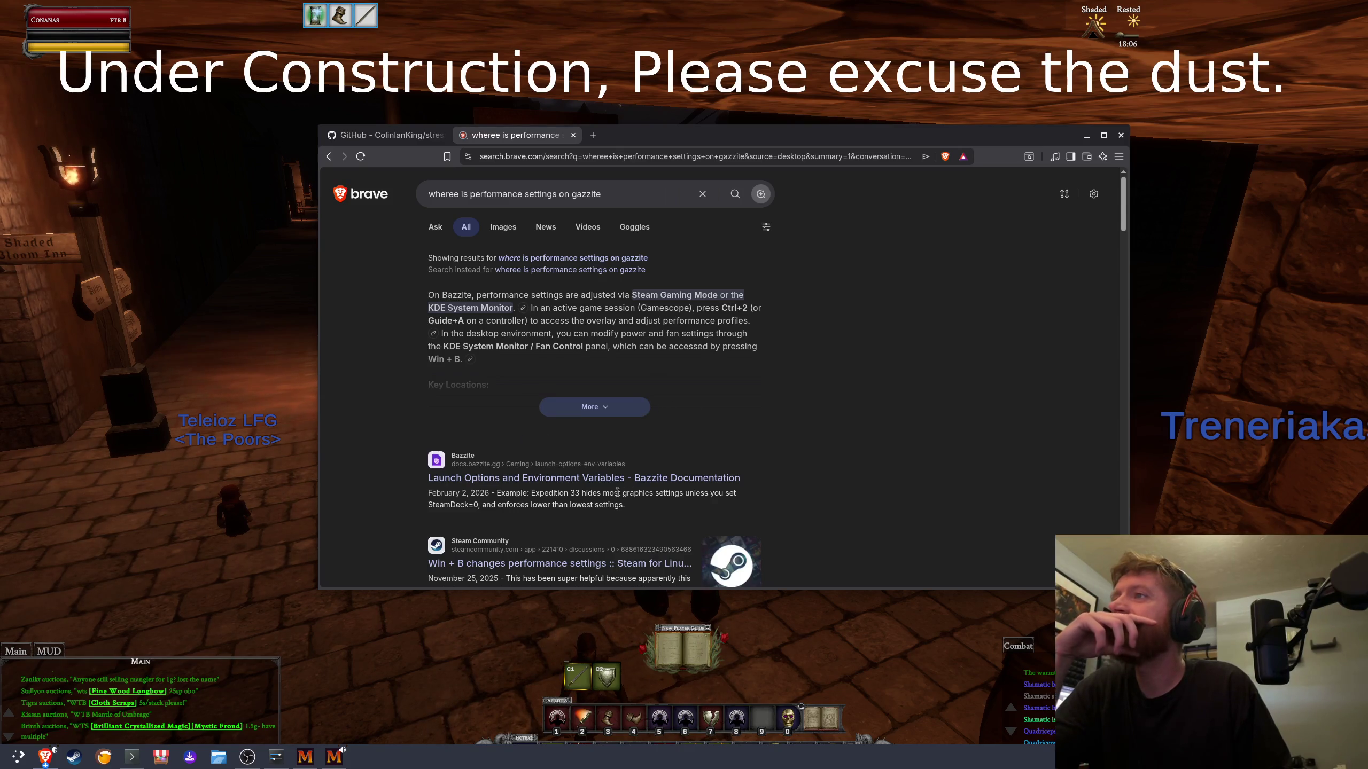
{"action": "scroll", "coordinate": [695, 460], "scroll_direction": "down", "scroll_amount": 3}
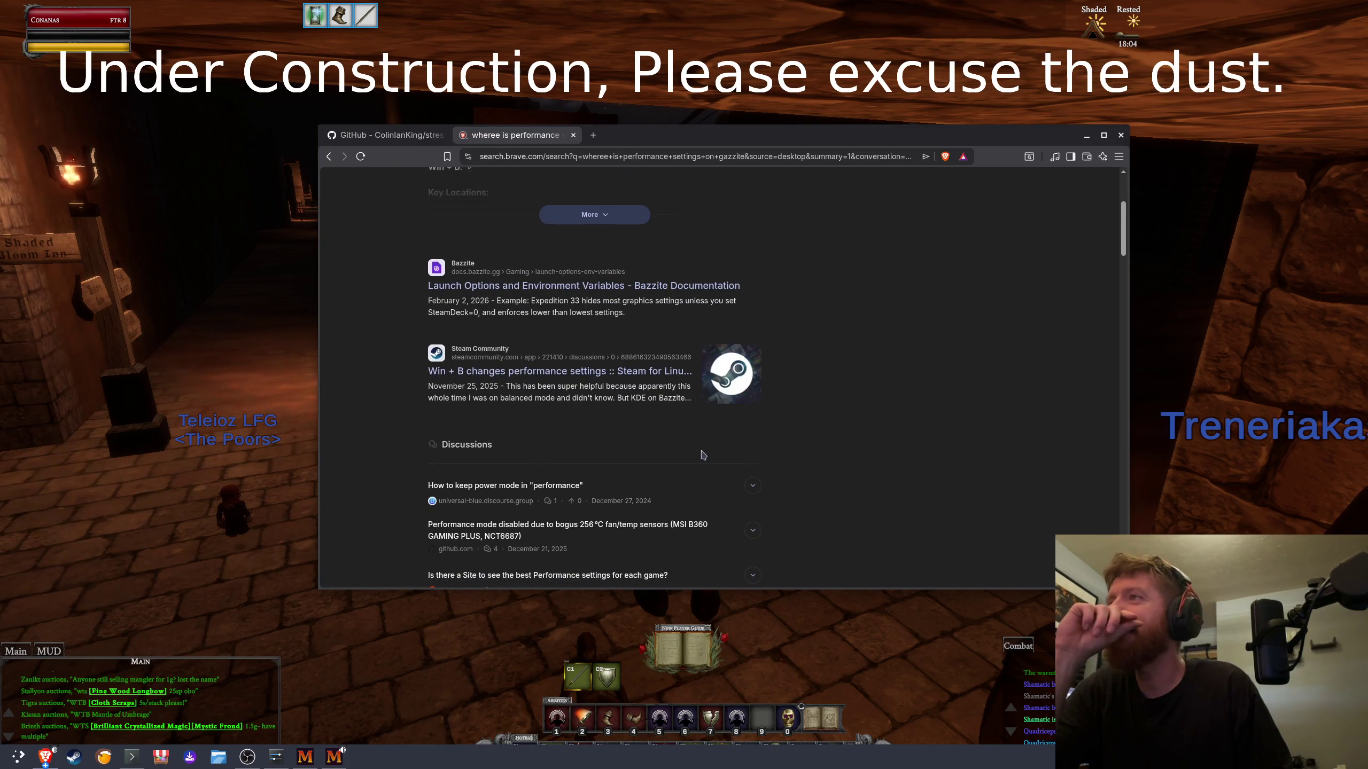
{"action": "scroll", "coordinate": [703, 455], "scroll_direction": "up", "scroll_amount": 3}
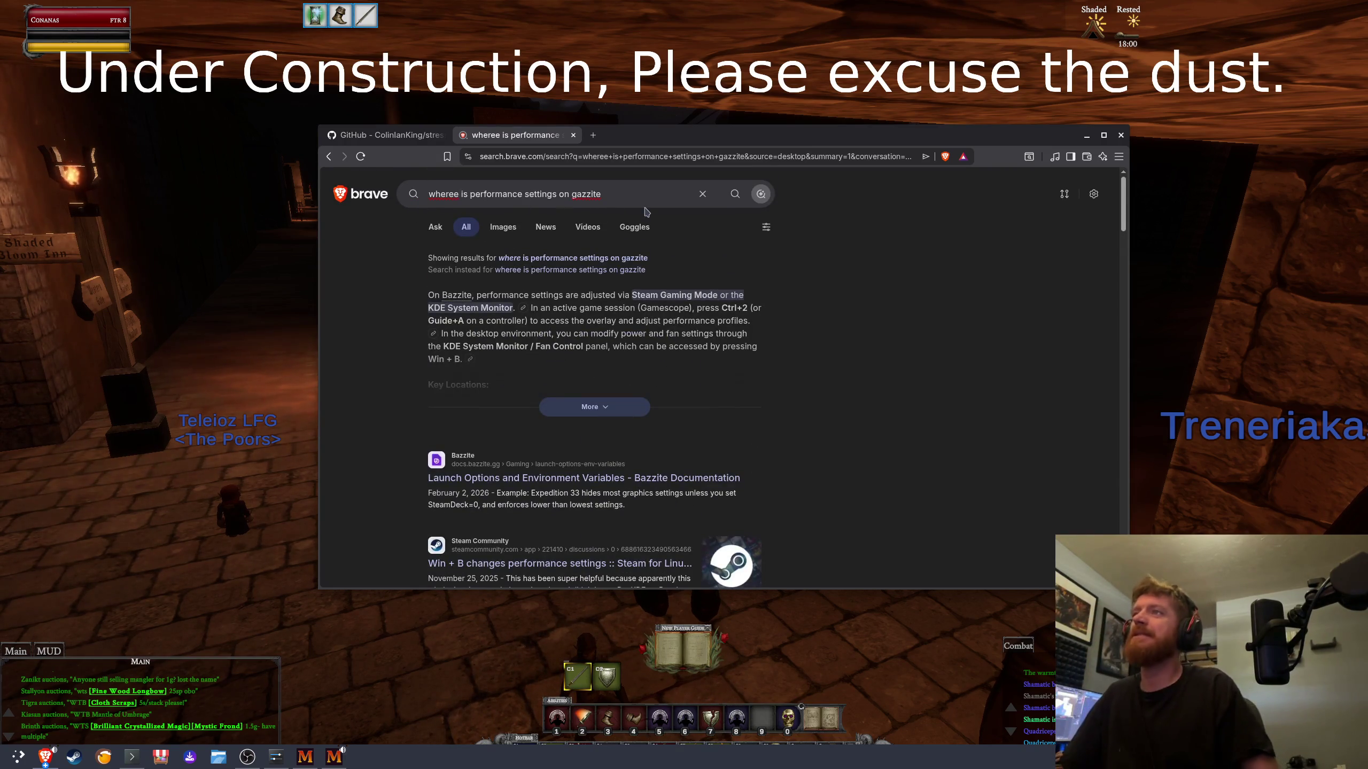
{"action": "type", "text": "power"}
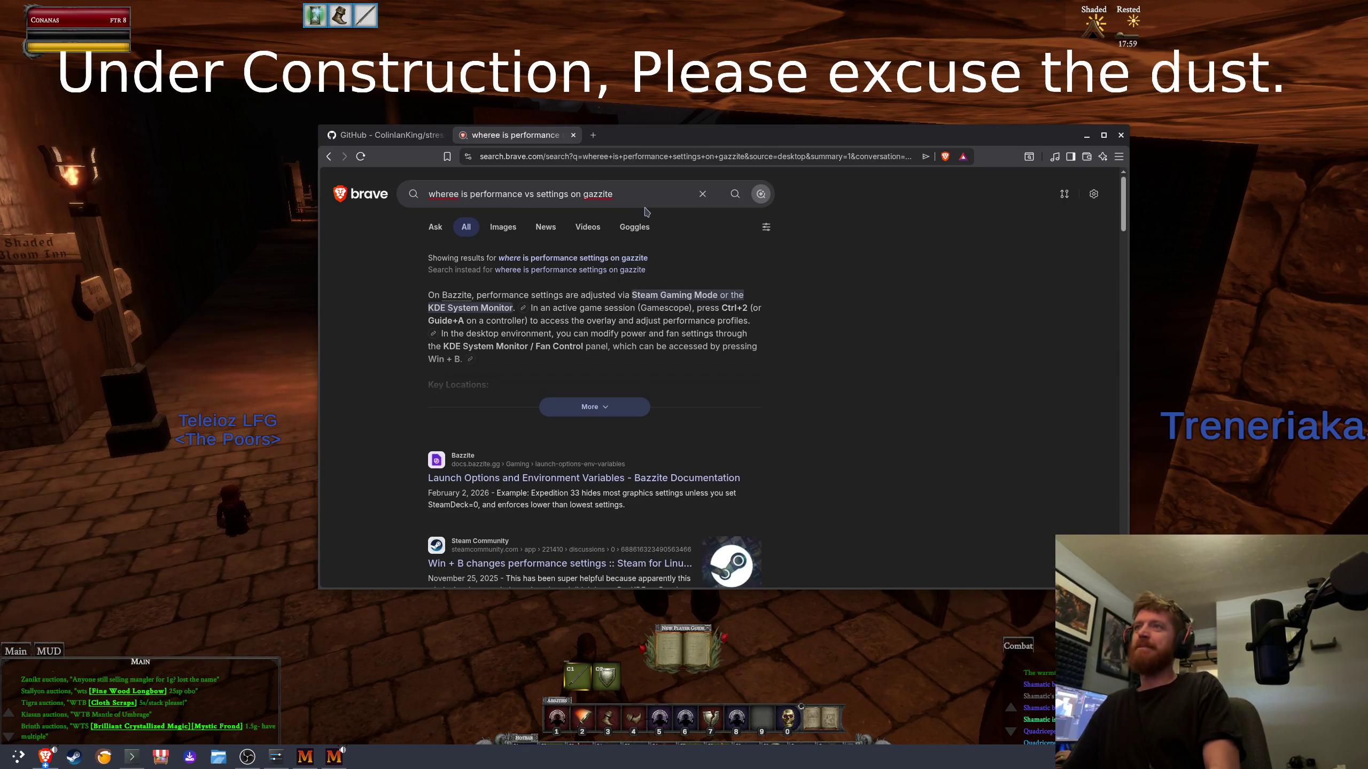
{"action": "type", "text": " saving"}
Step: Rerun the search as 'where is performance vs power saving settings on bazzite' and expand the AI answer
{"action": "key", "text": "Return"}
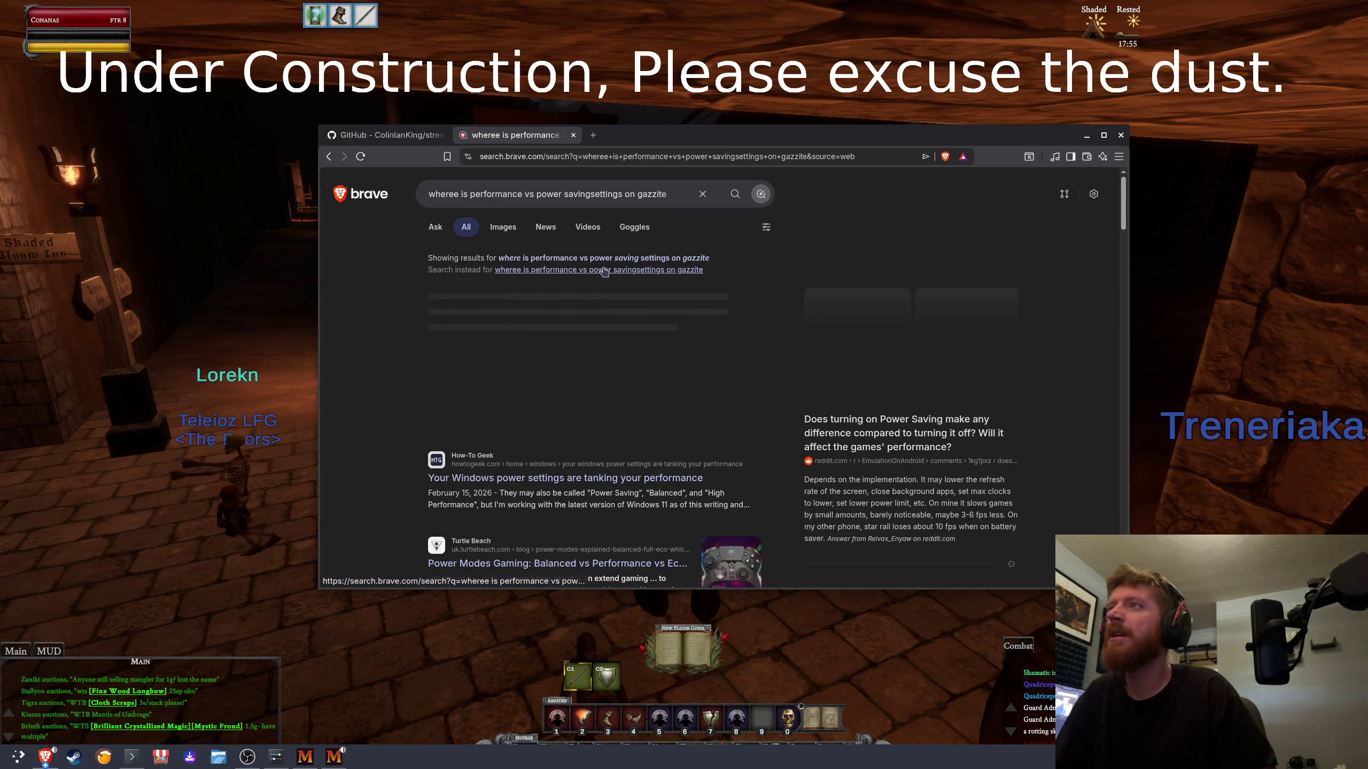
{"action": "left_click", "coordinate": [616, 258]}
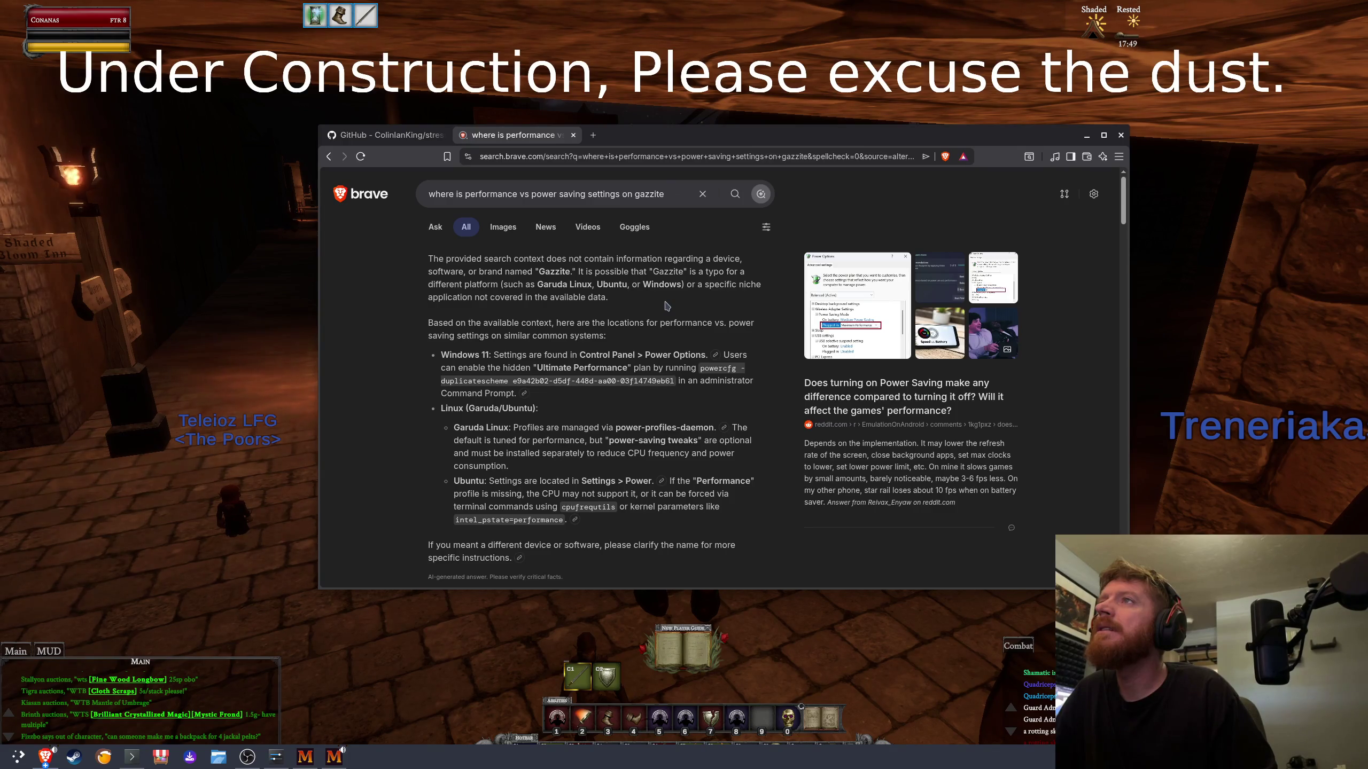
{"action": "scroll", "coordinate": [667, 306], "scroll_direction": "down", "scroll_amount": 9}
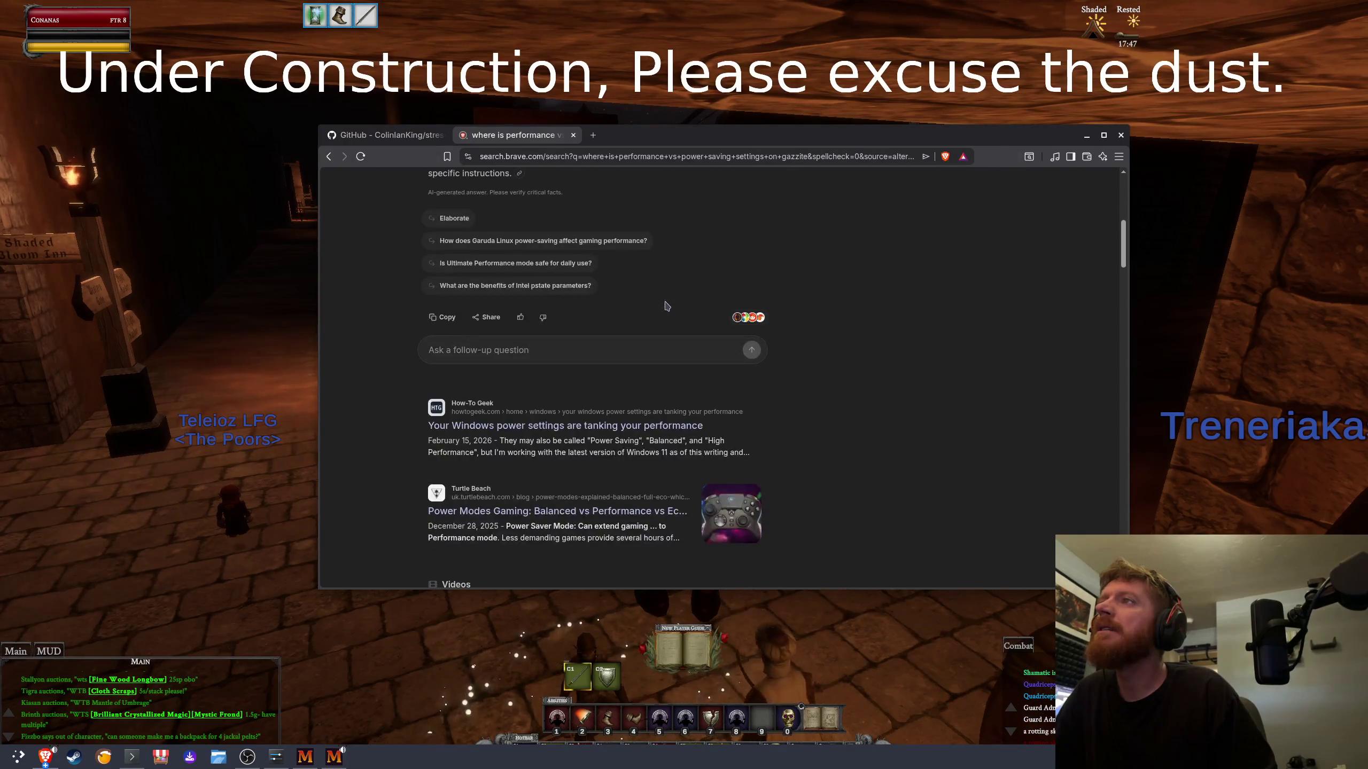
{"action": "scroll", "coordinate": [667, 305], "scroll_direction": "up", "scroll_amount": 9}
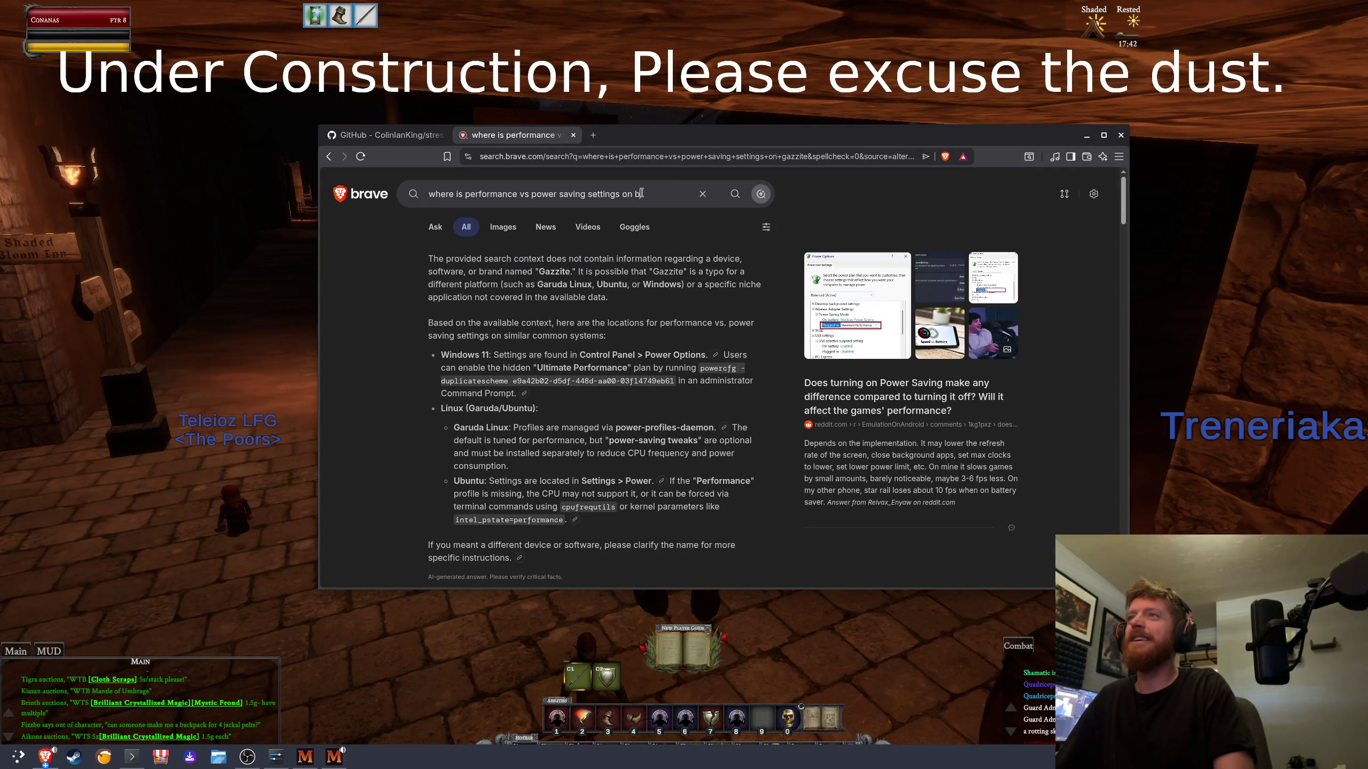
{"action": "key", "text": "Return"}
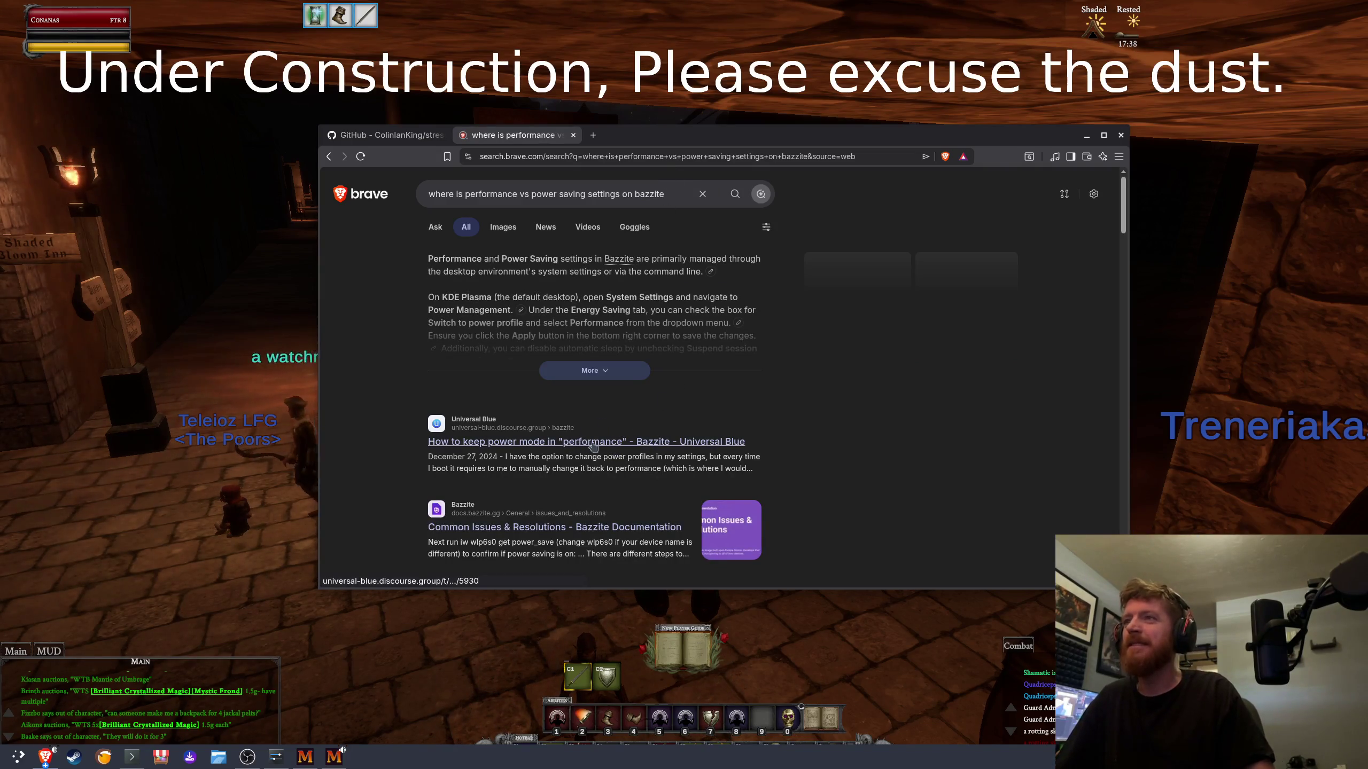
{"action": "left_click", "coordinate": [595, 371]}
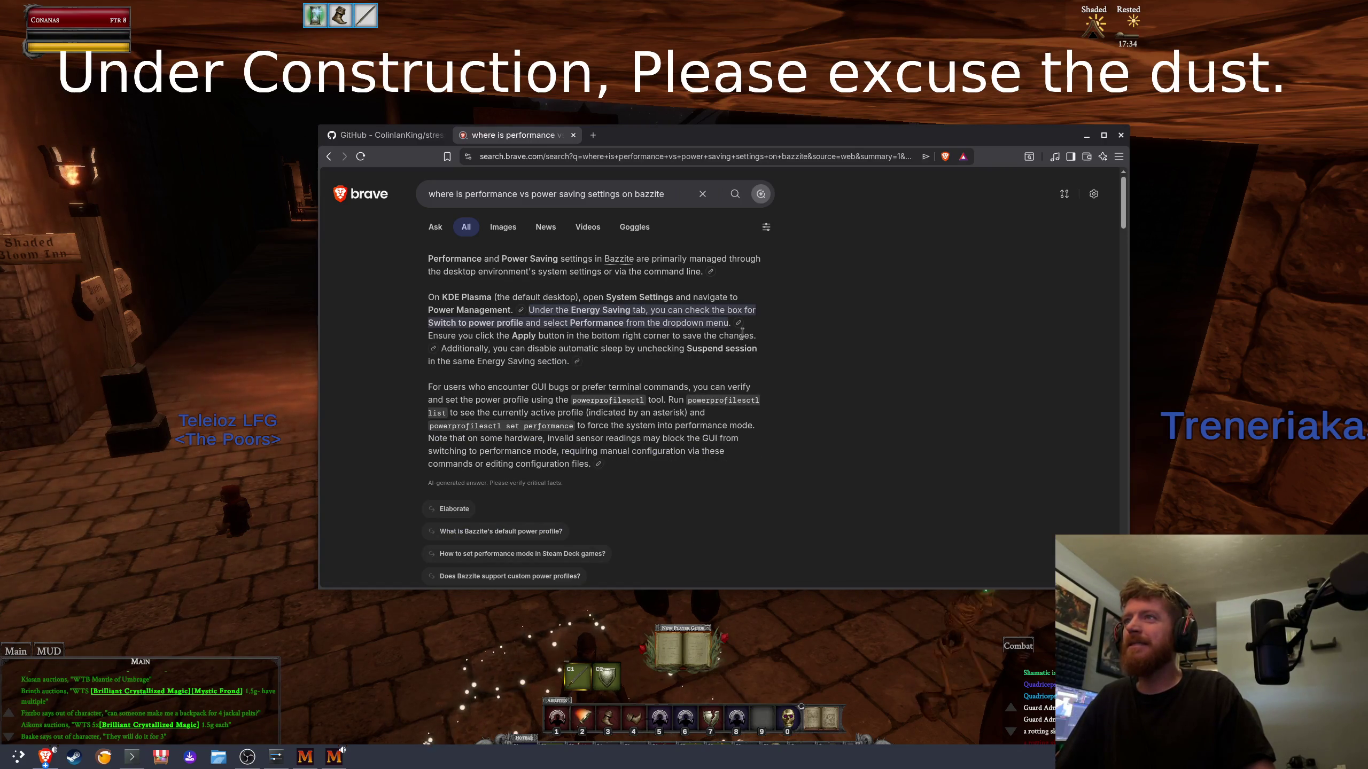
Step: Launch the Energy settings from the application launcher by searching 'energy'
{"action": "key", "text": "super"}
{"action": "type", "text": "energygy"}
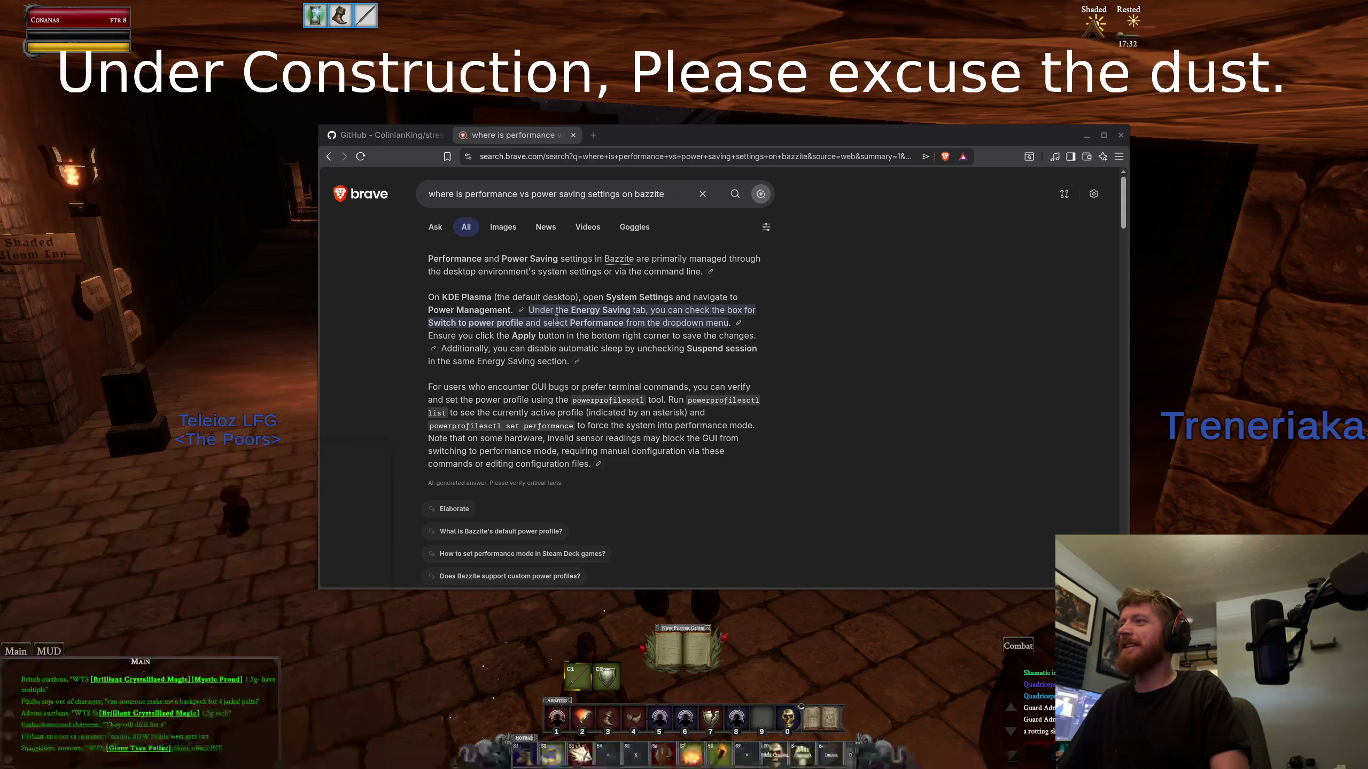
{"action": "key", "text": "BackSpace"}
{"action": "key", "text": "BackSpace"}
{"action": "key", "text": "BackSpace"}
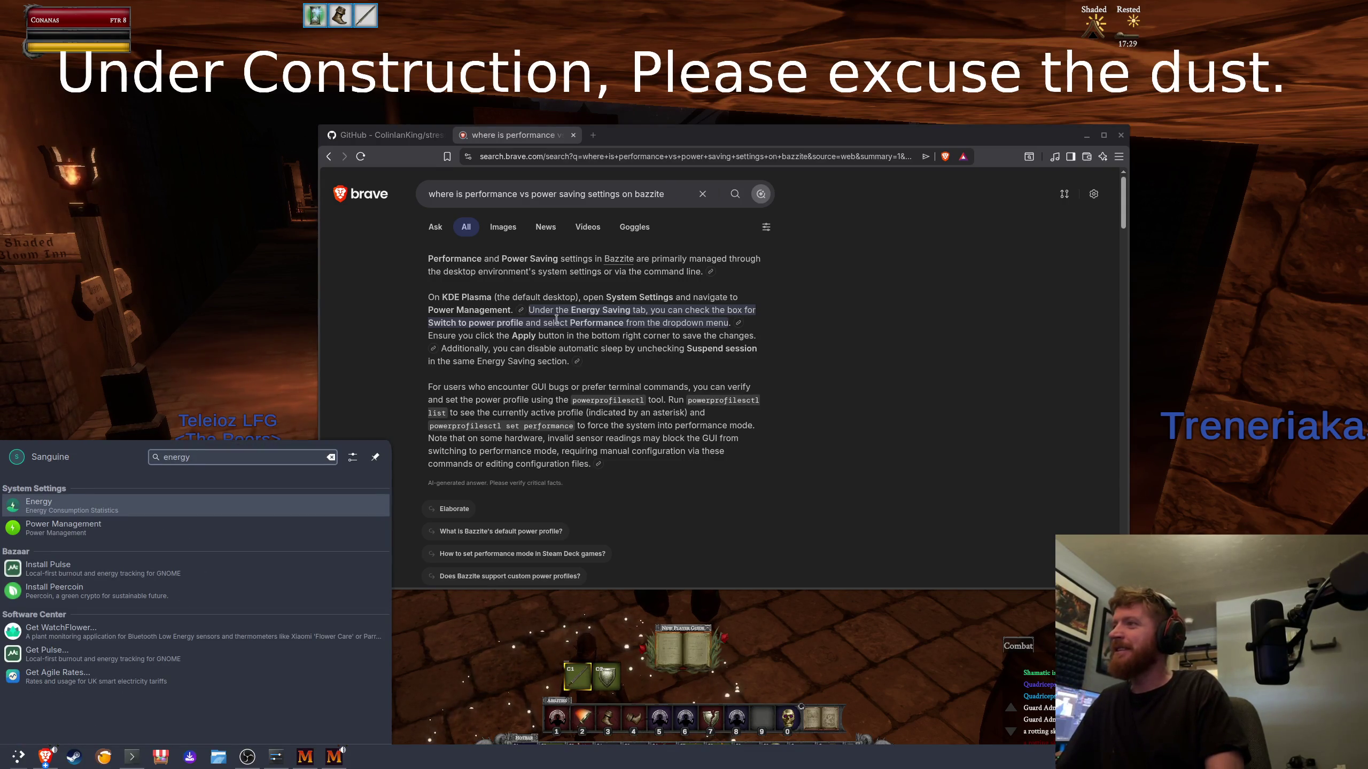
{"action": "key", "text": "Return"}
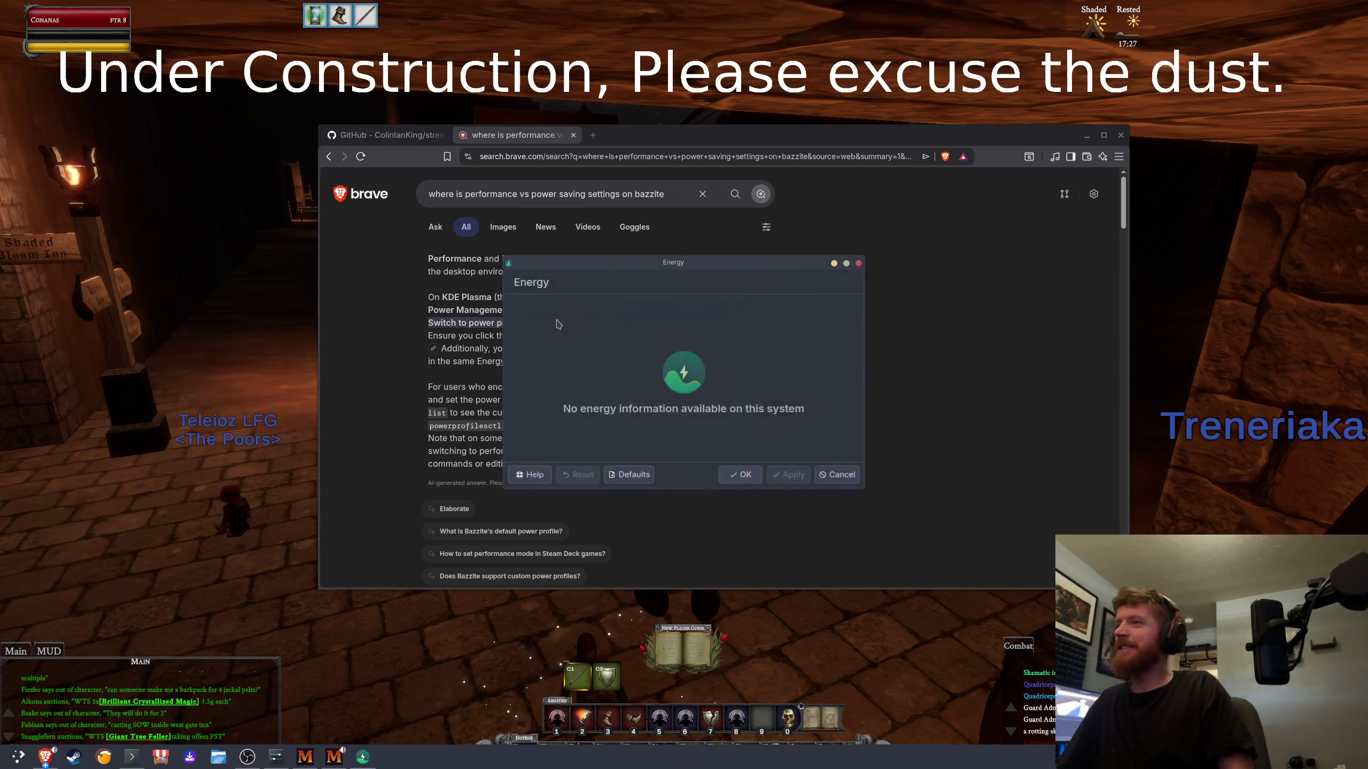
Step: Close the empty Energy window, open Power Management via the launcher, and resize it beside the browser
{"action": "left_click", "coordinate": [859, 263]}
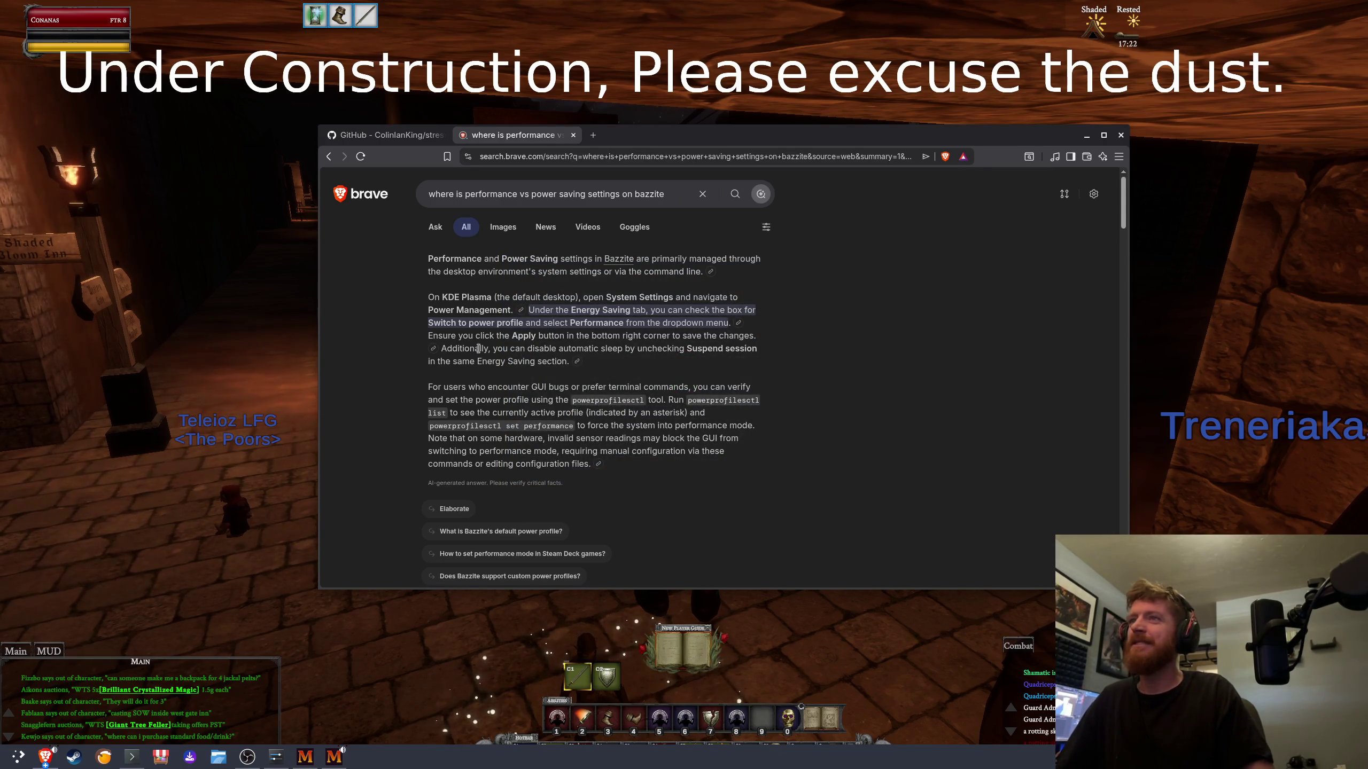
{"action": "key", "text": "super"}
{"action": "type", "text": "power"}
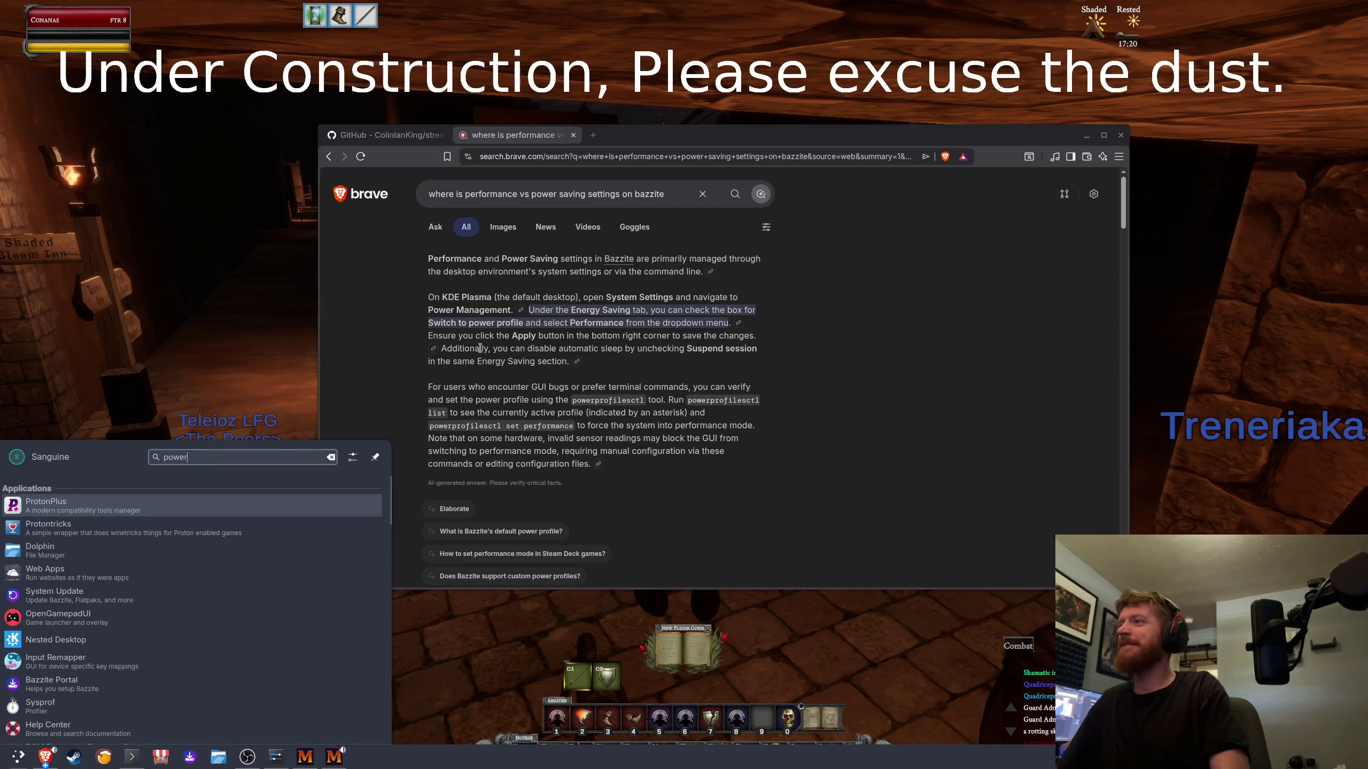
{"action": "key", "text": "Return"}
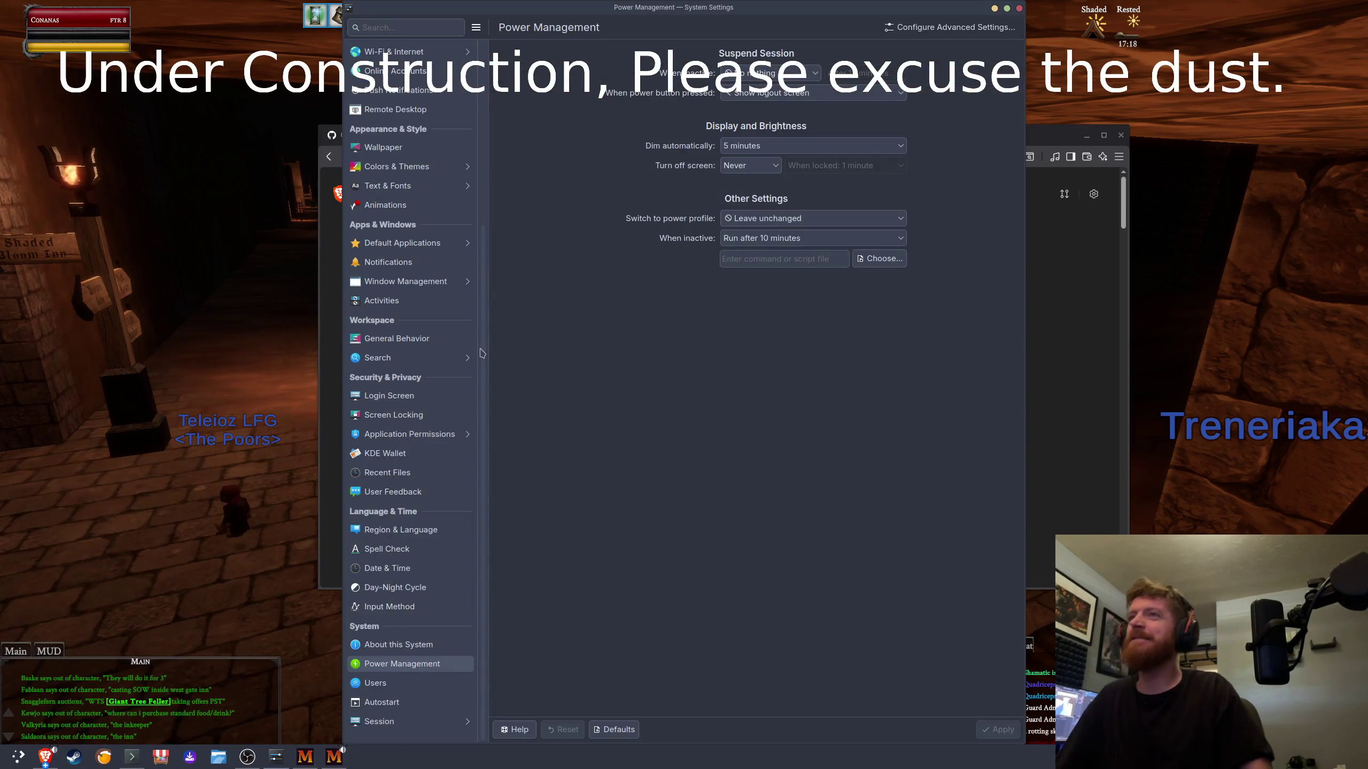
{"action": "left_click_drag", "start_coordinate": [868, 9], "coordinate": [875, 33]}
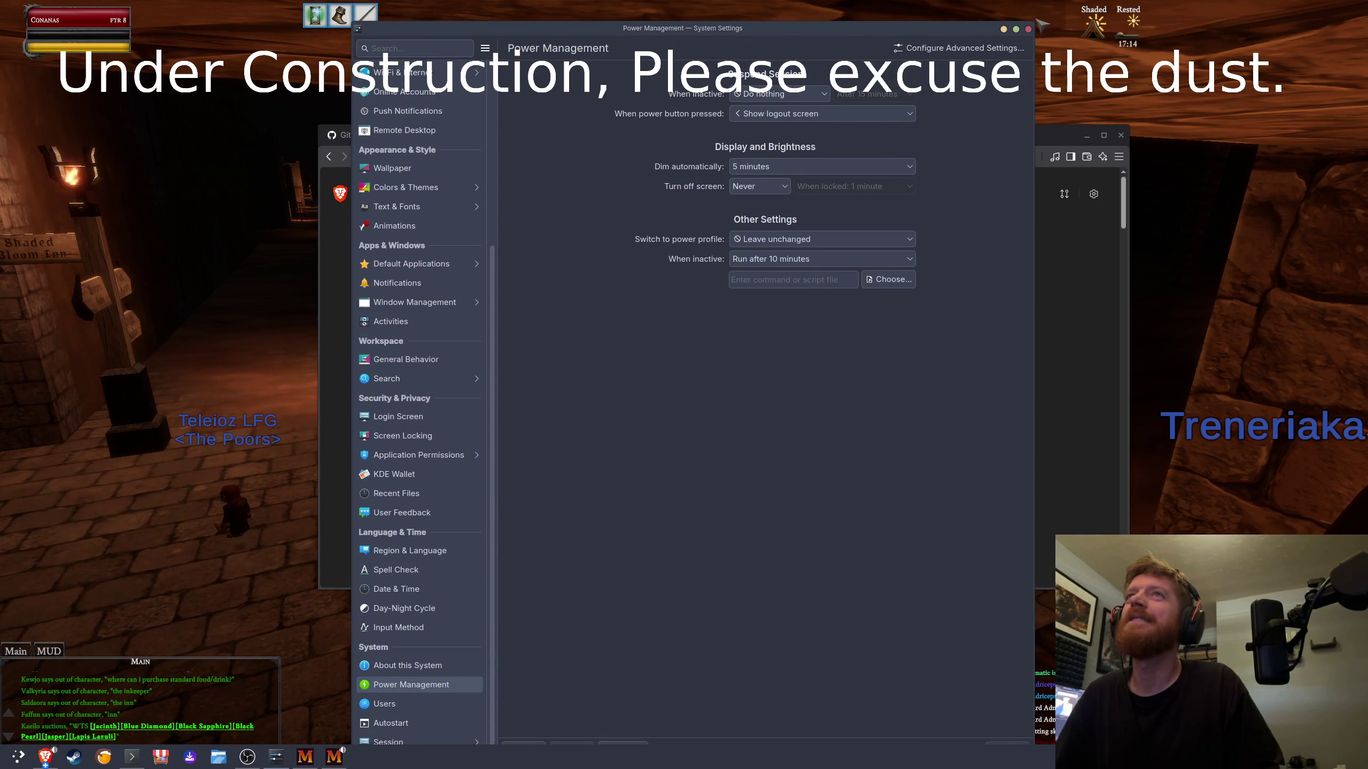
{"action": "left_click_drag", "start_coordinate": [1038, 22], "coordinate": [1154, 233]}
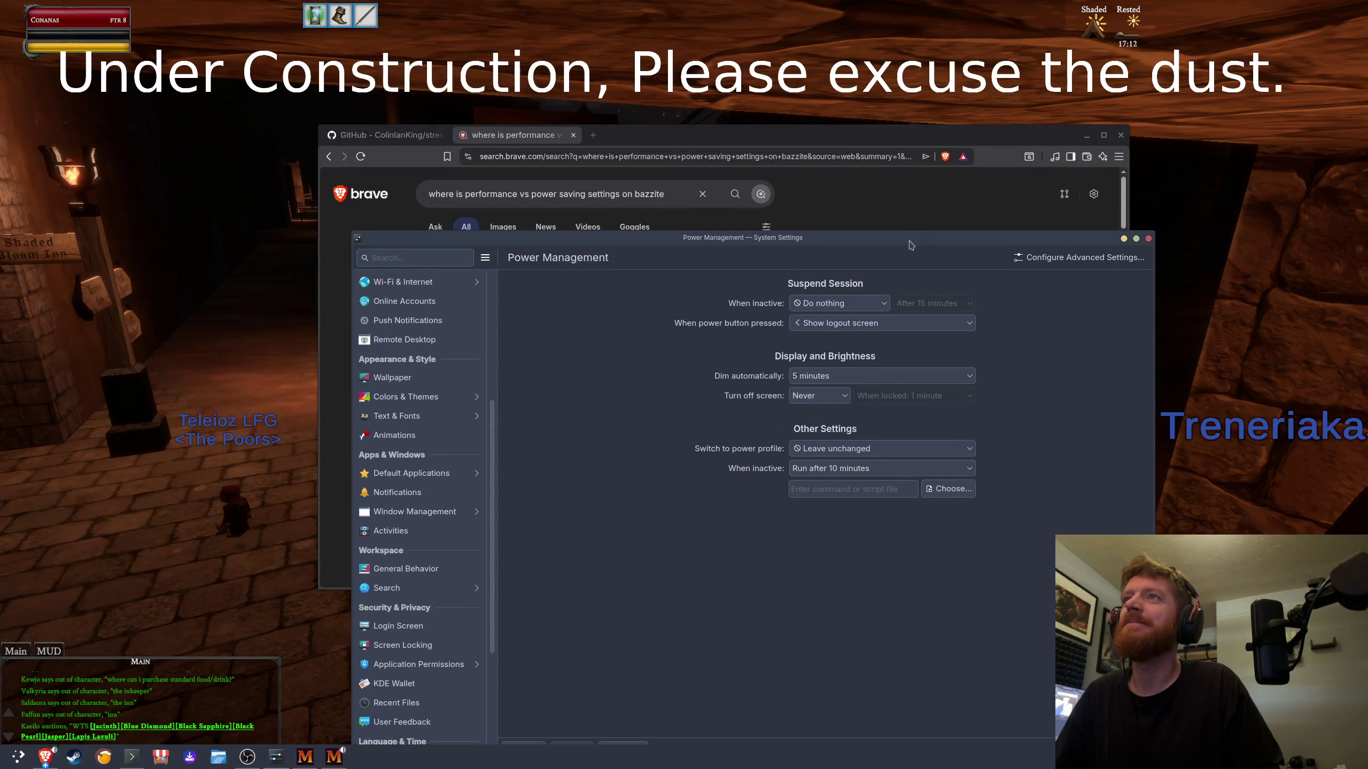
{"action": "mouse_move", "coordinate": [898, 244]}
{"action": "left_mouse_down"}
{"action": "mouse_move", "coordinate": [399, 574]}
{"action": "mouse_move", "coordinate": [523, 294]}
{"action": "mouse_move", "coordinate": [819, 76]}
{"action": "left_mouse_up"}
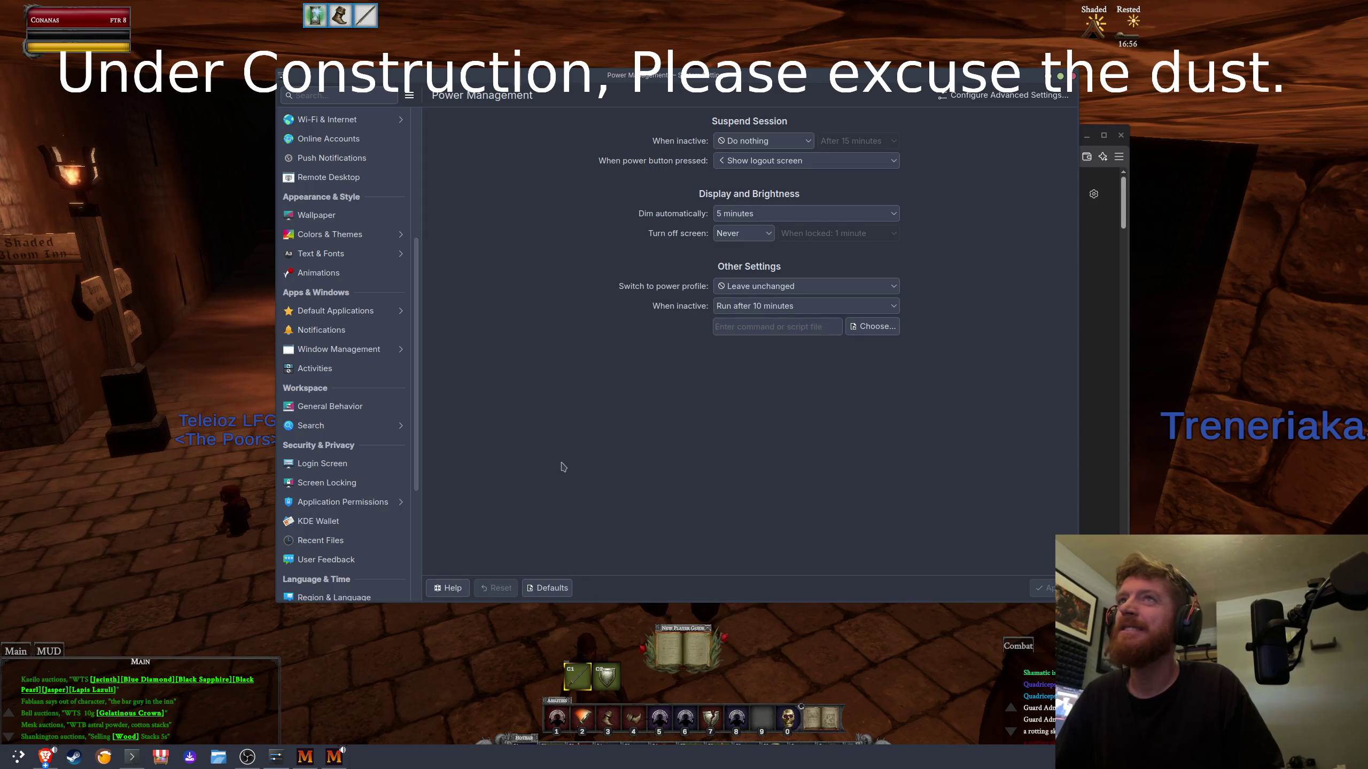
Step: Check Power Management's advanced settings, go back, then bring the search results to the front
{"action": "left_click", "coordinate": [979, 99]}
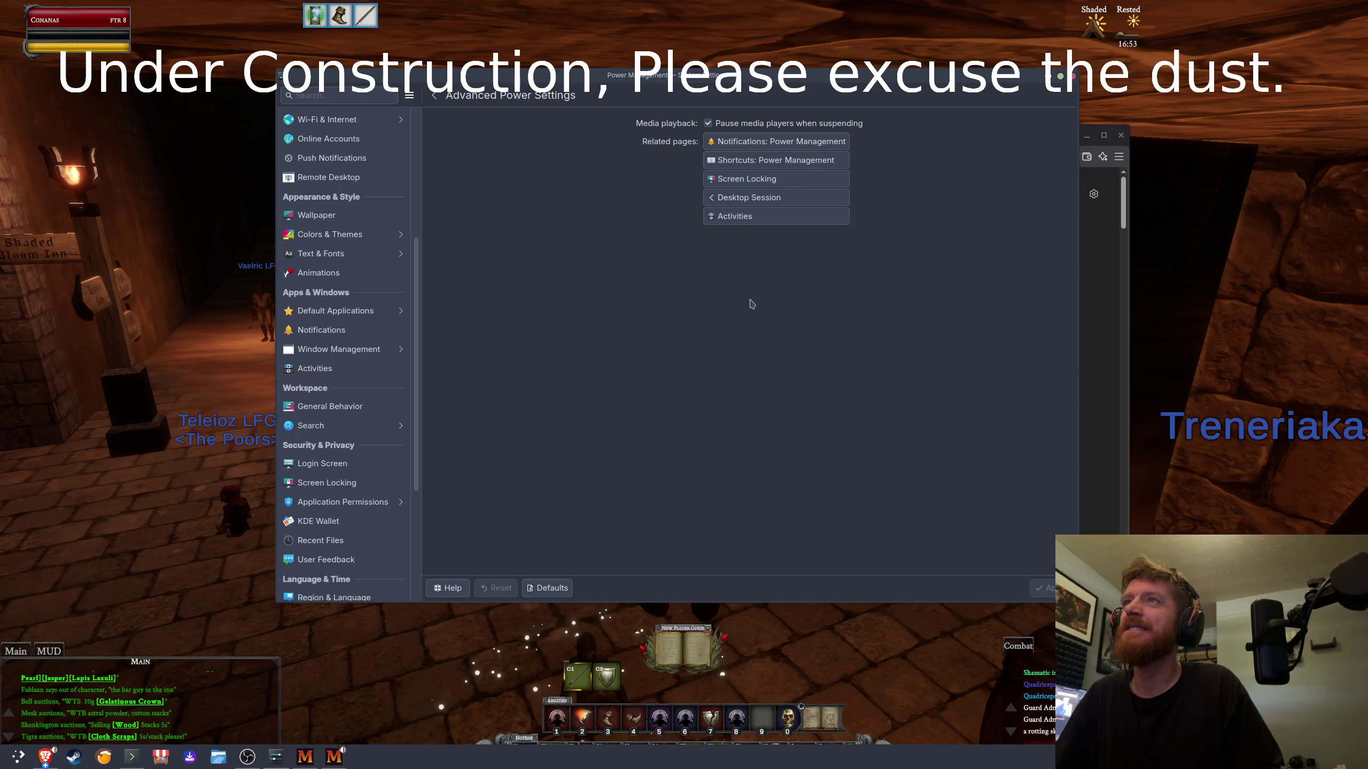
{"action": "left_click", "coordinate": [434, 95]}
{"action": "mouse_move", "coordinate": [504, 71]}
{"action": "left_mouse_down"}
{"action": "mouse_move", "coordinate": [513, 95]}
{"action": "mouse_move", "coordinate": [435, 369]}
{"action": "mouse_move", "coordinate": [443, 113]}
{"action": "left_mouse_up"}
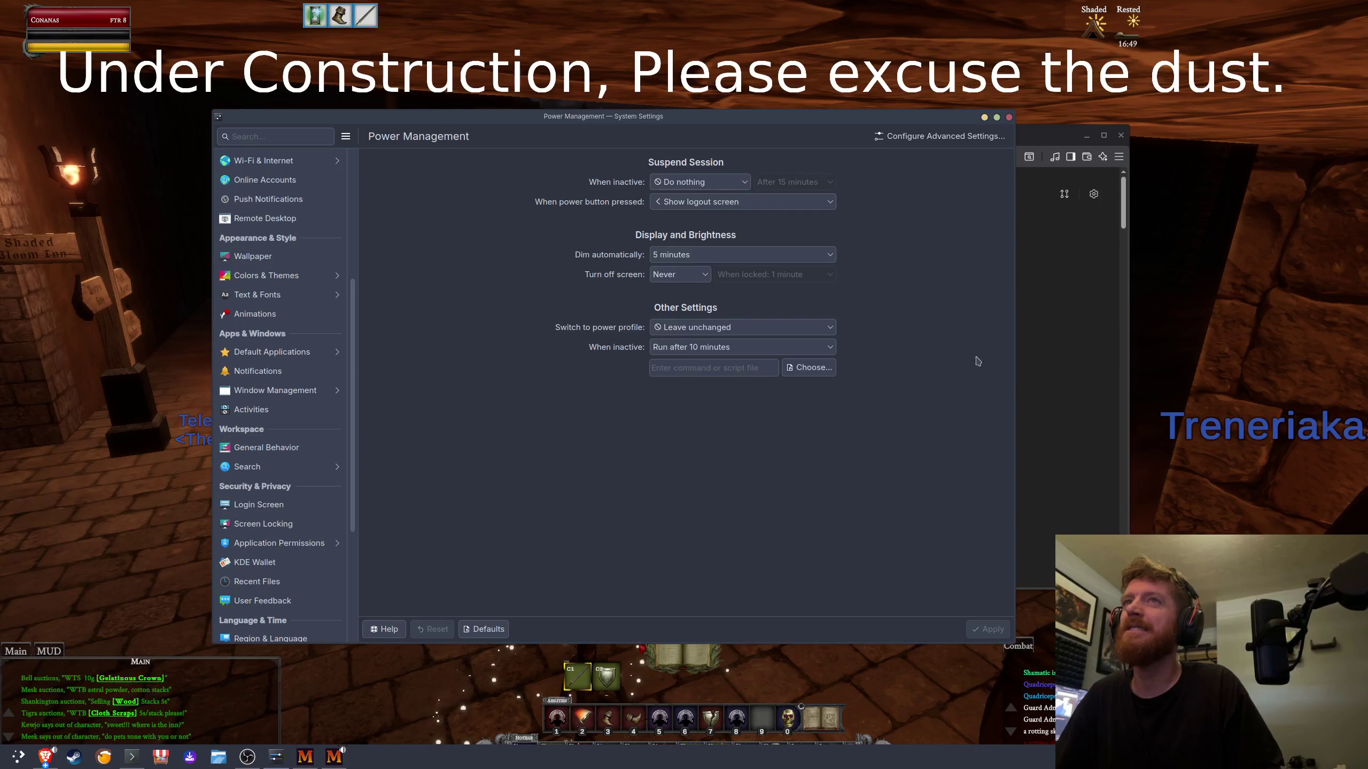
{"action": "left_click", "coordinate": [936, 387]}
{"action": "scroll", "coordinate": [639, 370], "scroll_direction": "down", "scroll_amount": 7}
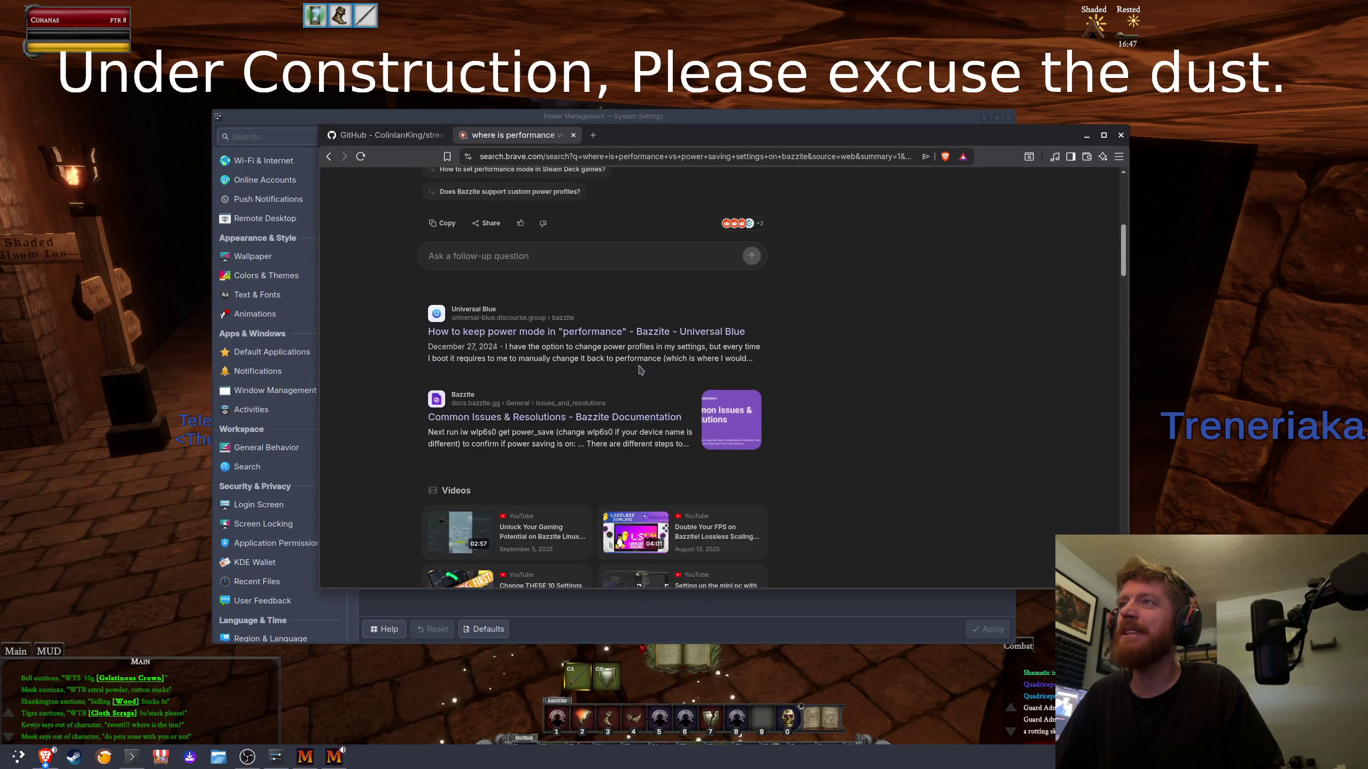
Step: Read the Universal Blue thread on keeping performance mode, suggesting /etc/tuned/ppd.conf default set to performance
{"action": "left_click", "coordinate": [634, 334]}
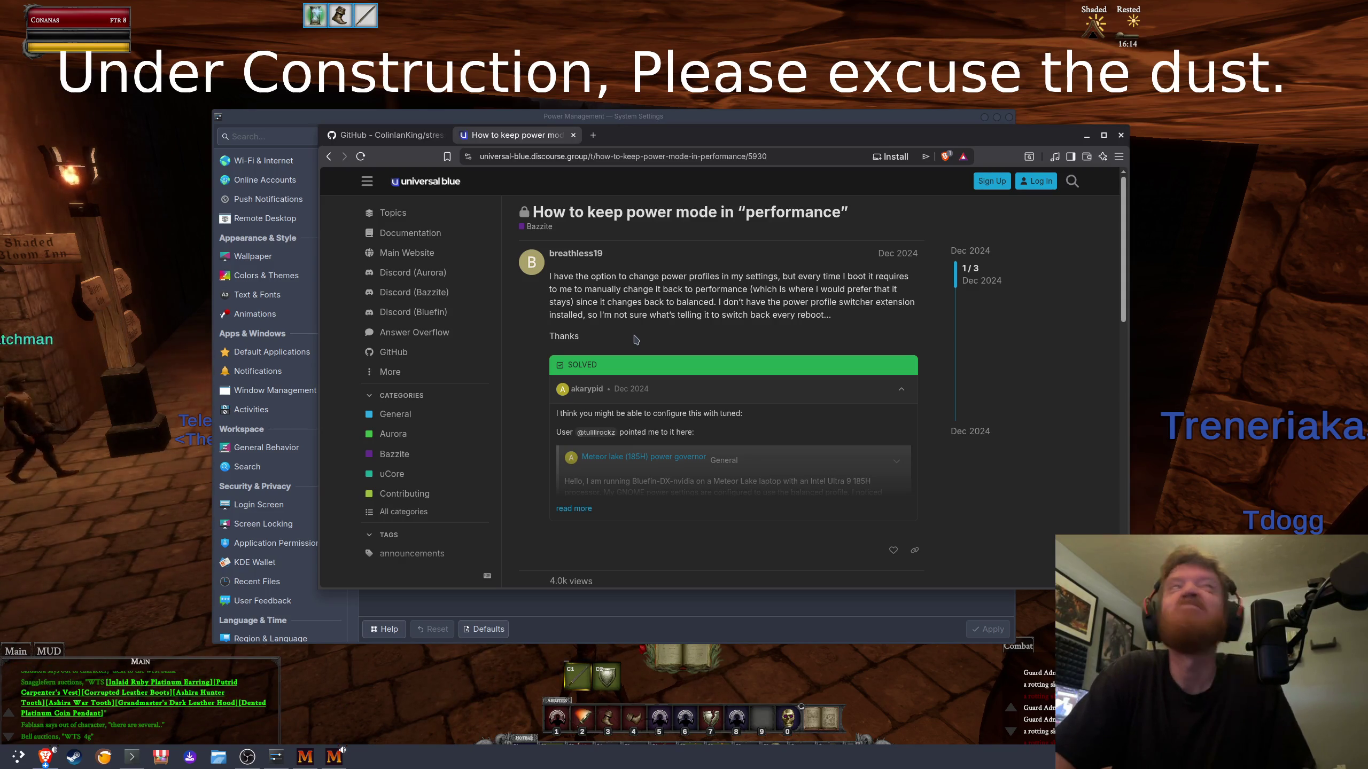
{"action": "scroll", "coordinate": [646, 338], "scroll_direction": "down", "scroll_amount": 5}
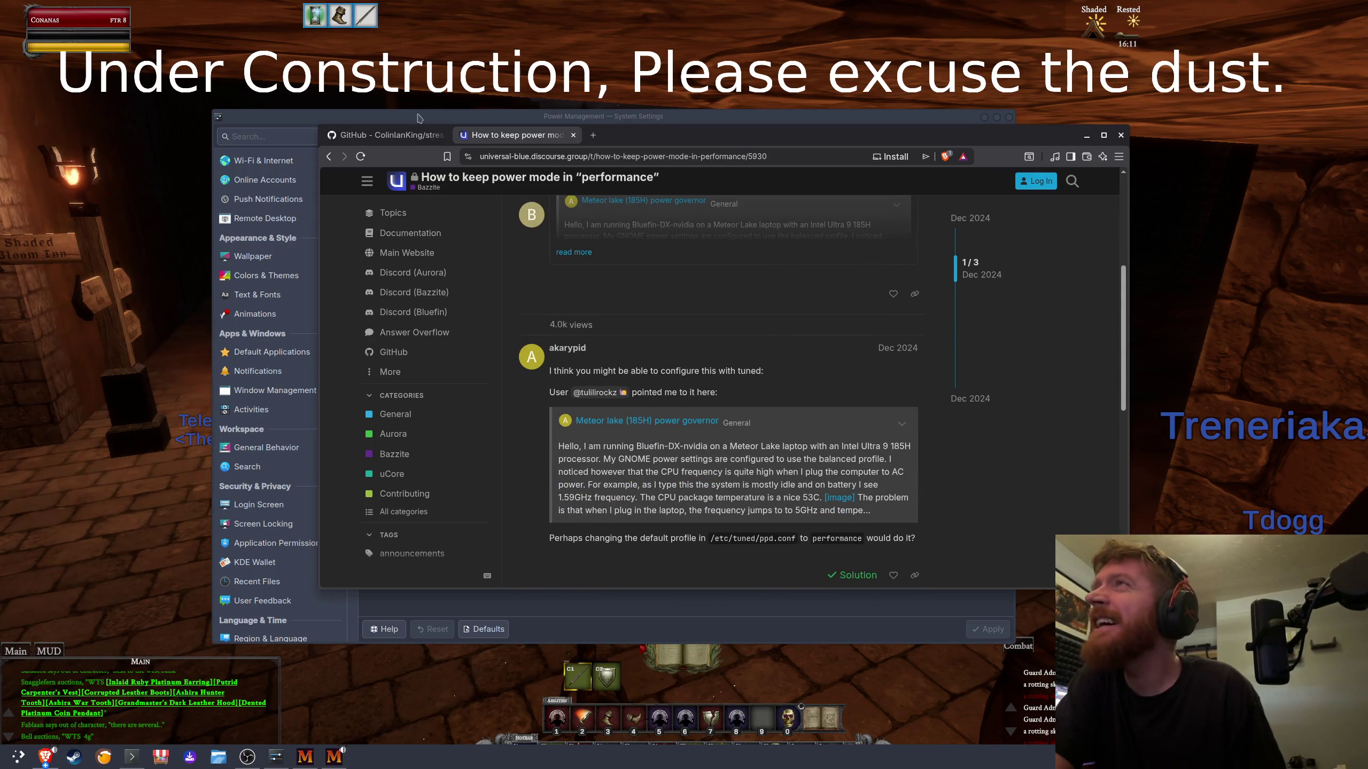
{"action": "left_click", "coordinate": [653, 601]}
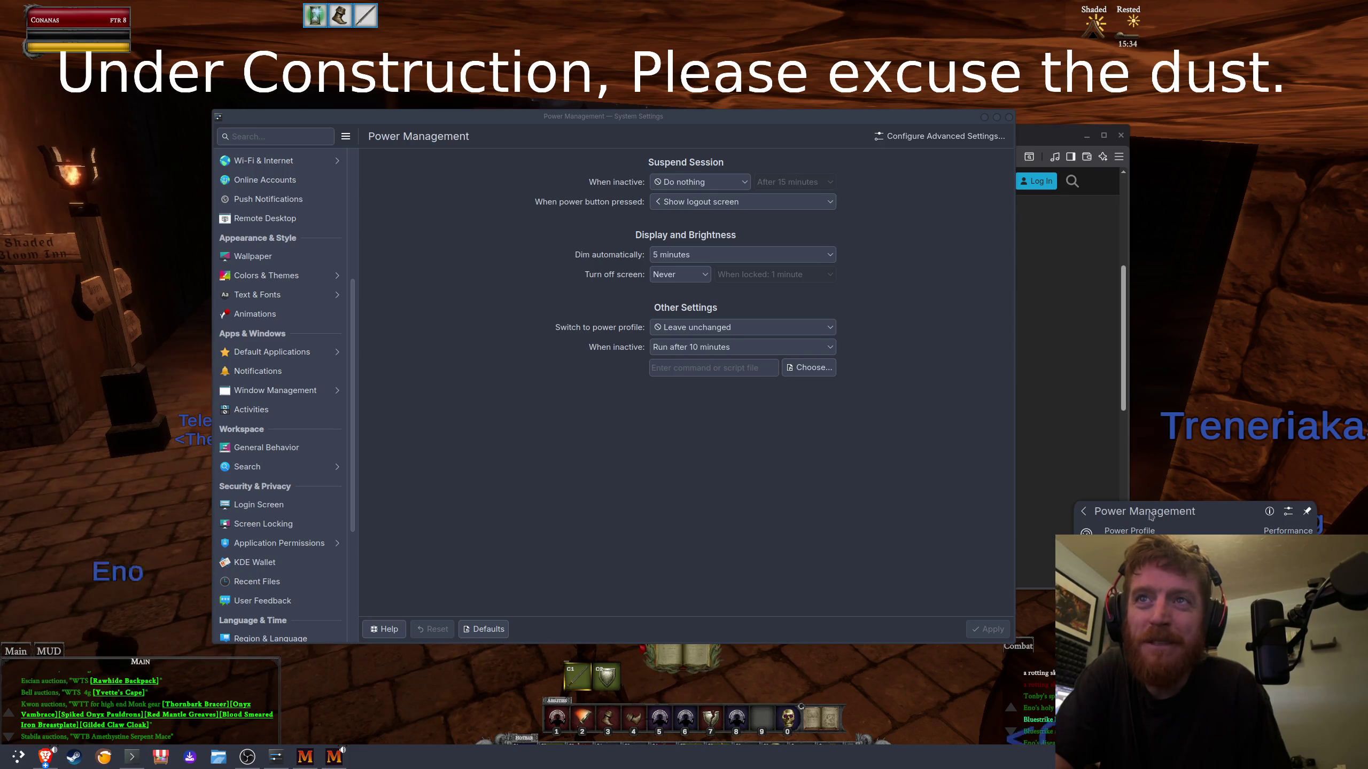
Step: Set the LG ULTRAGEAR display's adaptive sync to Automatic, then apply and keep the change
{"action": "left_click", "coordinate": [1169, 427]}
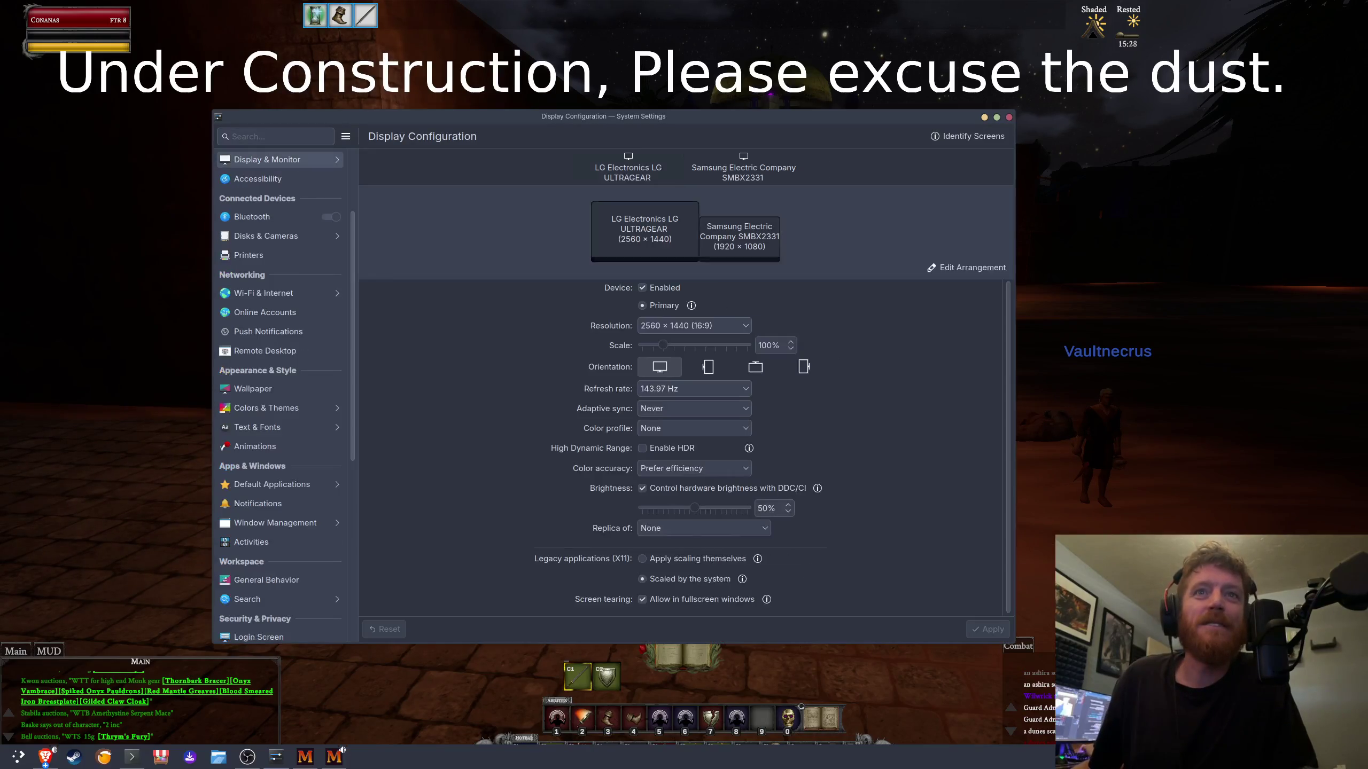
{"action": "key", "text": "alt+Tab"}
{"action": "left_click", "coordinate": [718, 419]}
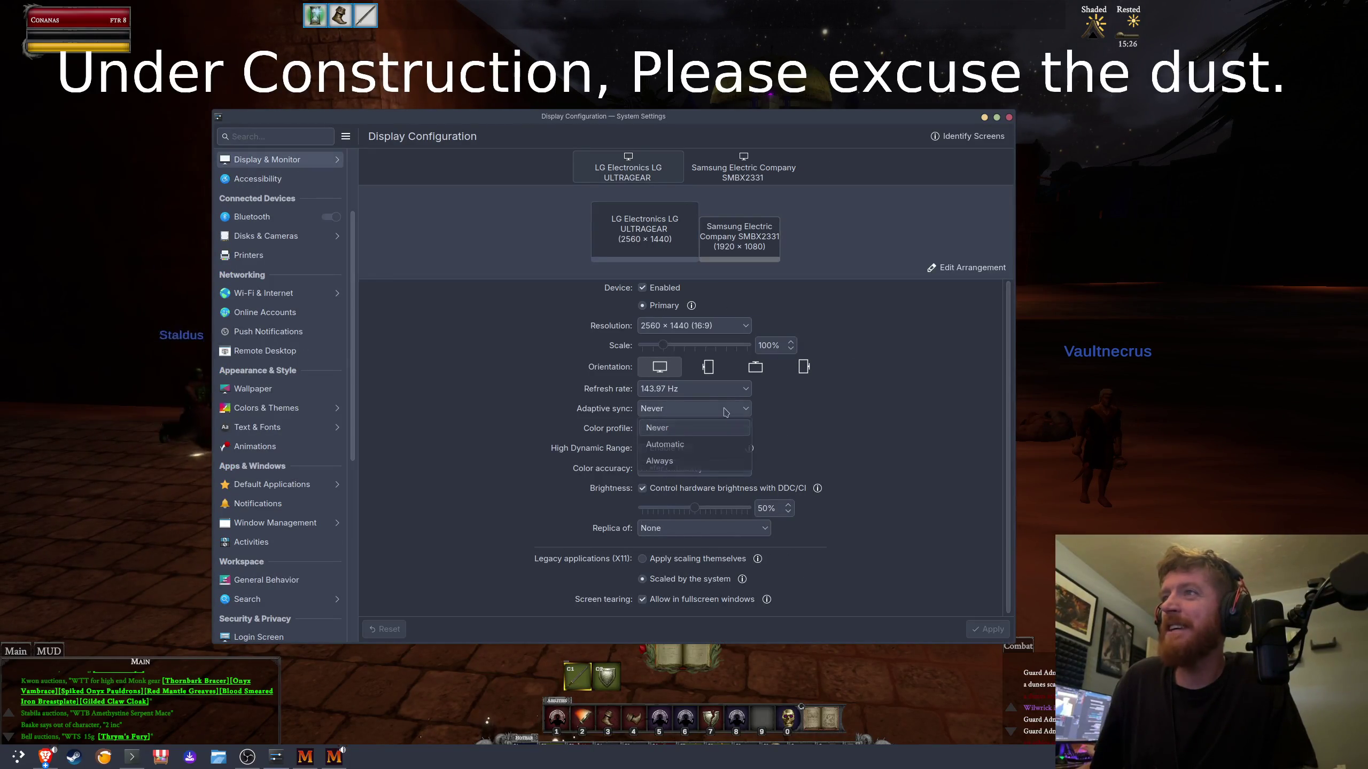
{"action": "left_click", "coordinate": [711, 445]}
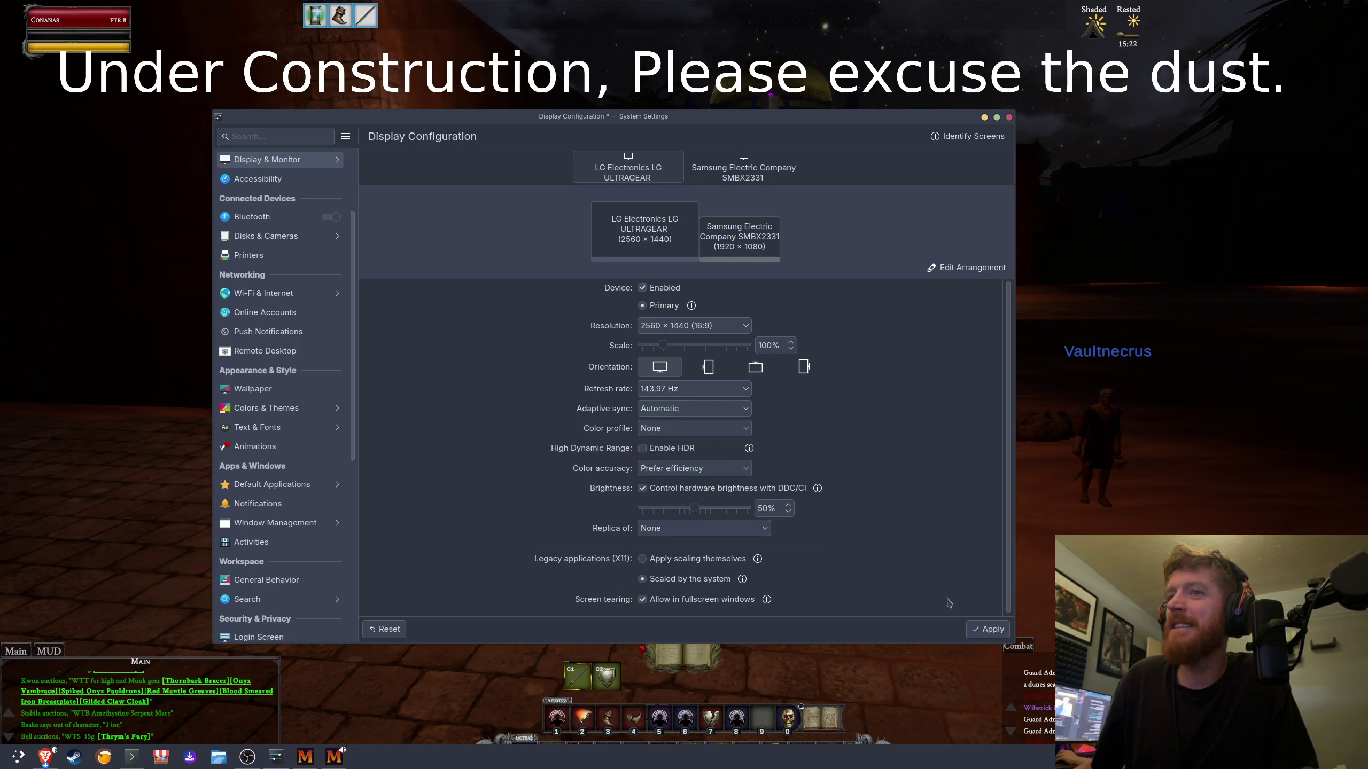
{"action": "left_click", "coordinate": [988, 628]}
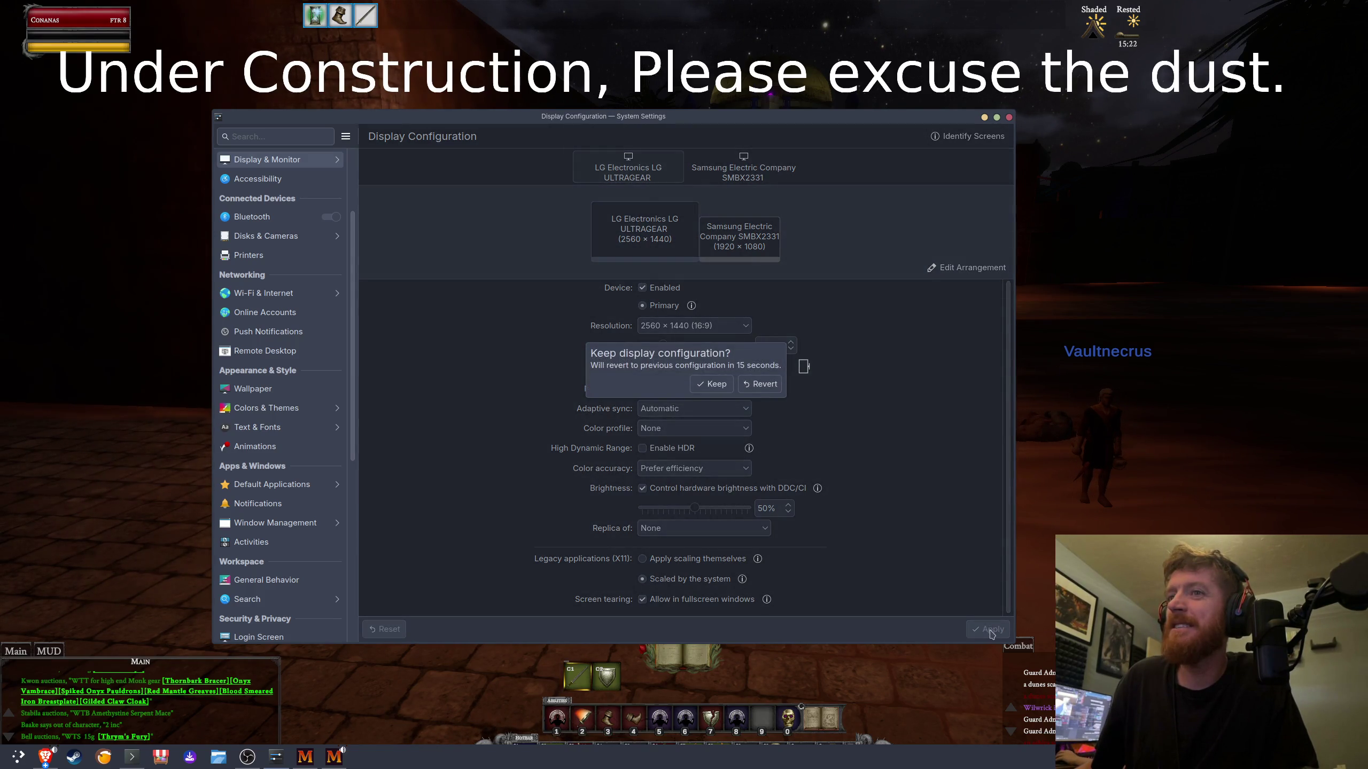
{"action": "left_click", "coordinate": [715, 384]}
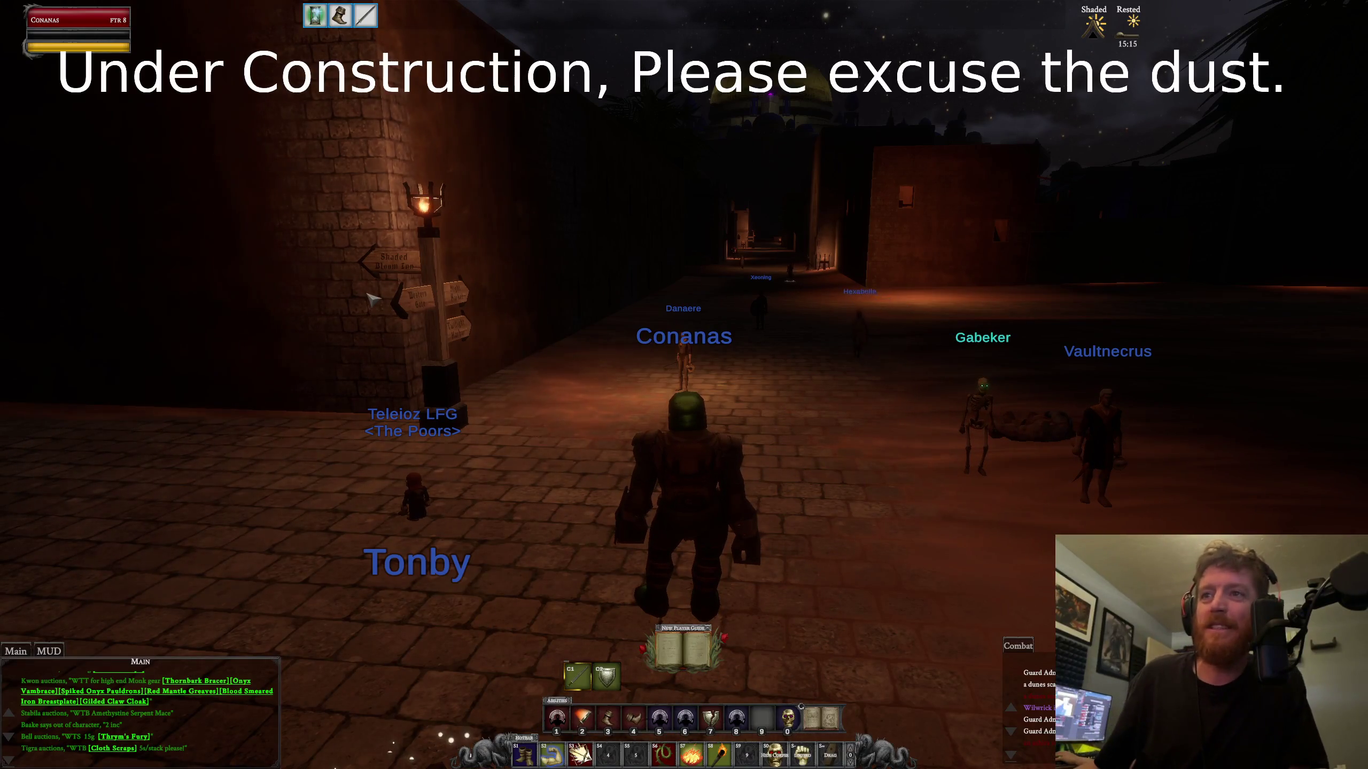
Step: Turn off VSync in the game's Graphics settings and look around the town
{"action": "key", "text": "Escape"}
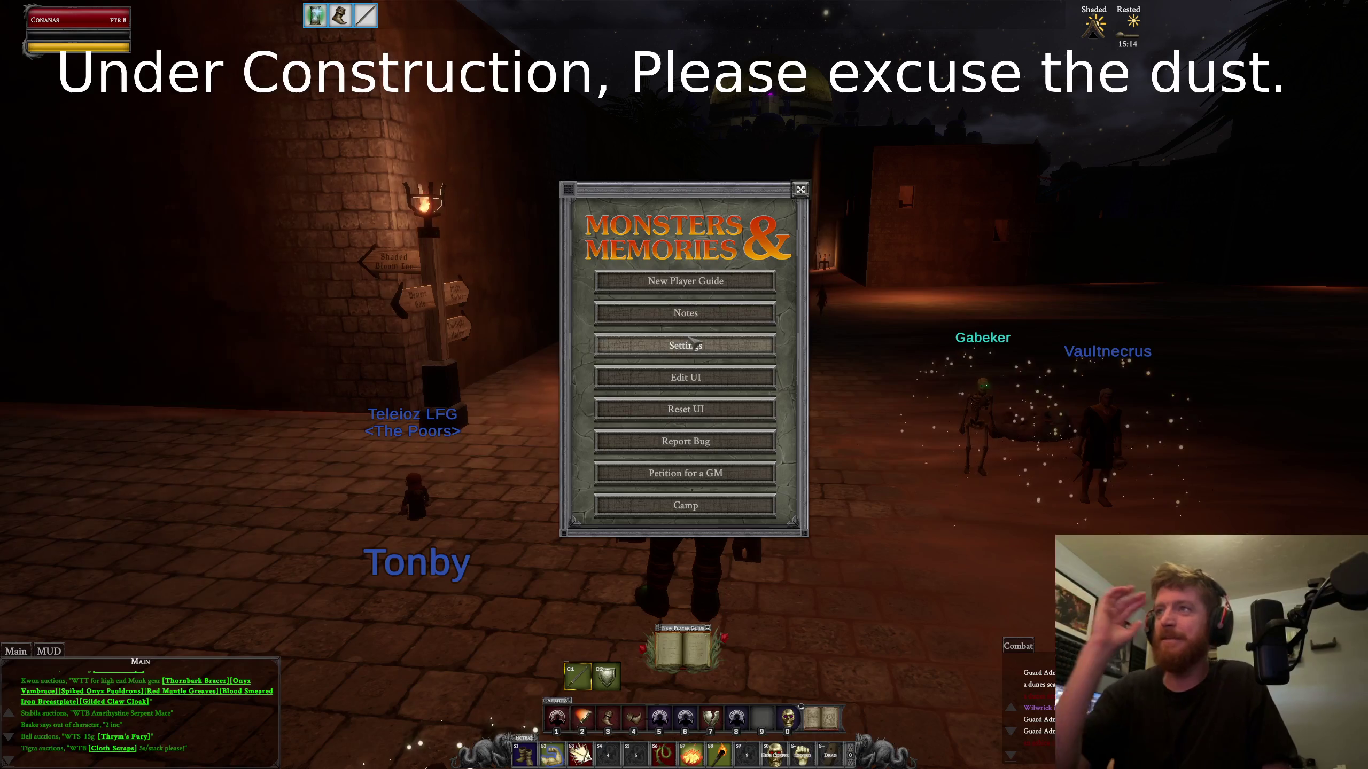
{"action": "left_click", "coordinate": [695, 342]}
{"action": "left_click", "coordinate": [503, 282]}
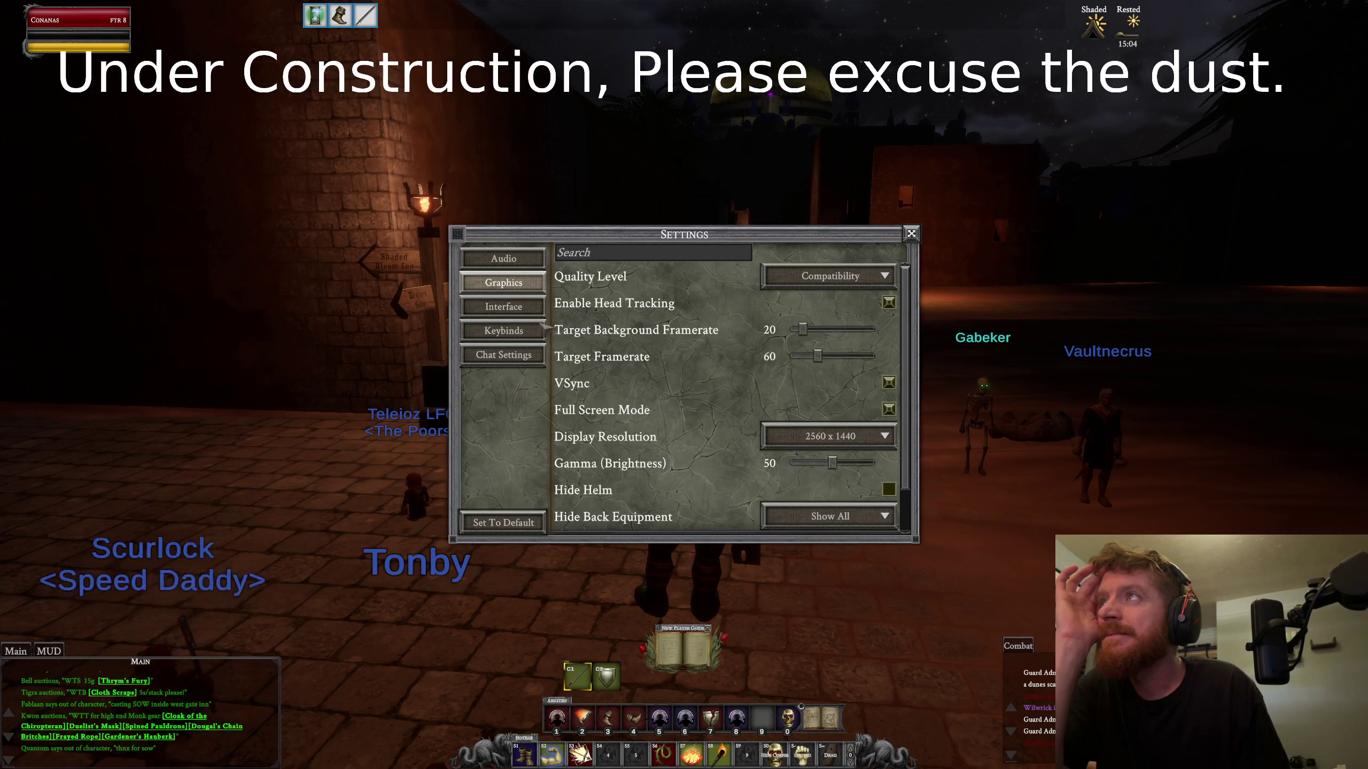
{"action": "scroll", "coordinate": [697, 401], "scroll_direction": "down", "scroll_amount": 1}
{"action": "scroll", "coordinate": [697, 401], "scroll_direction": "down", "scroll_amount": 1}
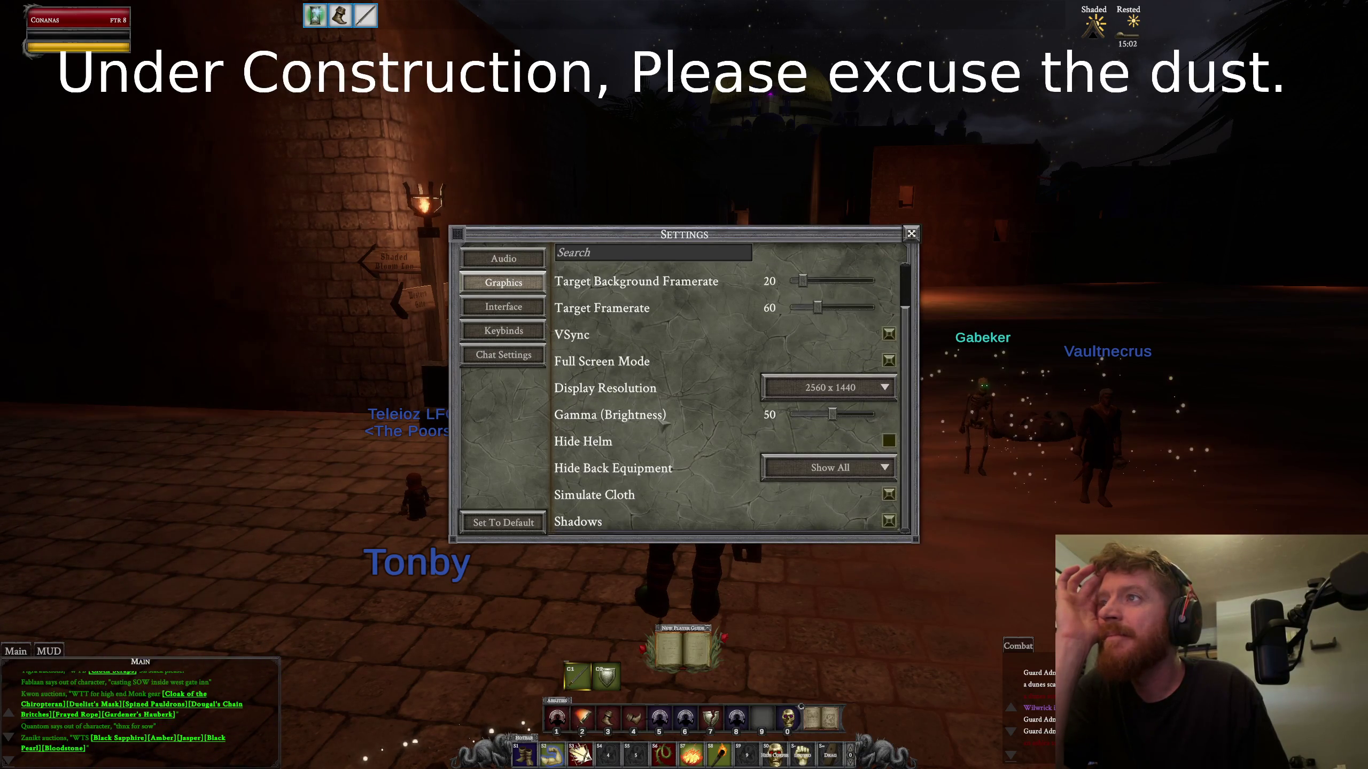
{"action": "scroll", "coordinate": [641, 433], "scroll_direction": "up", "scroll_amount": 2}
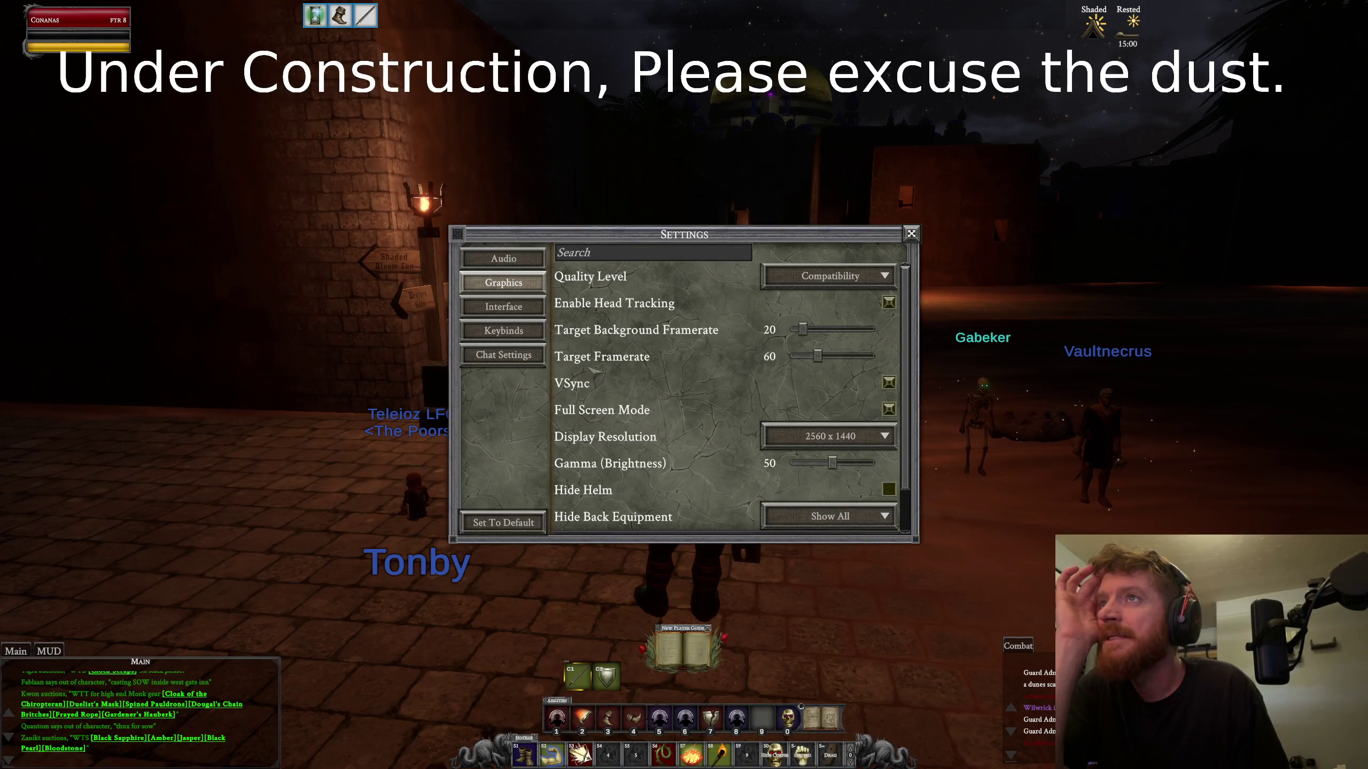
{"action": "left_click", "coordinate": [889, 383]}
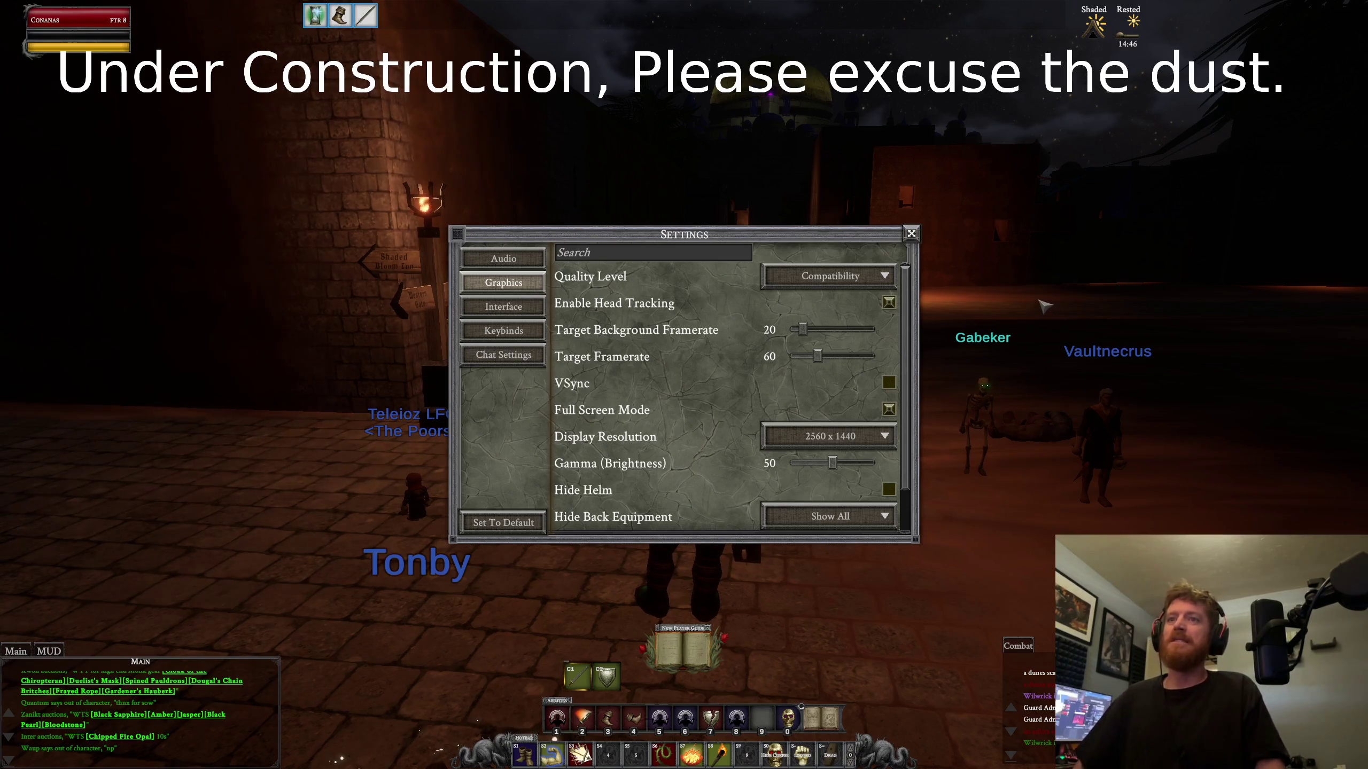
{"action": "mouse_move", "coordinate": [1014, 304]}
{"action": "left_mouse_down"}
{"action": "mouse_move", "coordinate": [1158, 334]}
{"action": "mouse_move", "coordinate": [974, 222]}
{"action": "mouse_move", "coordinate": [922, 237]}
{"action": "left_mouse_up"}
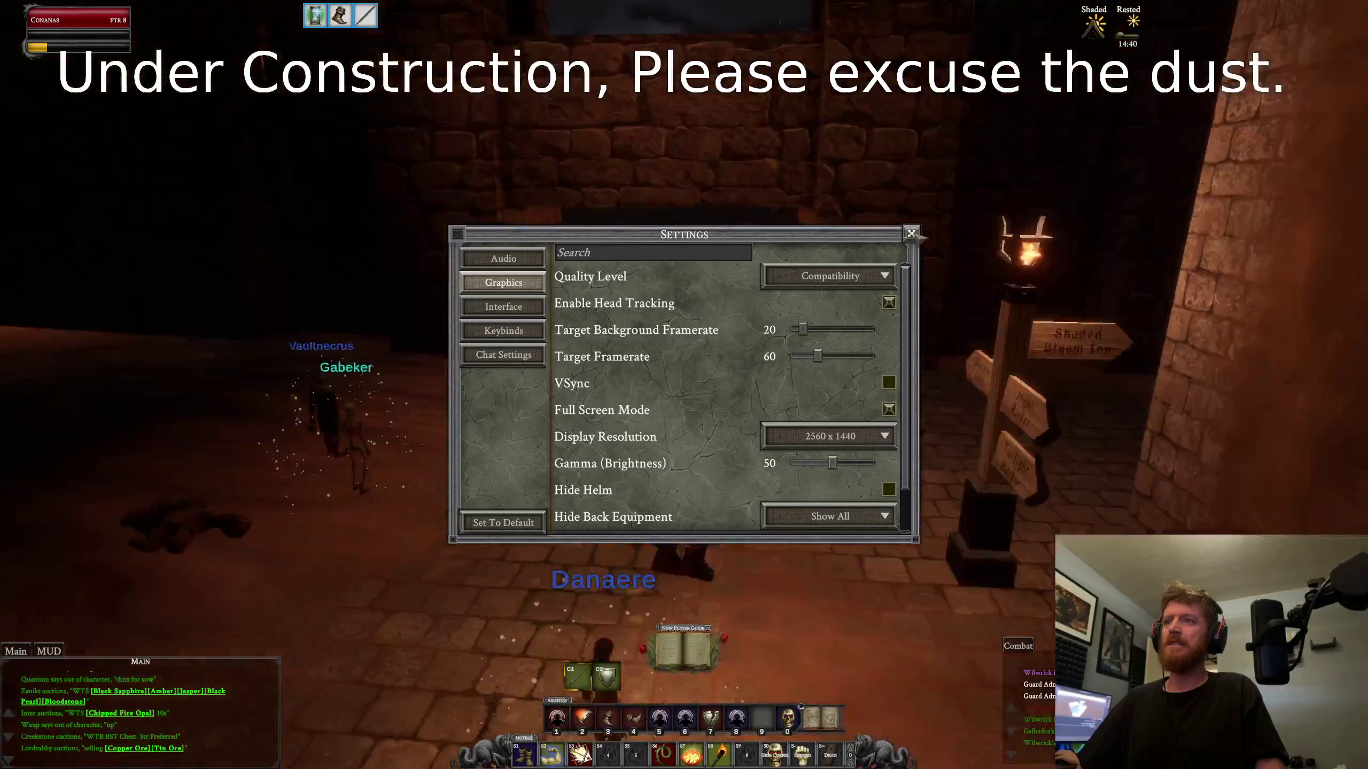
Step: Close Settings, reopen and close it again, run through the tunnel, then switch to Display Configuration
{"action": "key", "text": "Escape"}
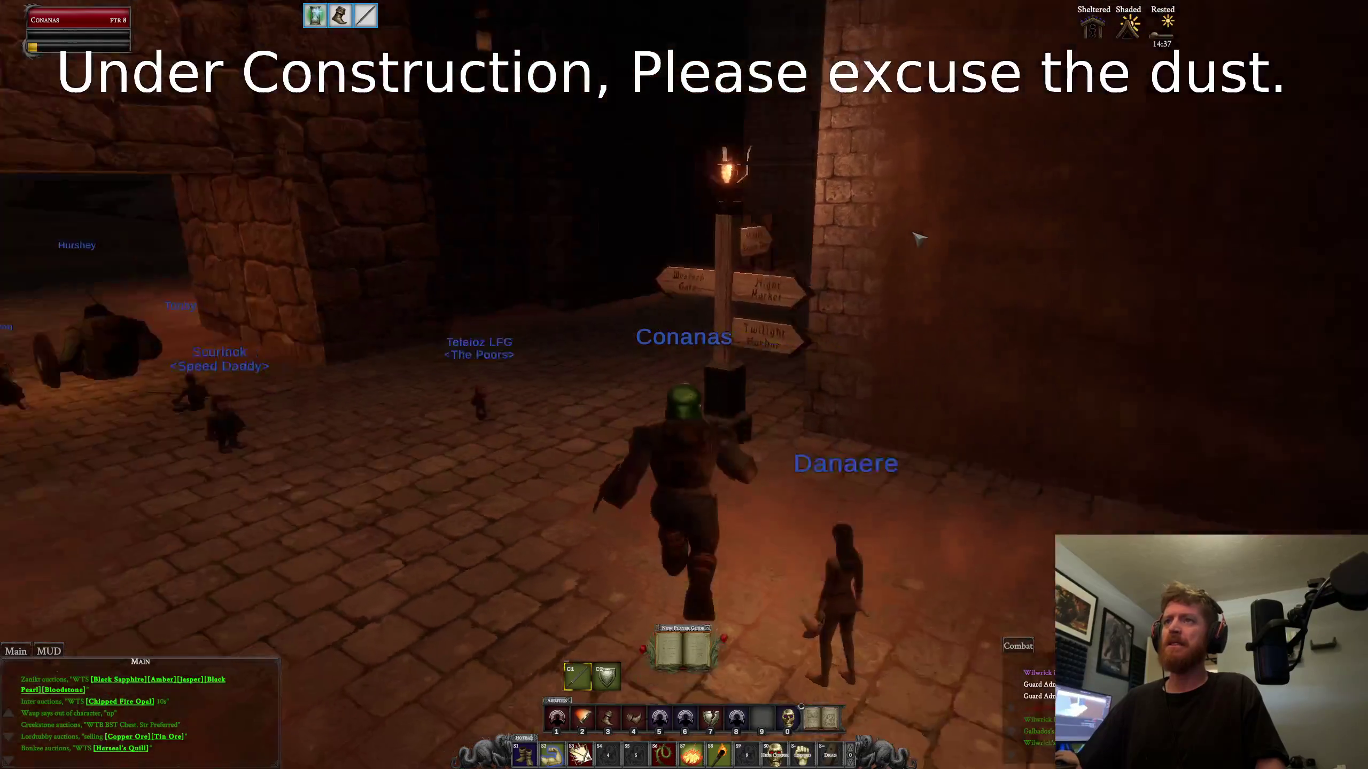
{"action": "key", "text": "Escape"}
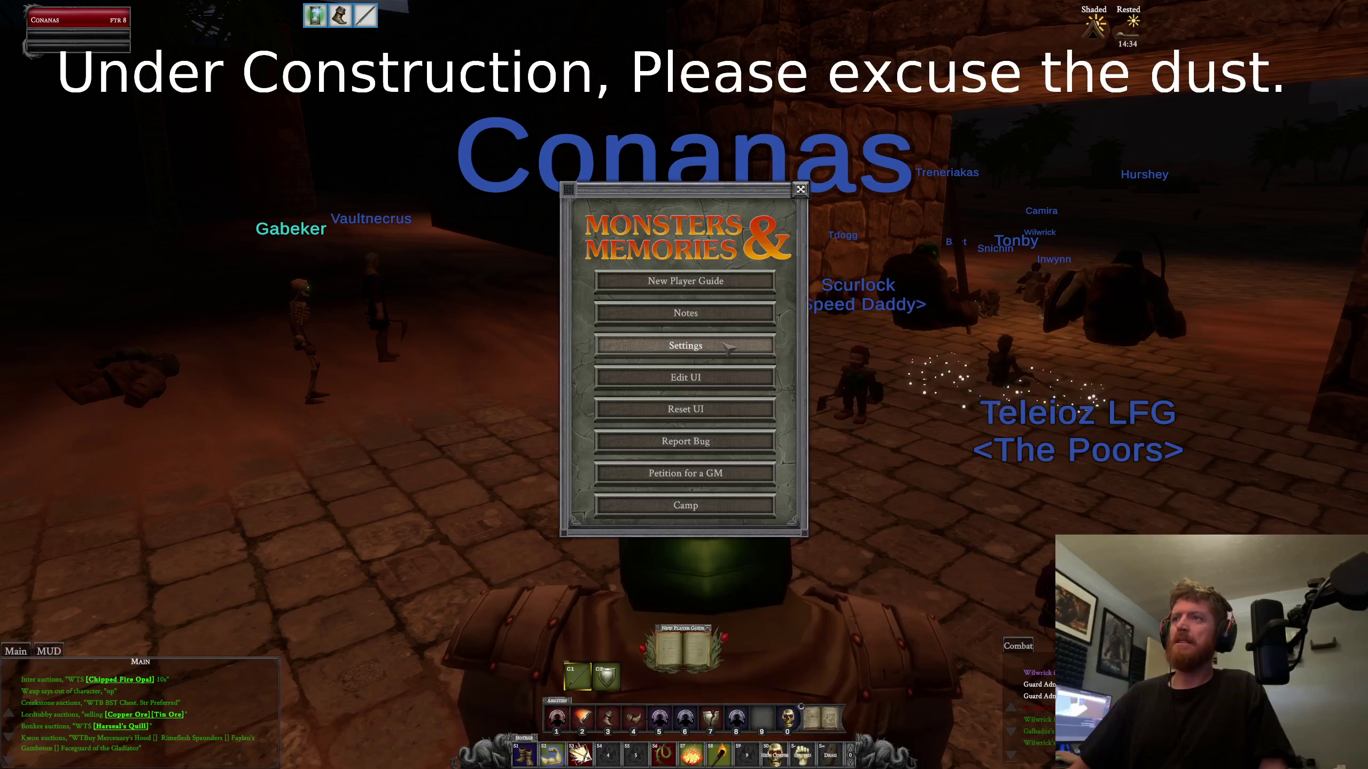
{"action": "left_click", "coordinate": [728, 348]}
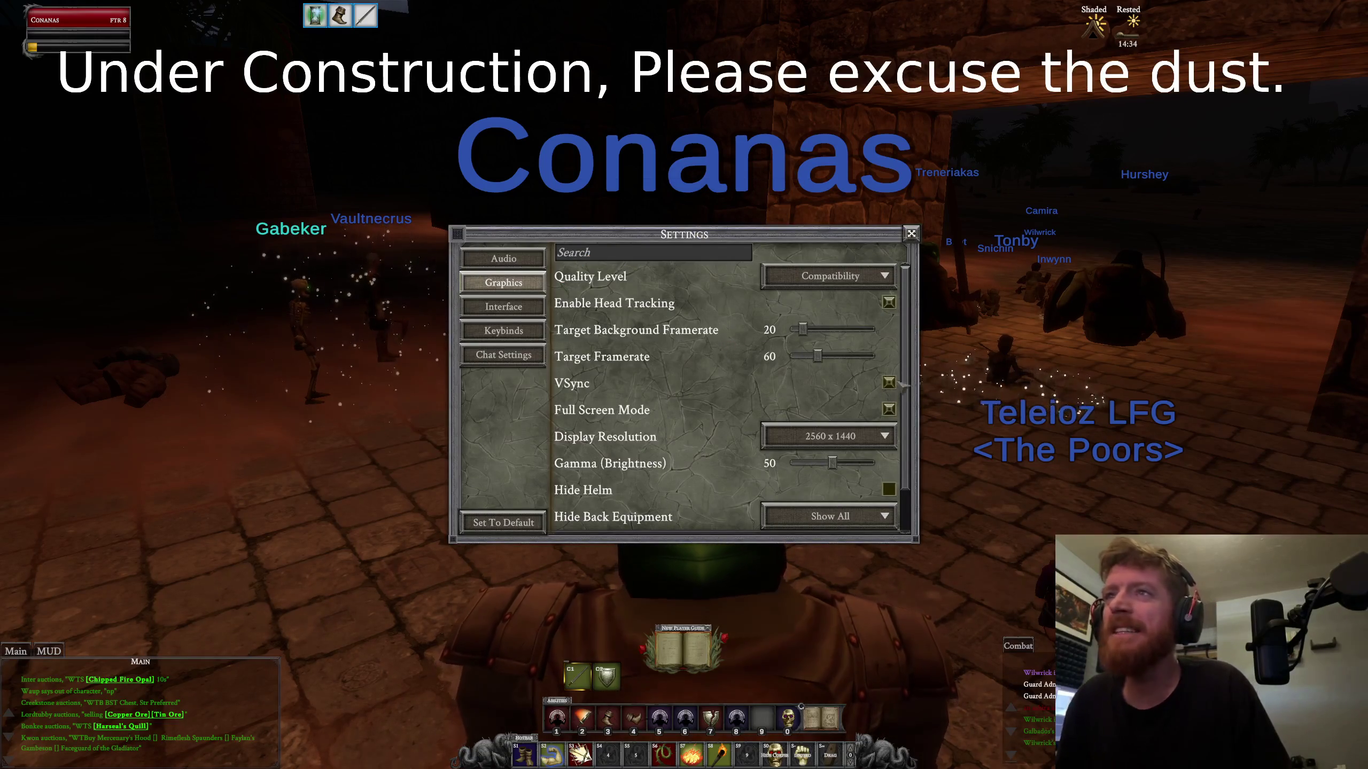
{"action": "left_click", "coordinate": [911, 234]}
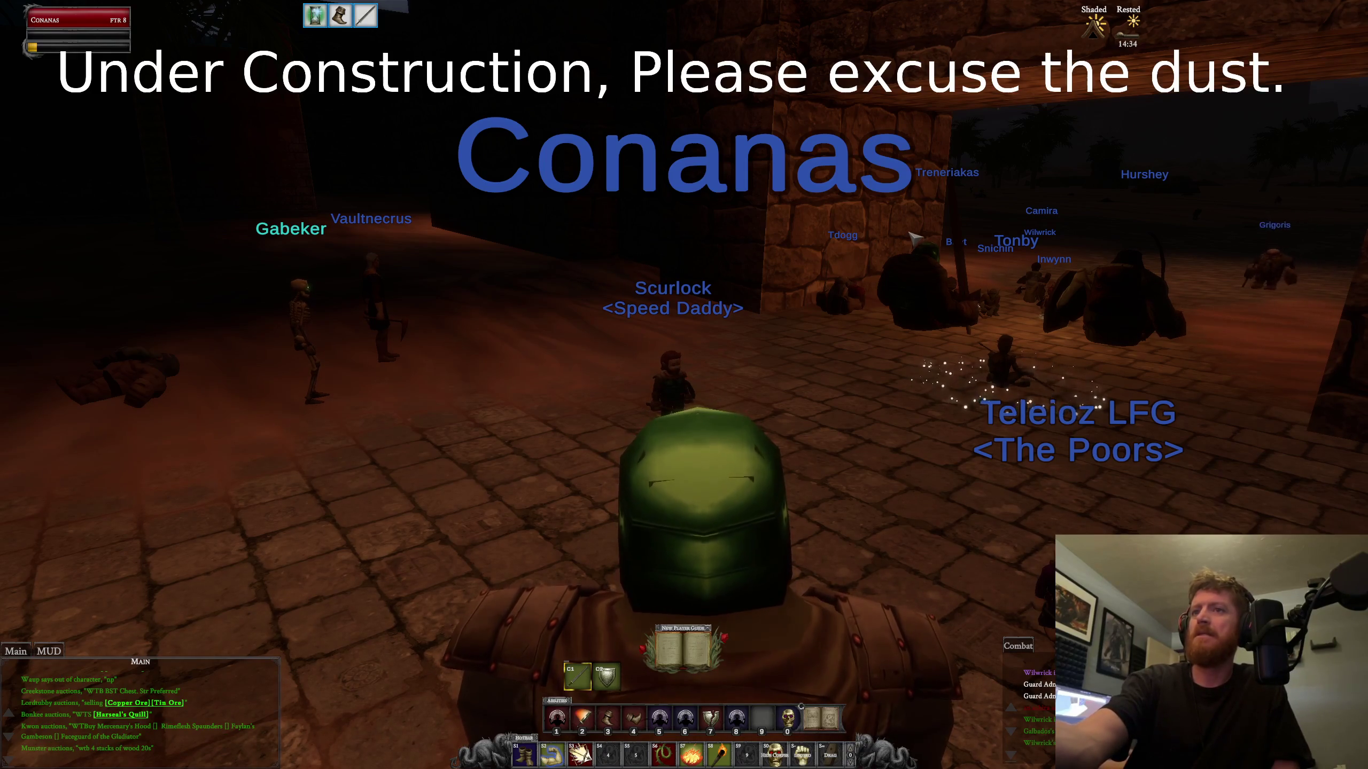
{"action": "key", "text": "d"}
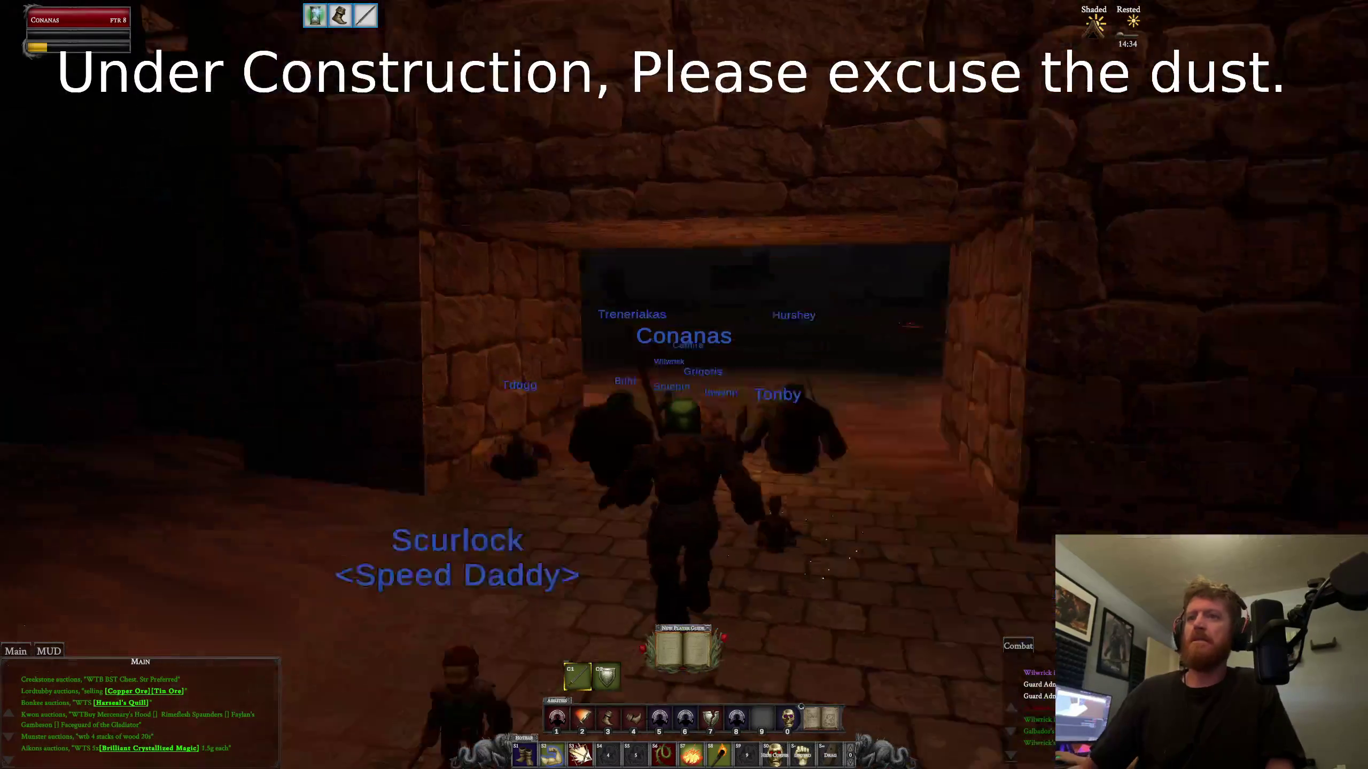
{"action": "key", "text": "w"}
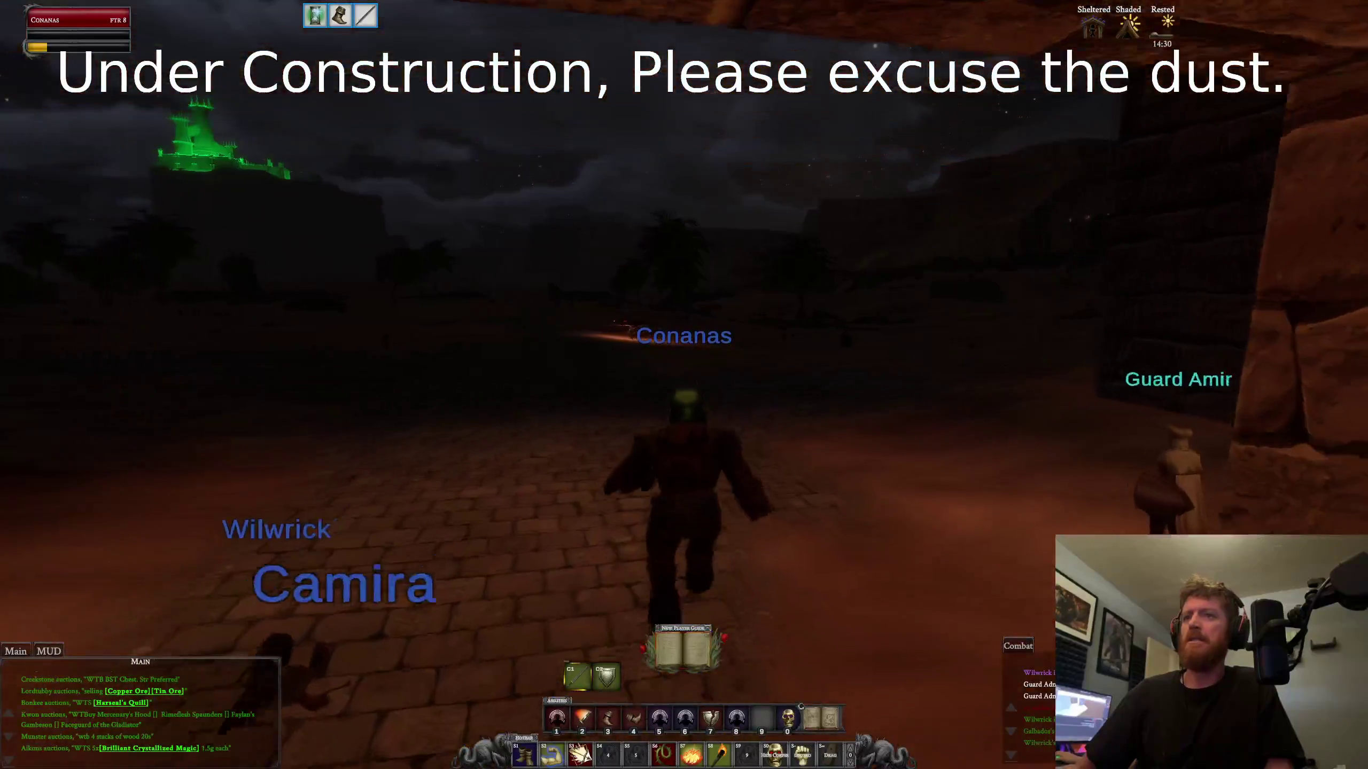
{"action": "key", "text": "a"}
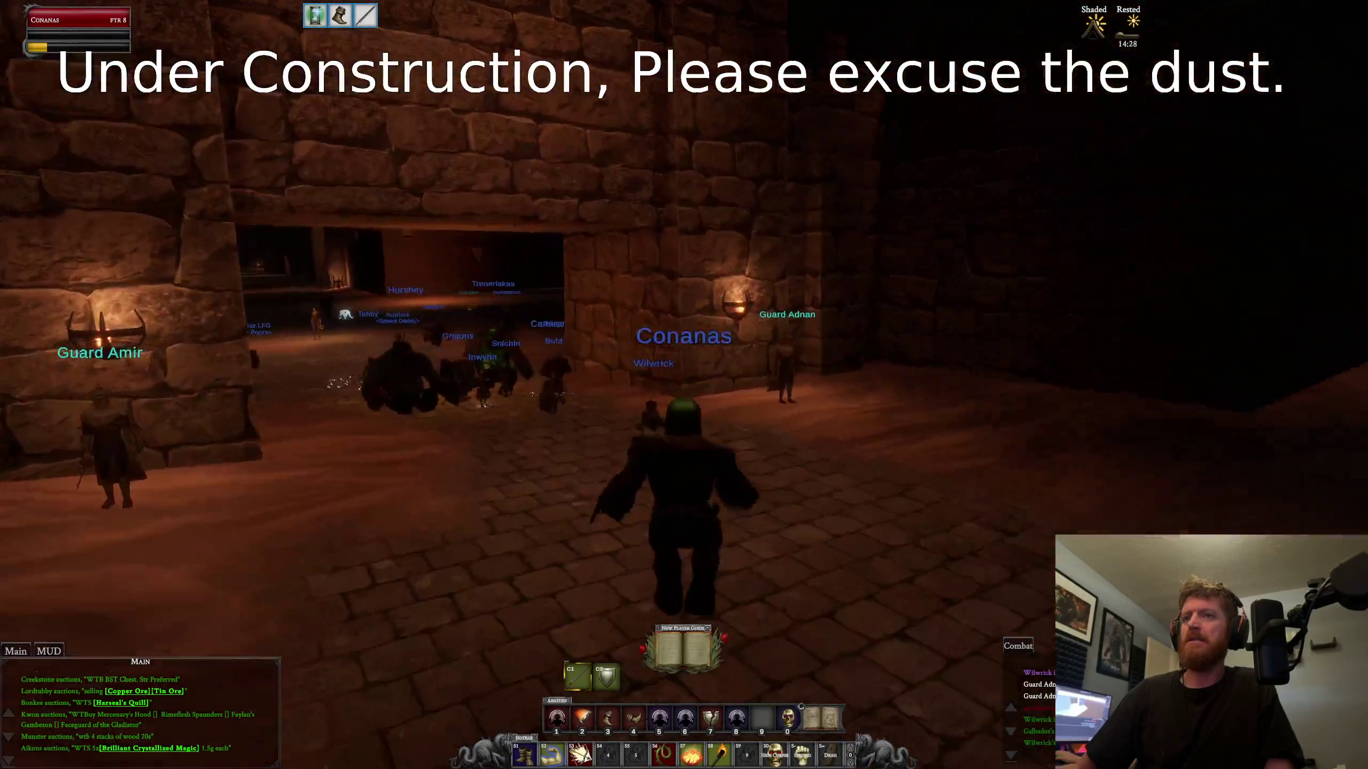
{"action": "key", "text": "alt+Tab"}
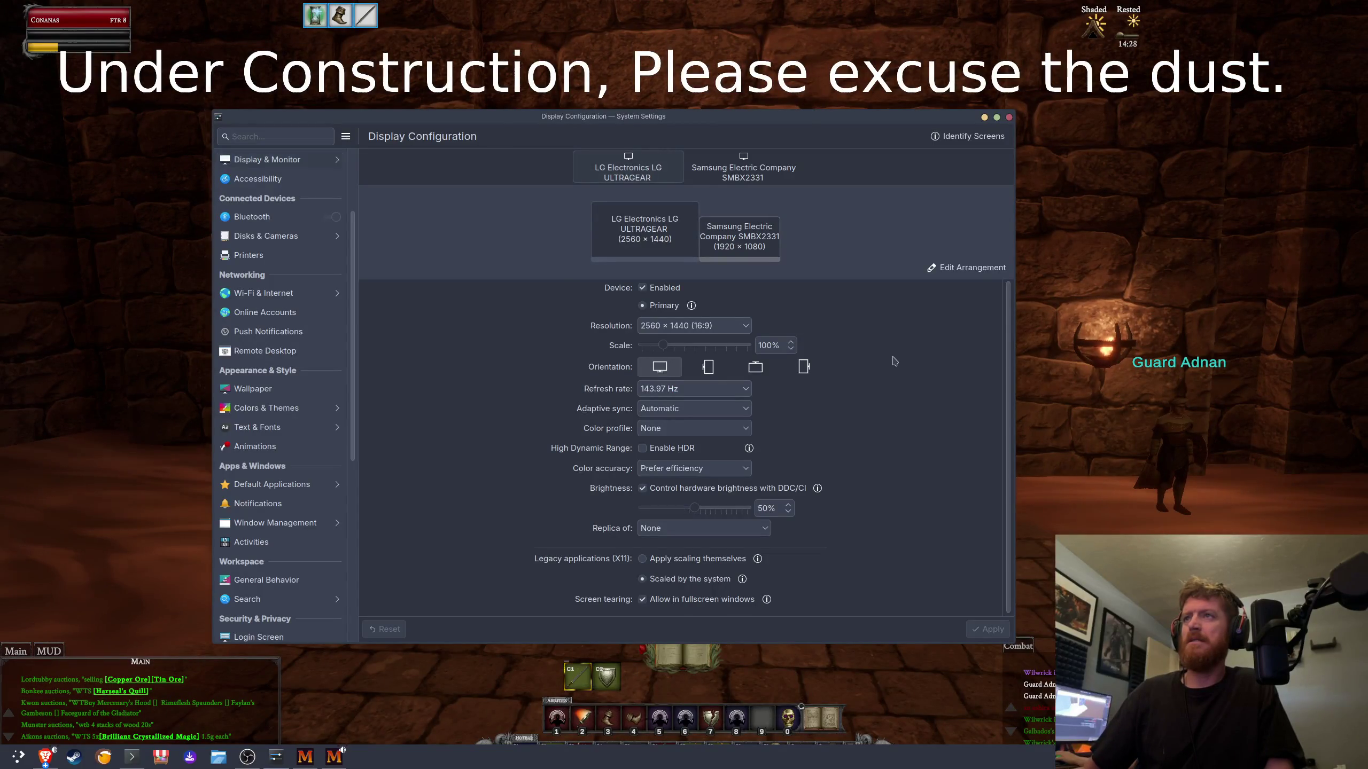
Step: Back in game, check the Graphics settings, then head out into the night desert outside the walls
{"action": "key", "text": "alt+Tab"}
{"action": "key", "text": "Escape"}
{"action": "left_click", "coordinate": [702, 352]}
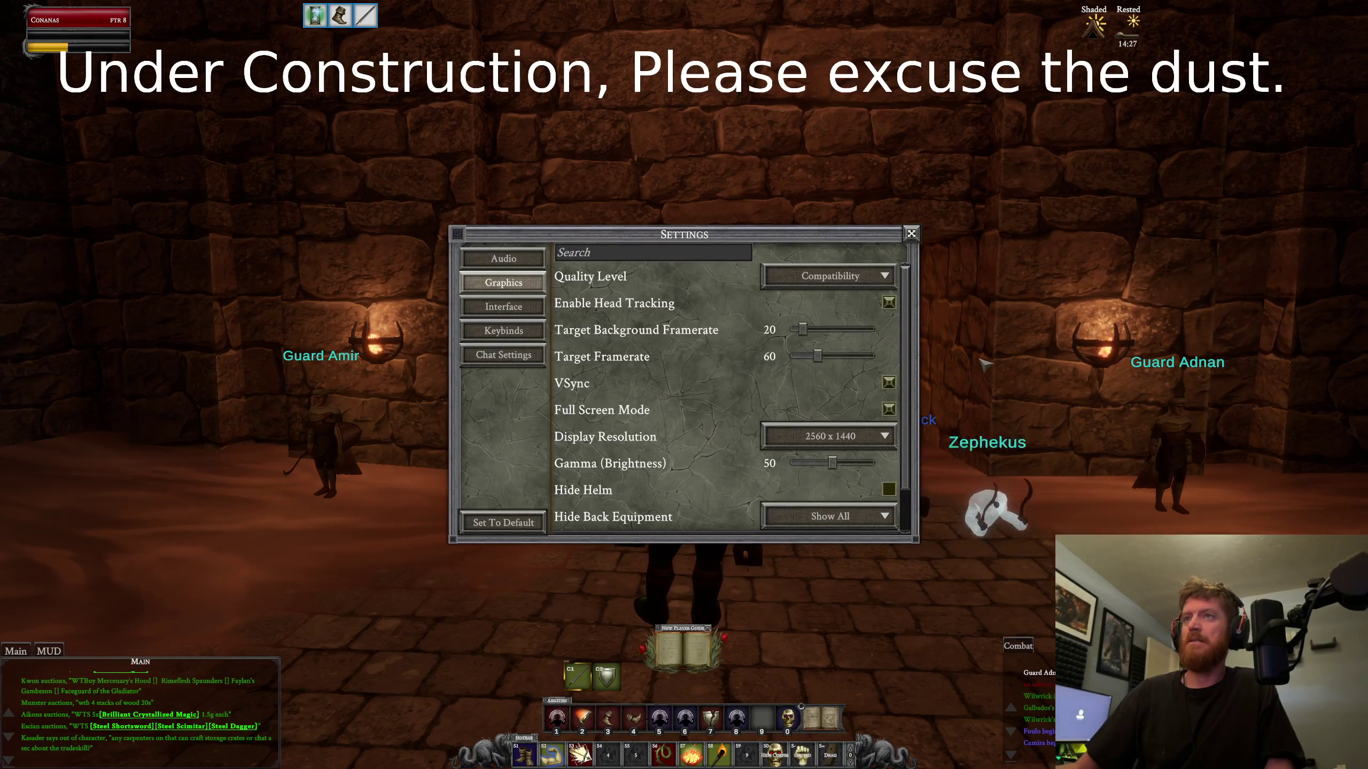
{"action": "key", "text": "Escape"}
{"action": "left_click_drag", "start_coordinate": [813, 370], "coordinate": [1077, 372]}
{"action": "left_click_drag", "start_coordinate": [700, 319], "coordinate": [816, 319]}
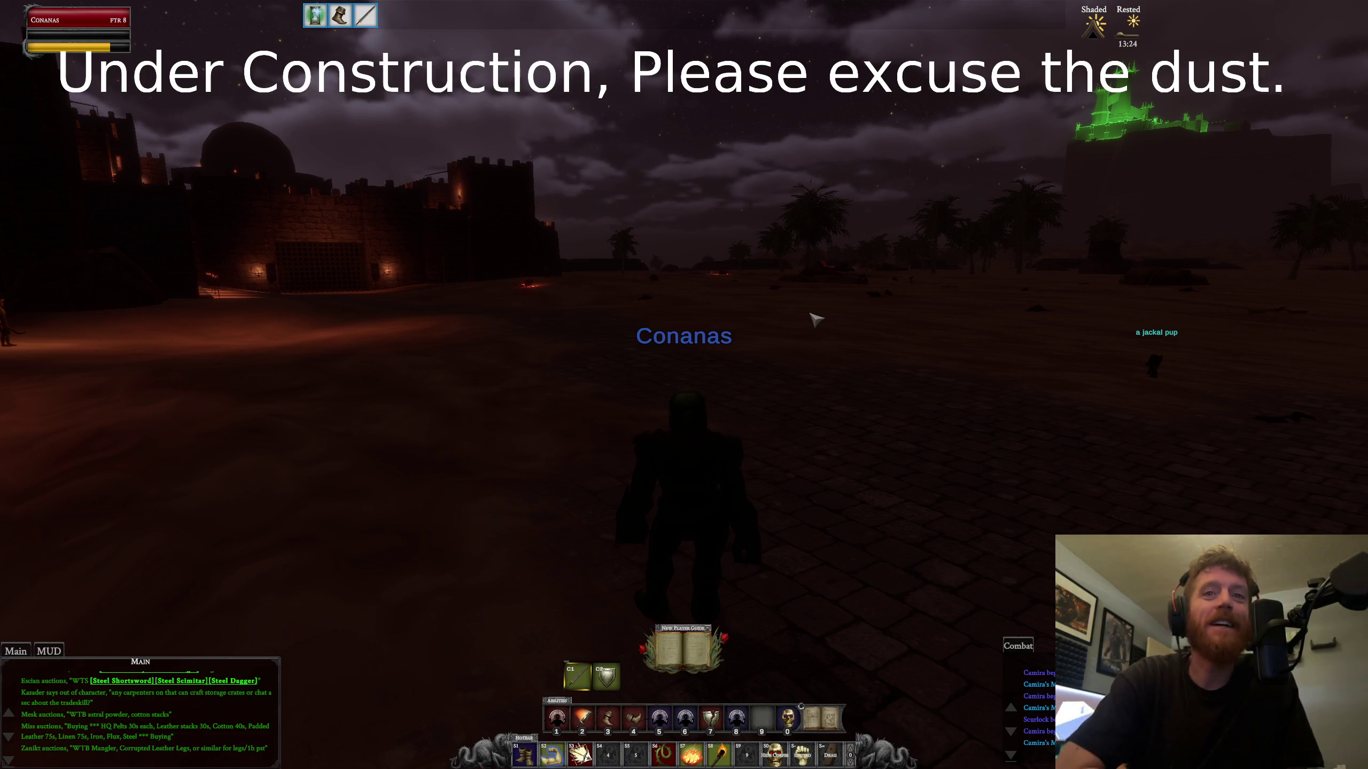
Step: Bring Brave forward from the taskbar and show the Diablo LoFi Beats YouTube tab
{"action": "key", "text": "alt+Tab"}
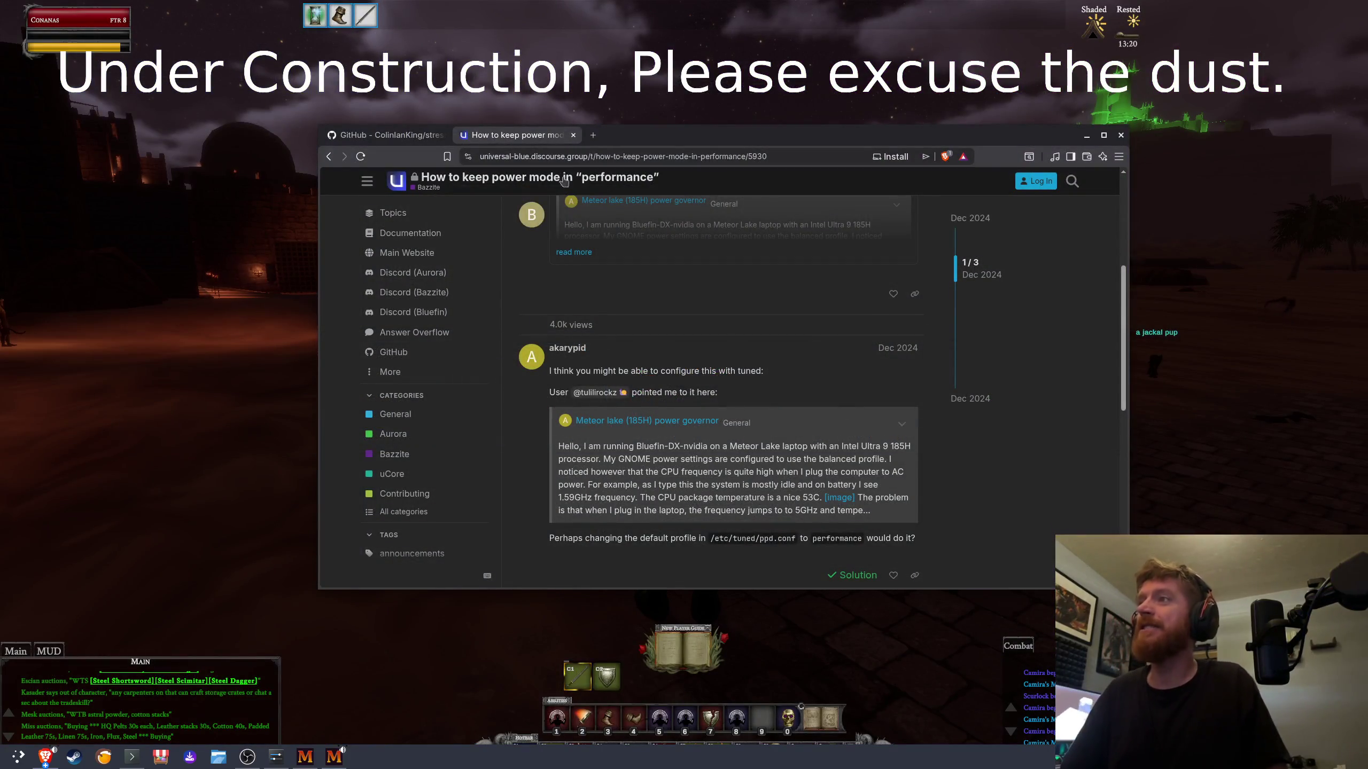
{"action": "mouse_move", "coordinate": [45, 757]}
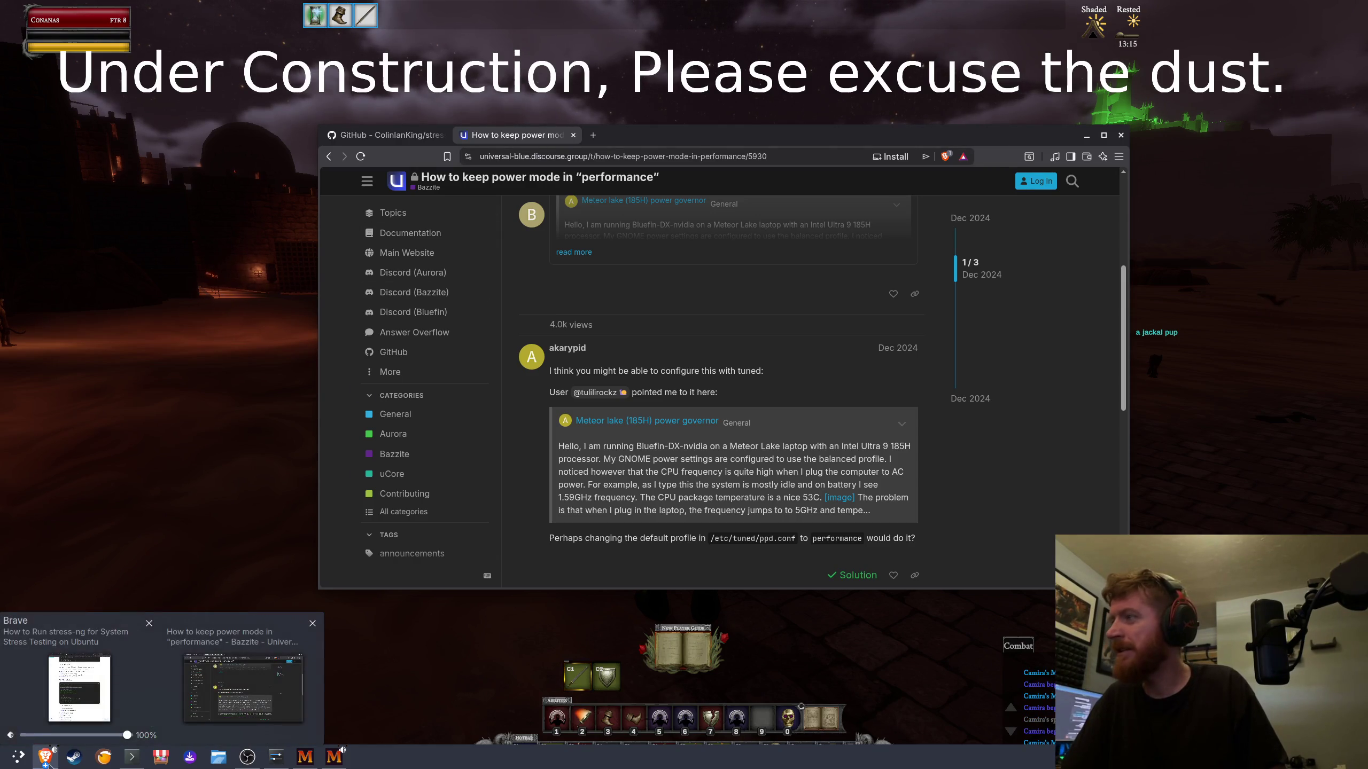
{"action": "left_click", "coordinate": [98, 705]}
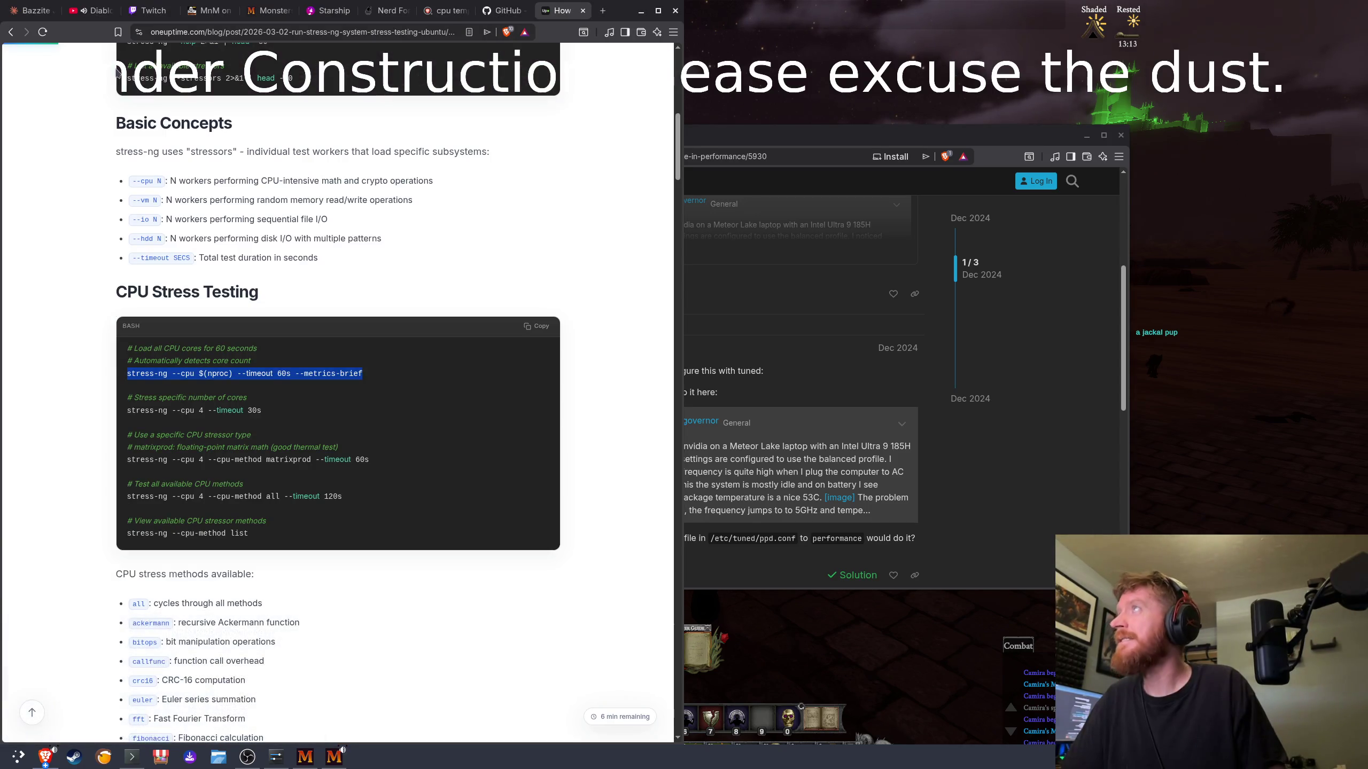
{"action": "left_click", "coordinate": [89, 14]}
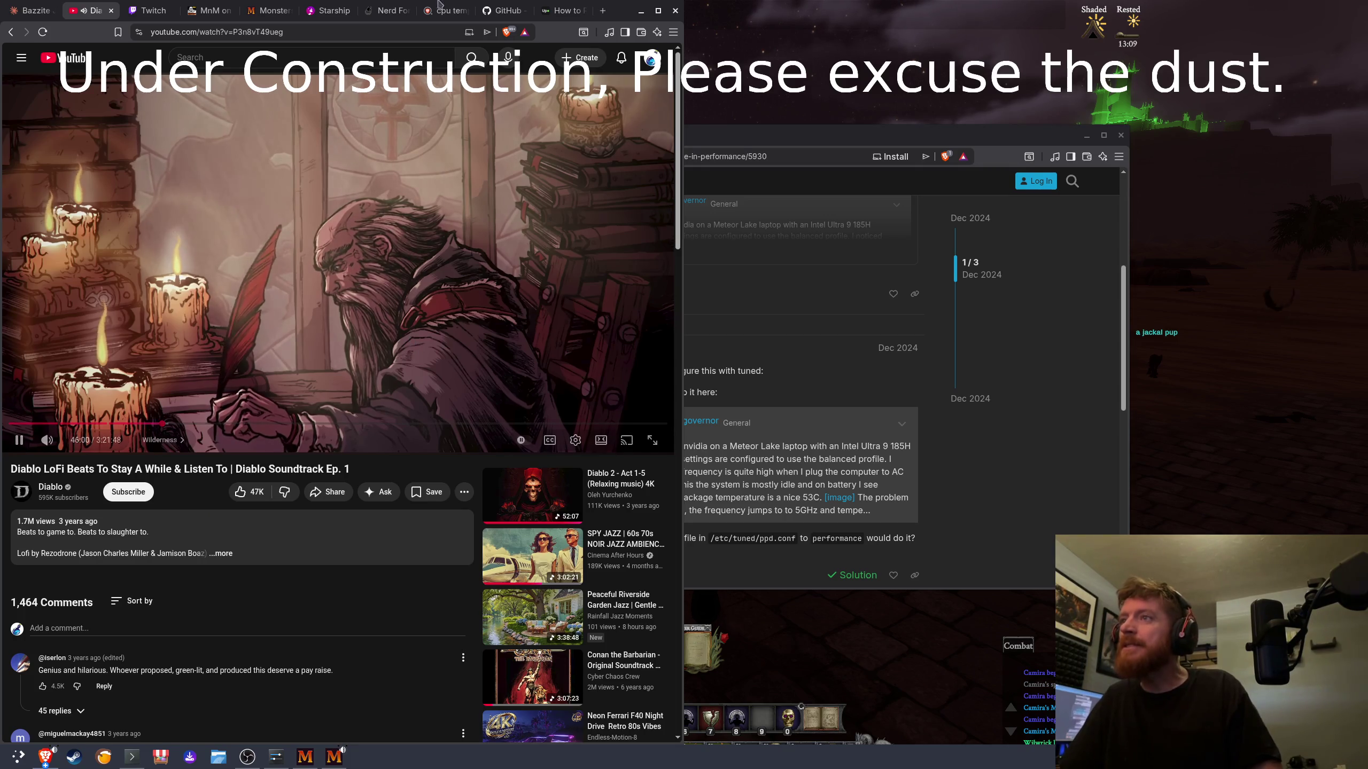
Step: Open the Diablo channel page from the video and show its Playlists tab
{"action": "left_click", "coordinate": [294, 35]}
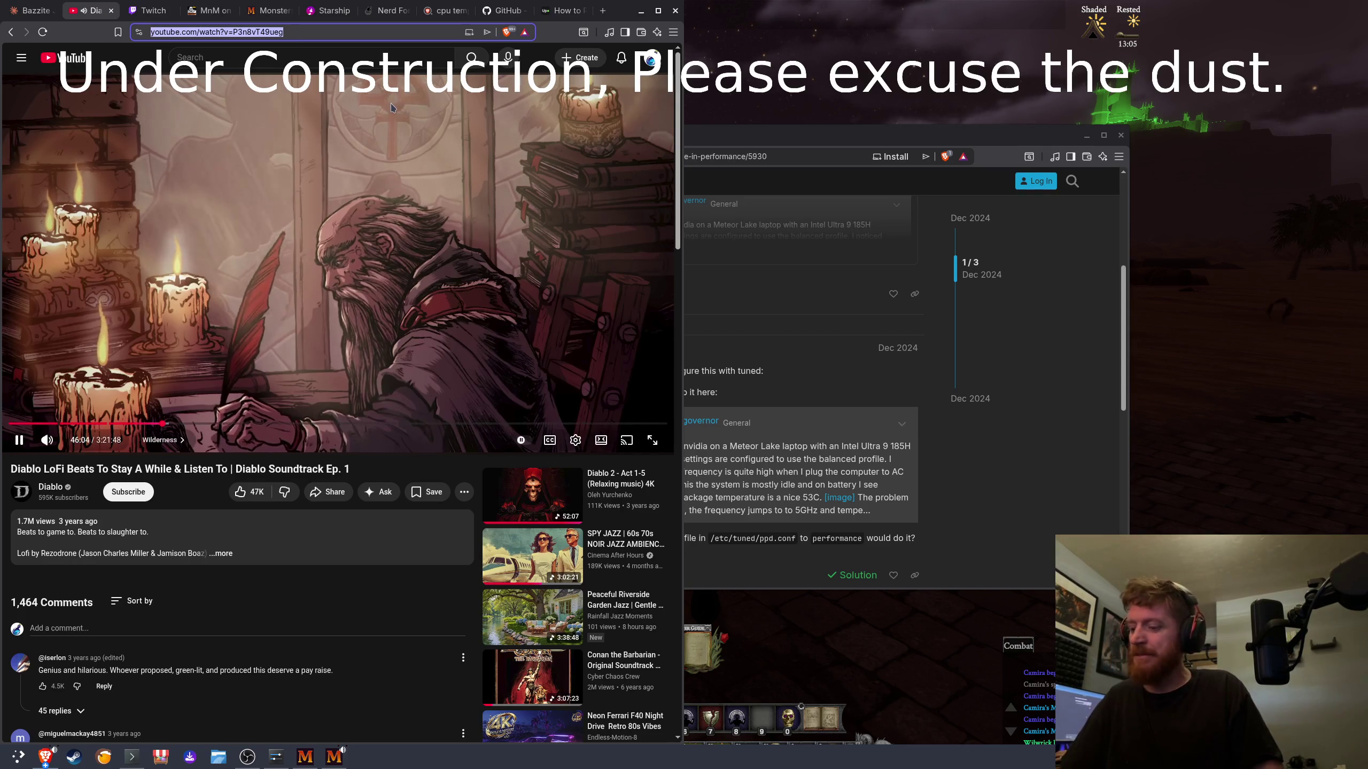
{"action": "key", "text": "Escape"}
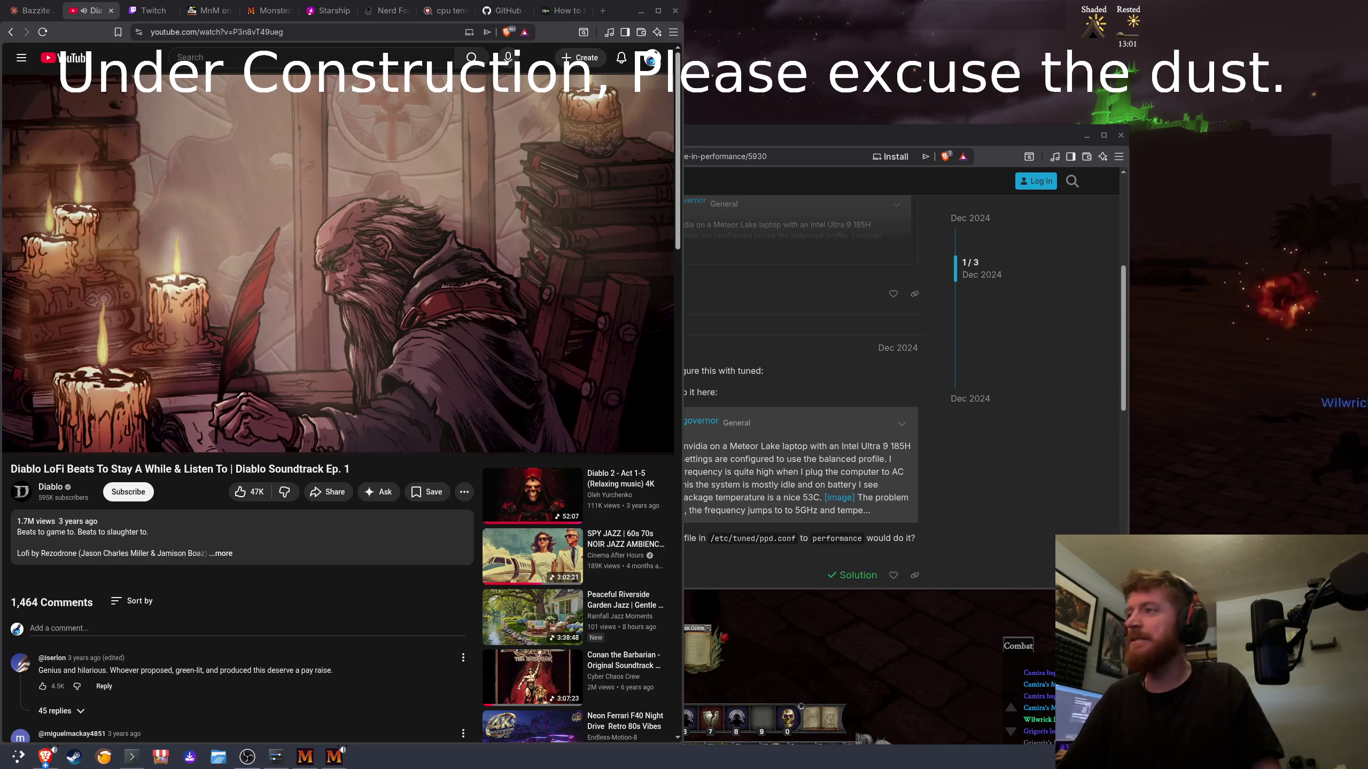
{"action": "scroll", "coordinate": [382, 614], "scroll_direction": "down", "scroll_amount": 5}
{"action": "left_click", "coordinate": [51, 103]}
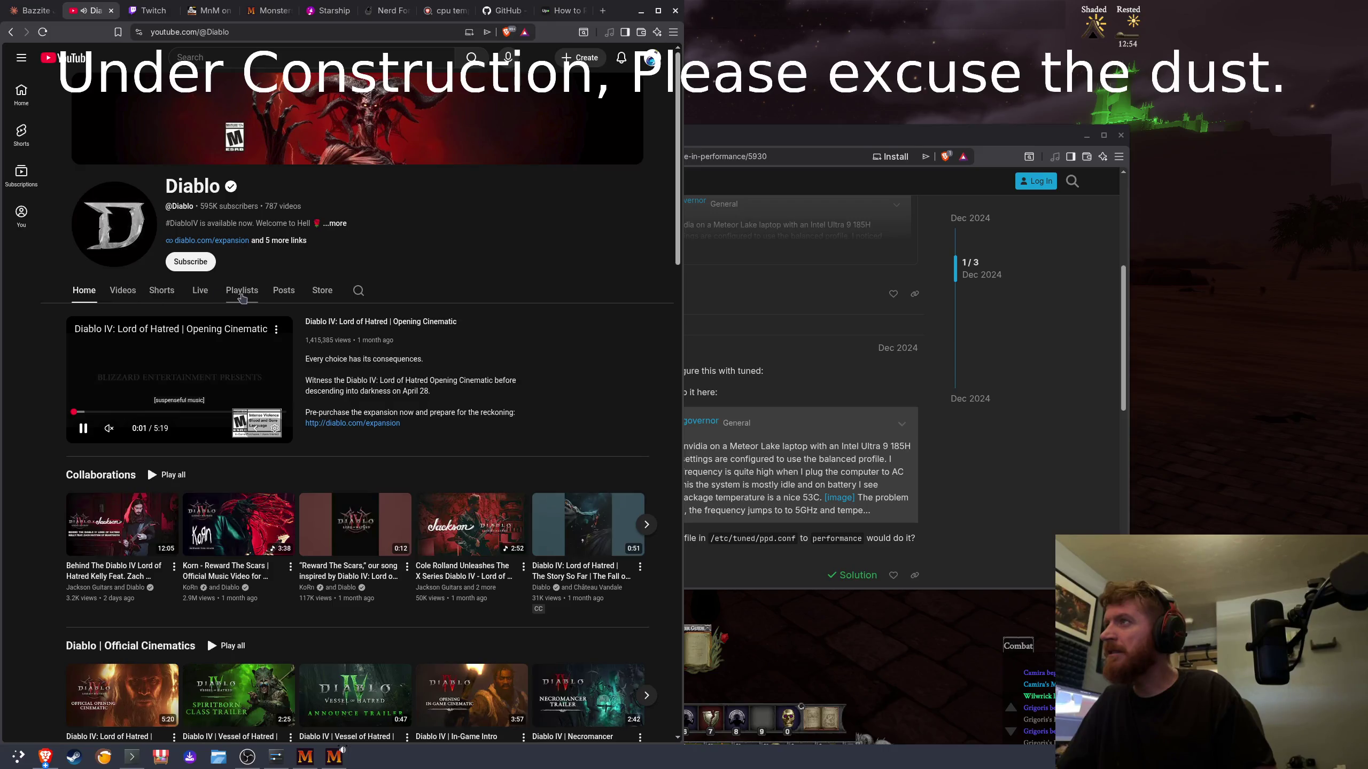
{"action": "left_click", "coordinate": [242, 290]}
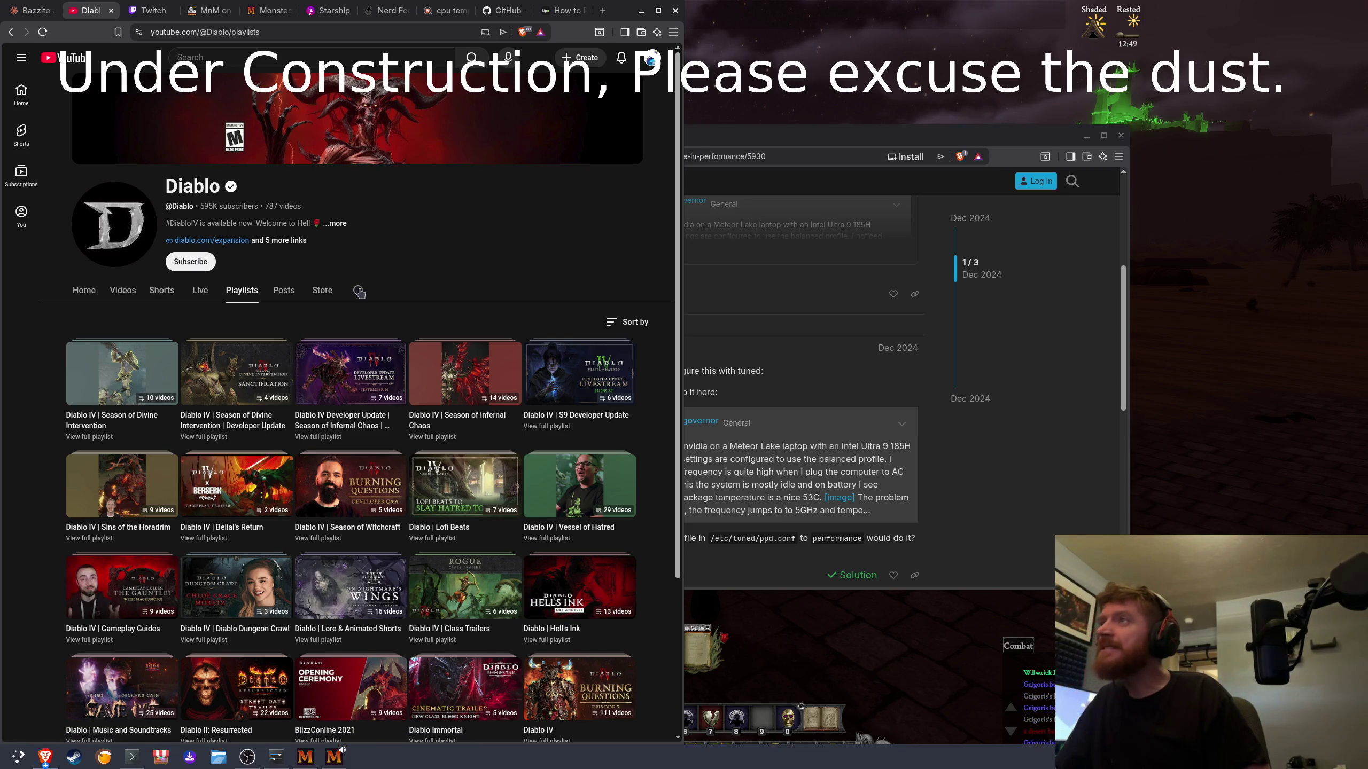
{"action": "type", "text": "lofi"}
Step: Search the Diablo channel for 'lofi' and scroll through the Lofi Beats results
{"action": "key", "text": "Return"}
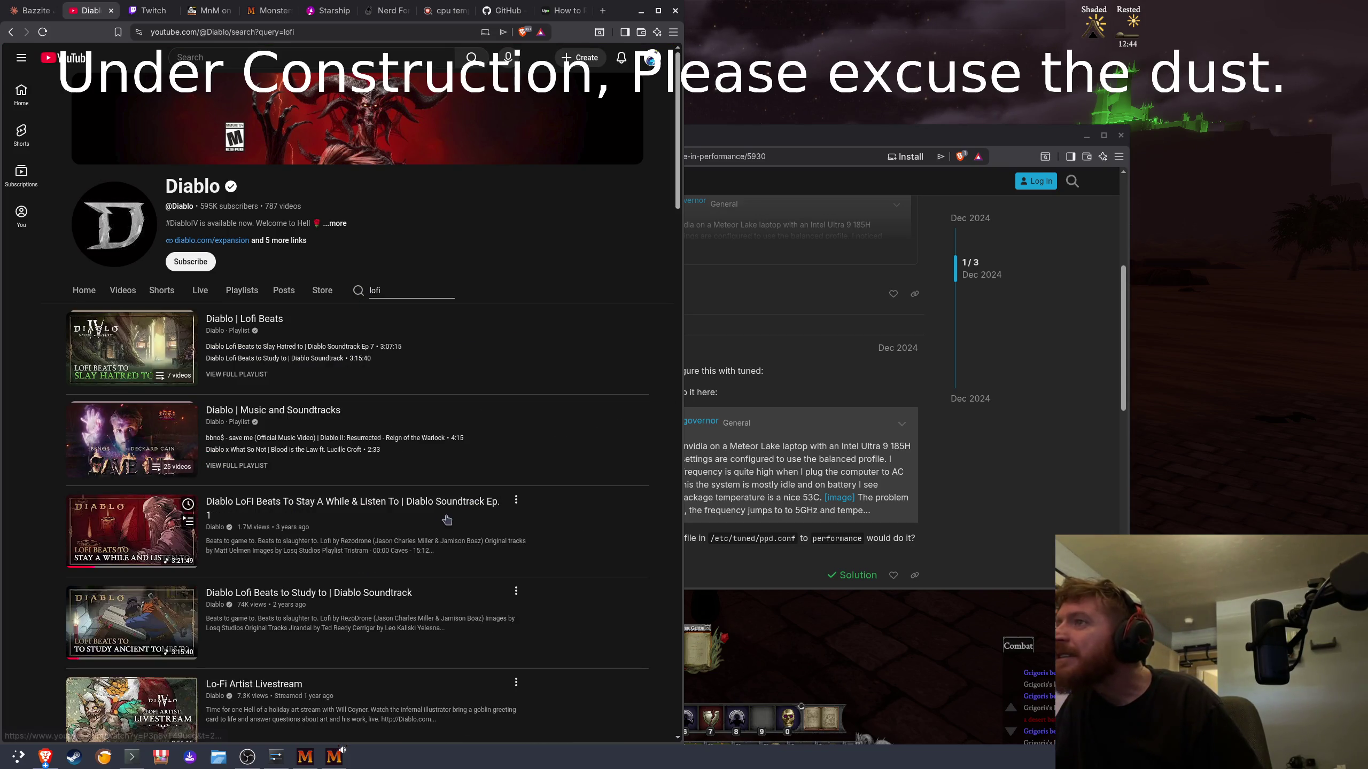
{"action": "scroll", "coordinate": [508, 531], "scroll_direction": "down", "scroll_amount": 2}
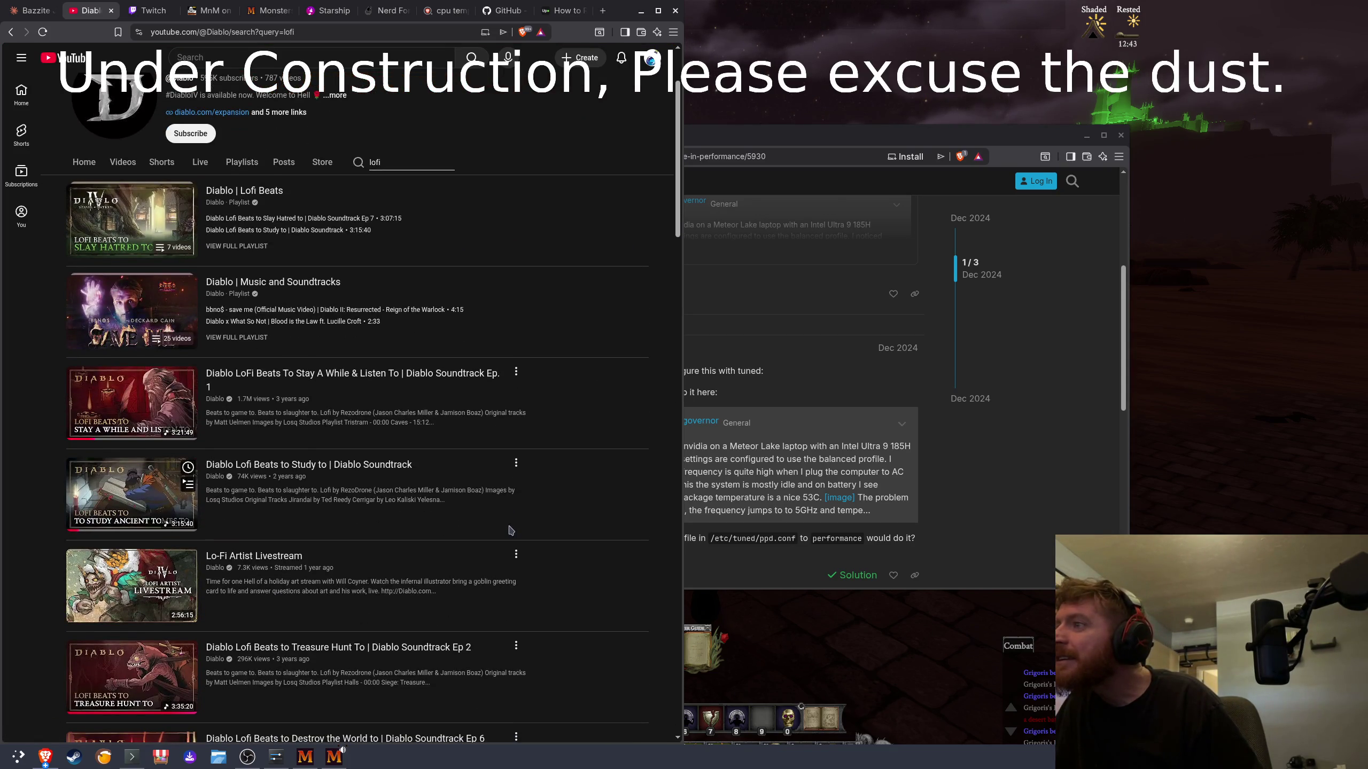
{"action": "scroll", "coordinate": [510, 530], "scroll_direction": "down", "scroll_amount": 3}
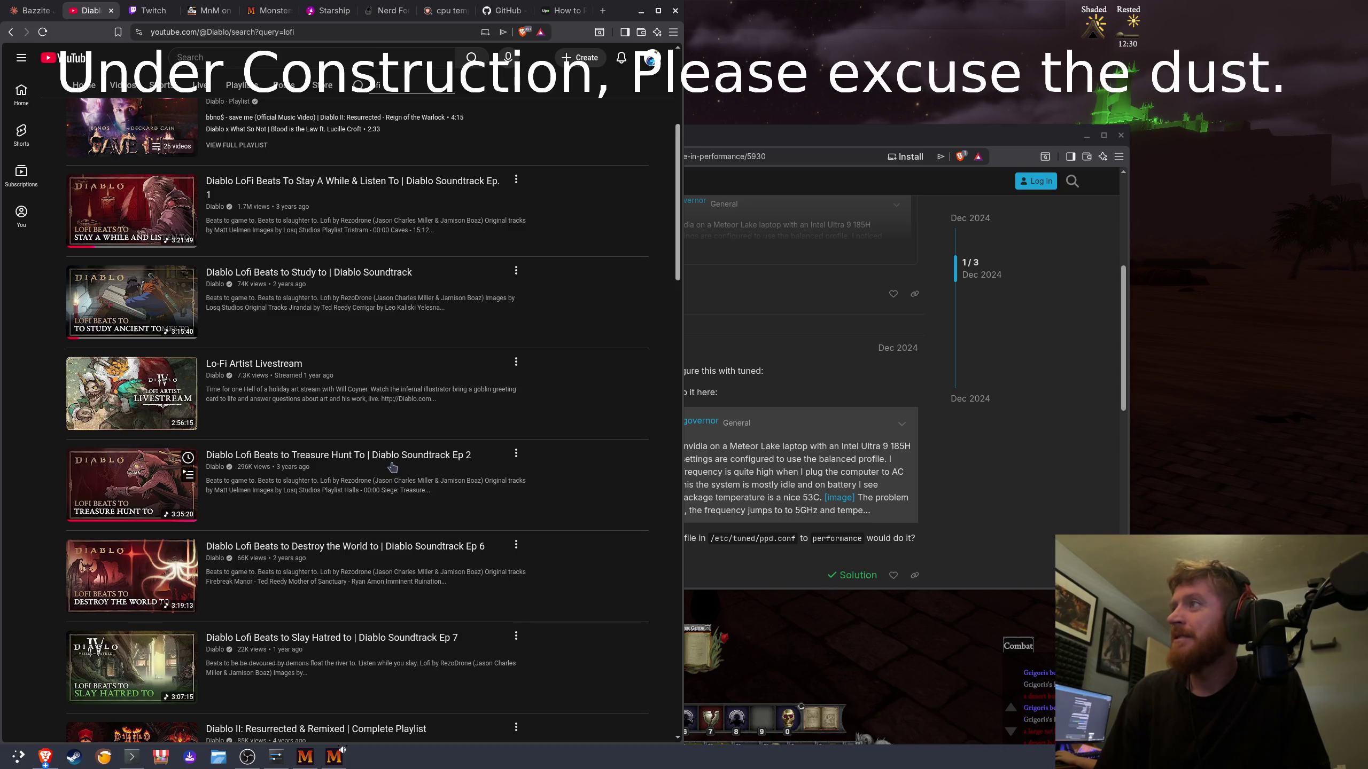
Step: Sample the Lo-Fi Artist Livestream at 38:01, 1:04:19 and 1:46:29, then return to the lofi results
{"action": "left_click", "coordinate": [412, 389]}
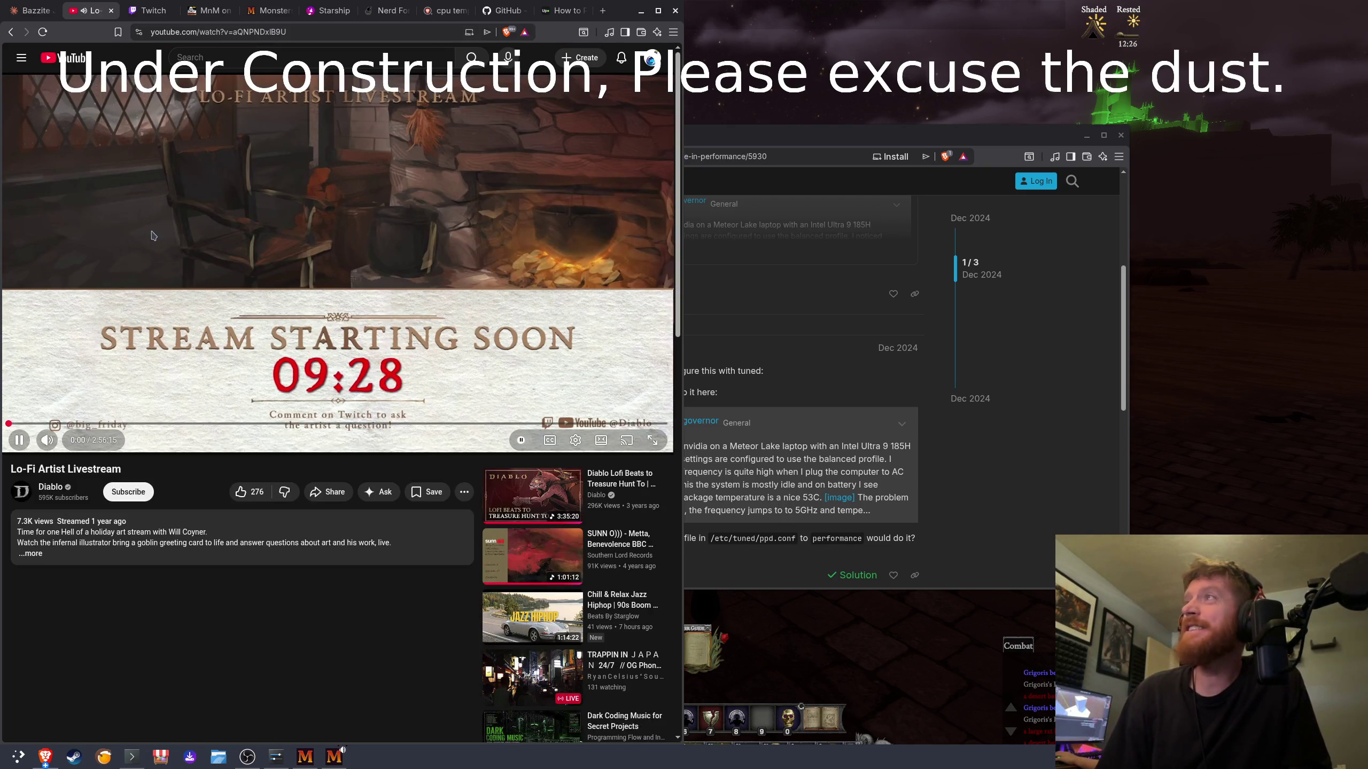
{"action": "left_click", "coordinate": [149, 425]}
{"action": "left_click_drag", "start_coordinate": [173, 424], "coordinate": [321, 424]}
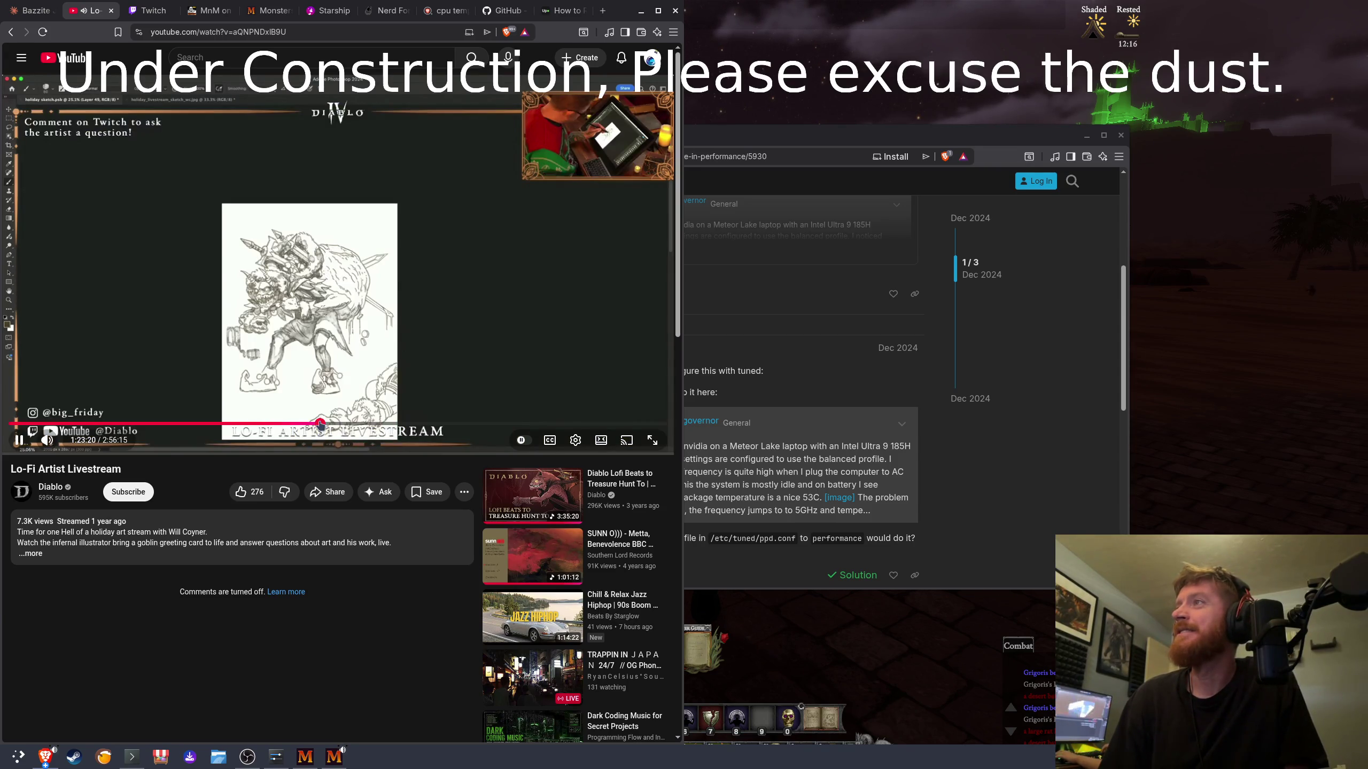
{"action": "left_click", "coordinate": [407, 425]}
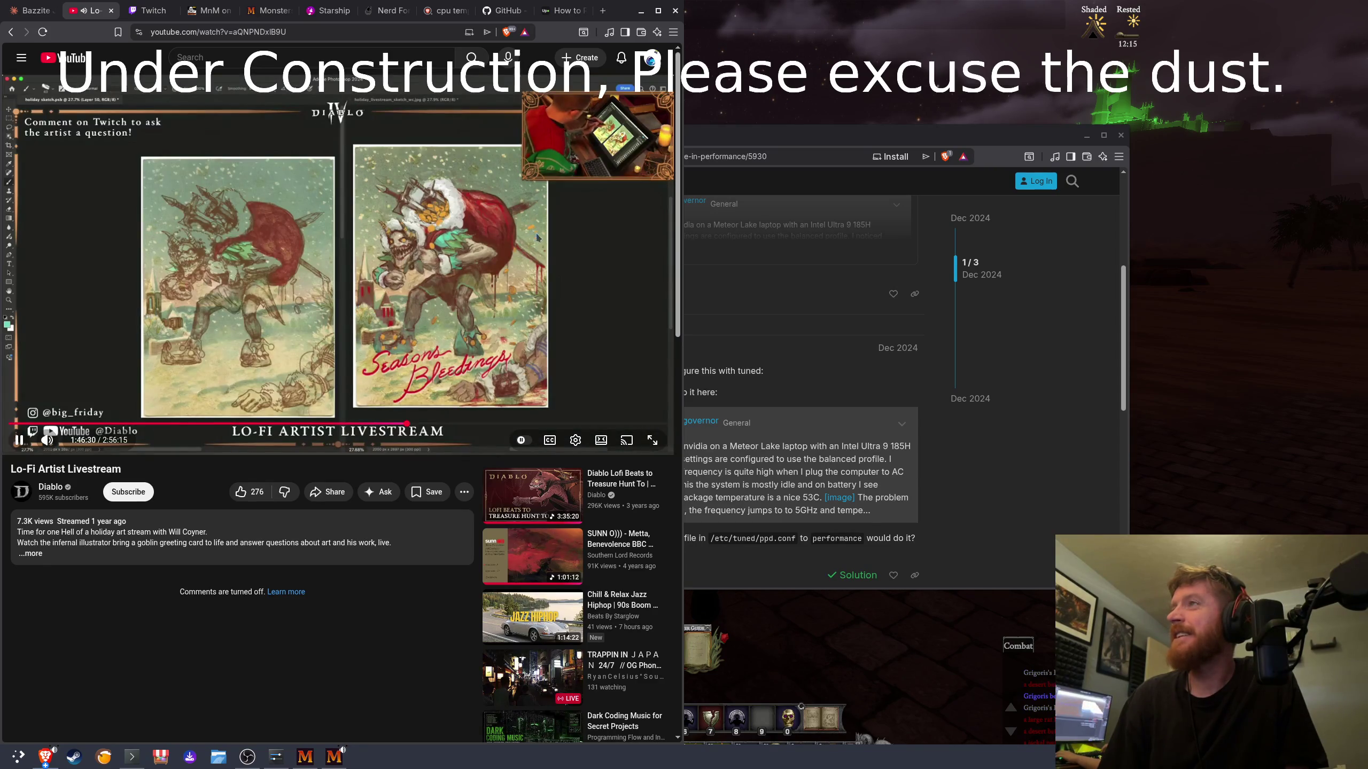
{"action": "key", "text": "alt+Left"}
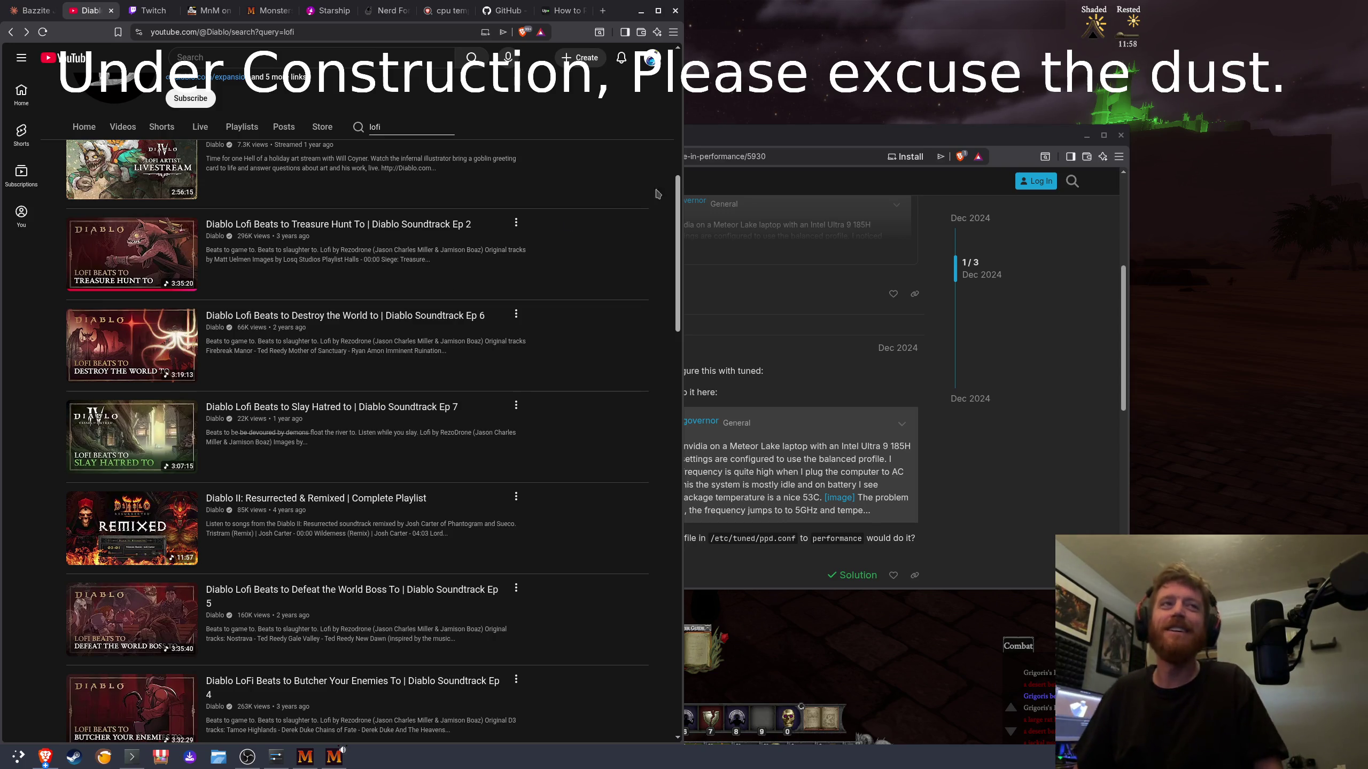
{"action": "left_click", "coordinate": [890, 109]}
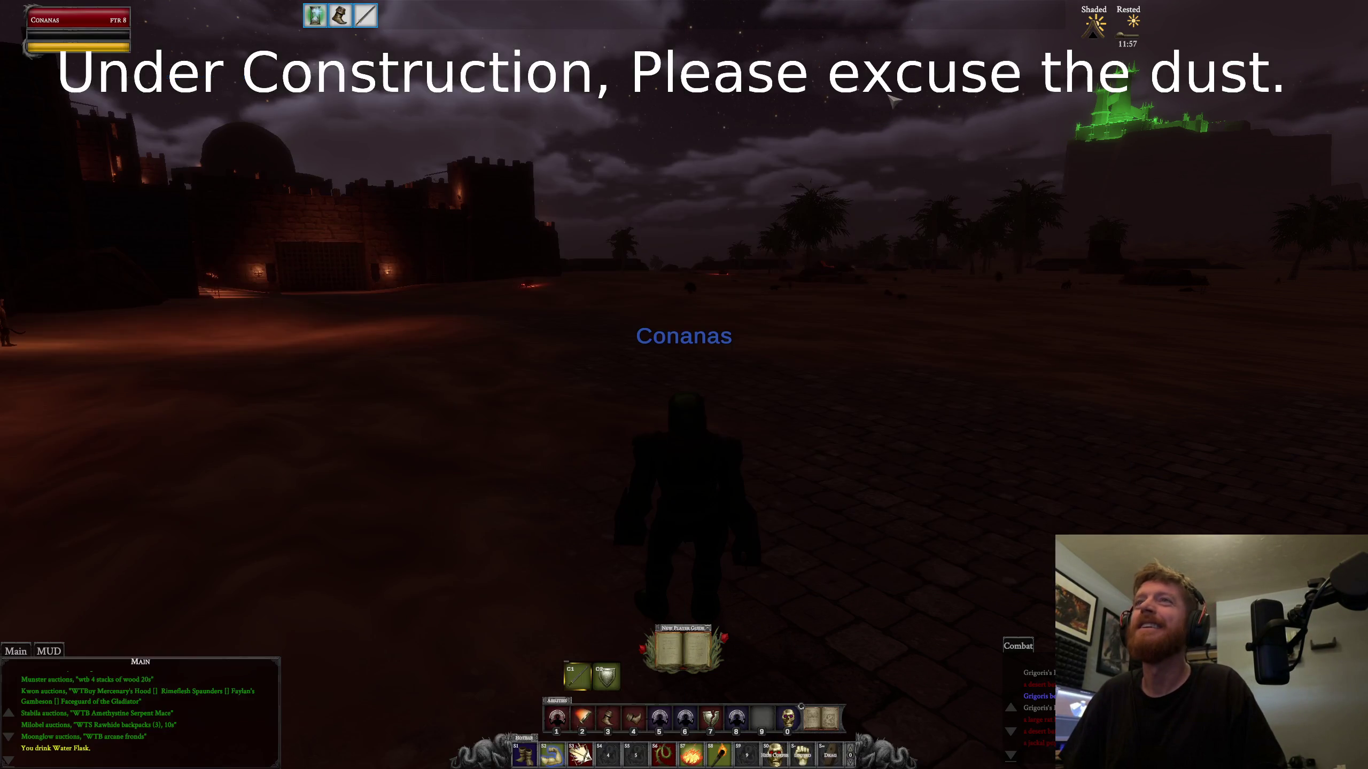
Step: Go back to the Diablo LoFi Beats Ep. 1 watch page, then bring the game window to the front
{"action": "key", "text": "alt+Tab"}
{"action": "left_click", "coordinate": [242, 126]}
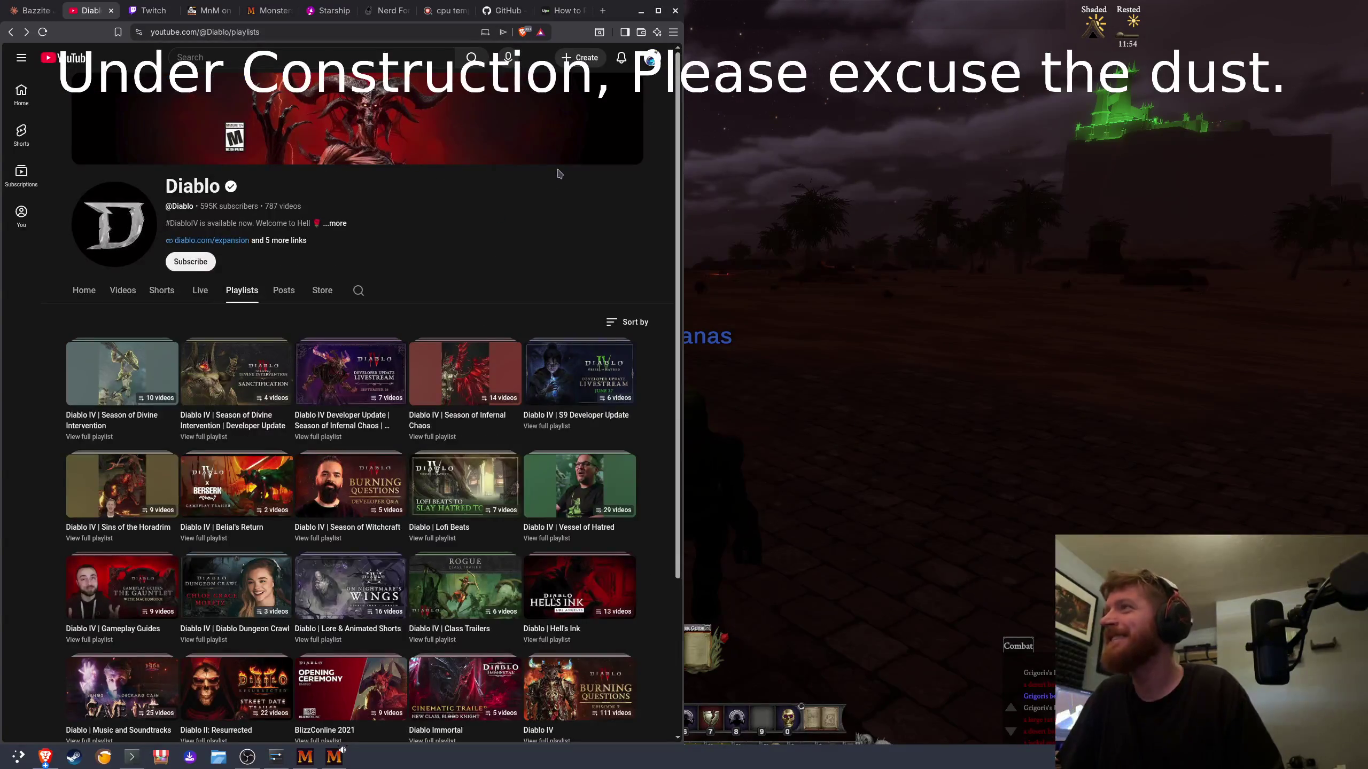
{"action": "key", "text": "alt+Left"}
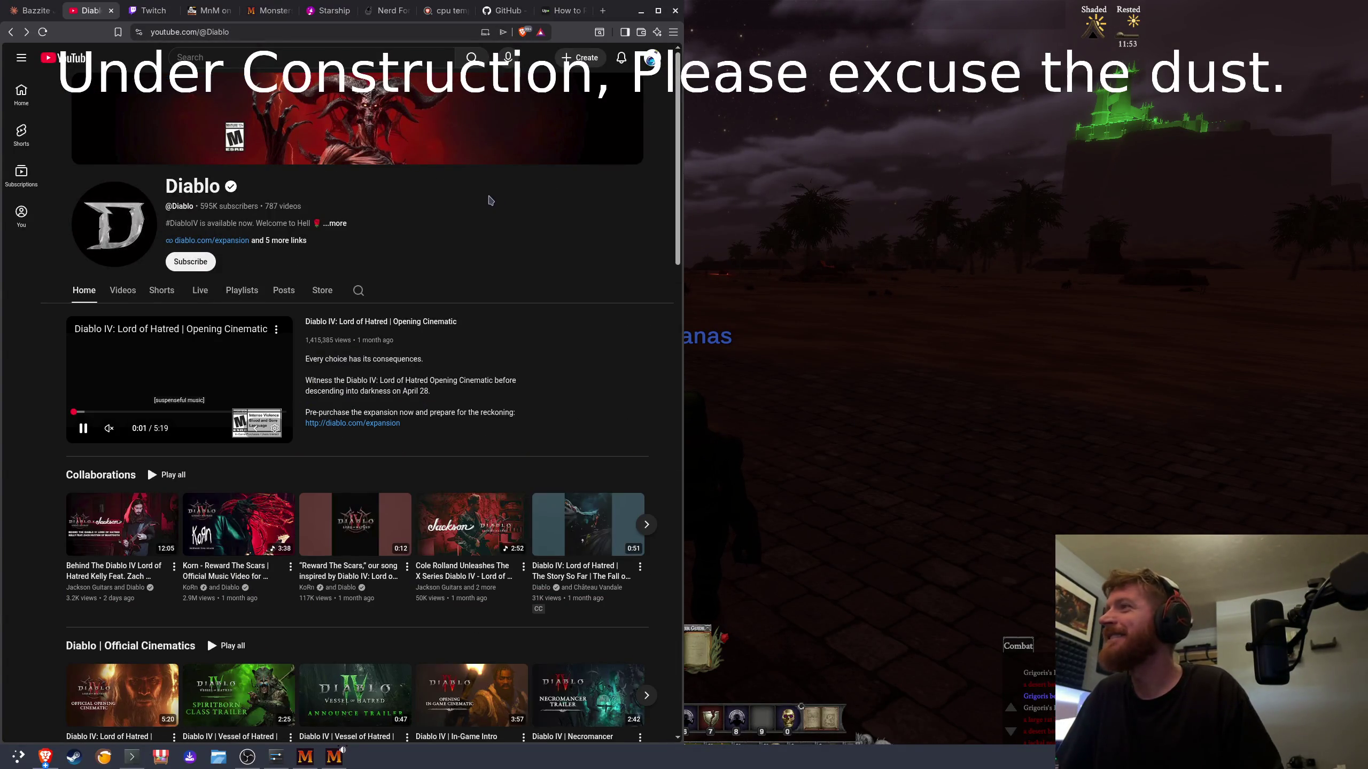
{"action": "key", "text": "alt+Left"}
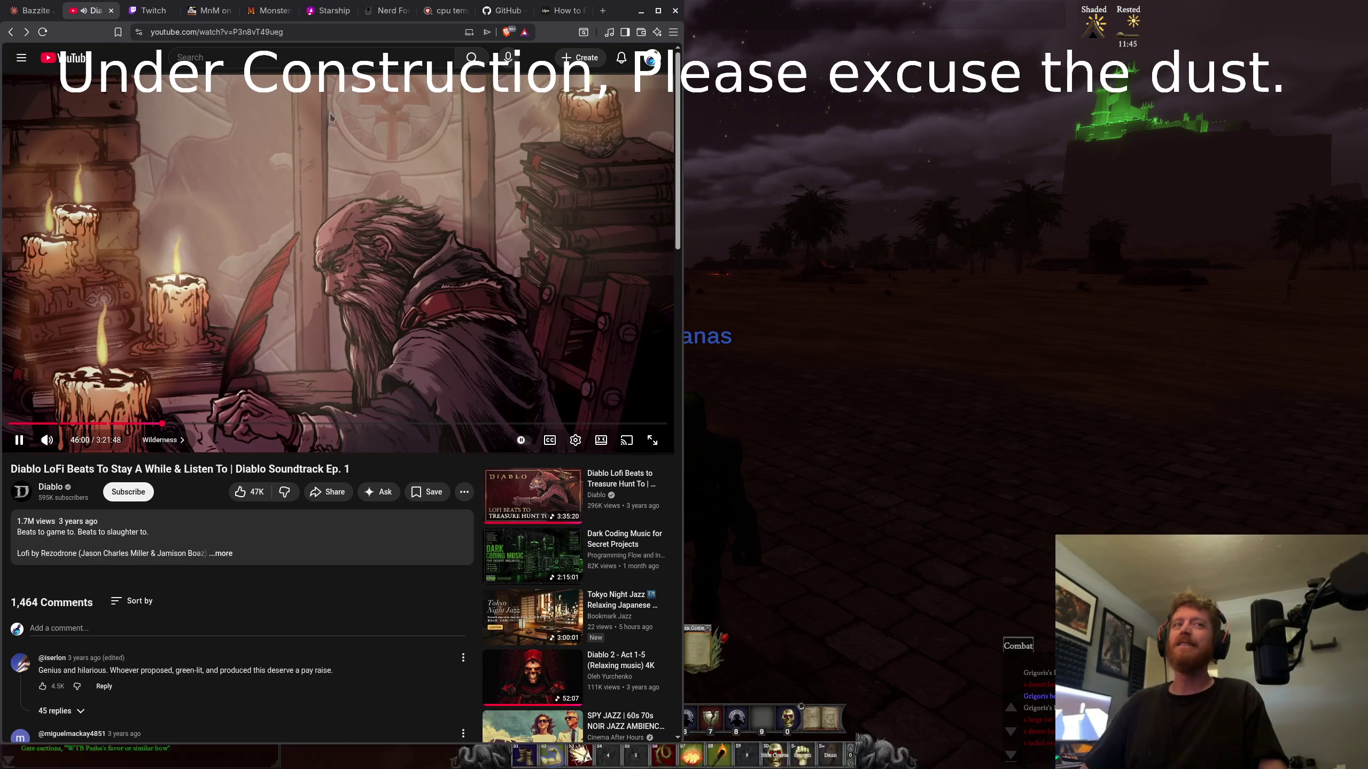
{"action": "left_click", "coordinate": [823, 304]}
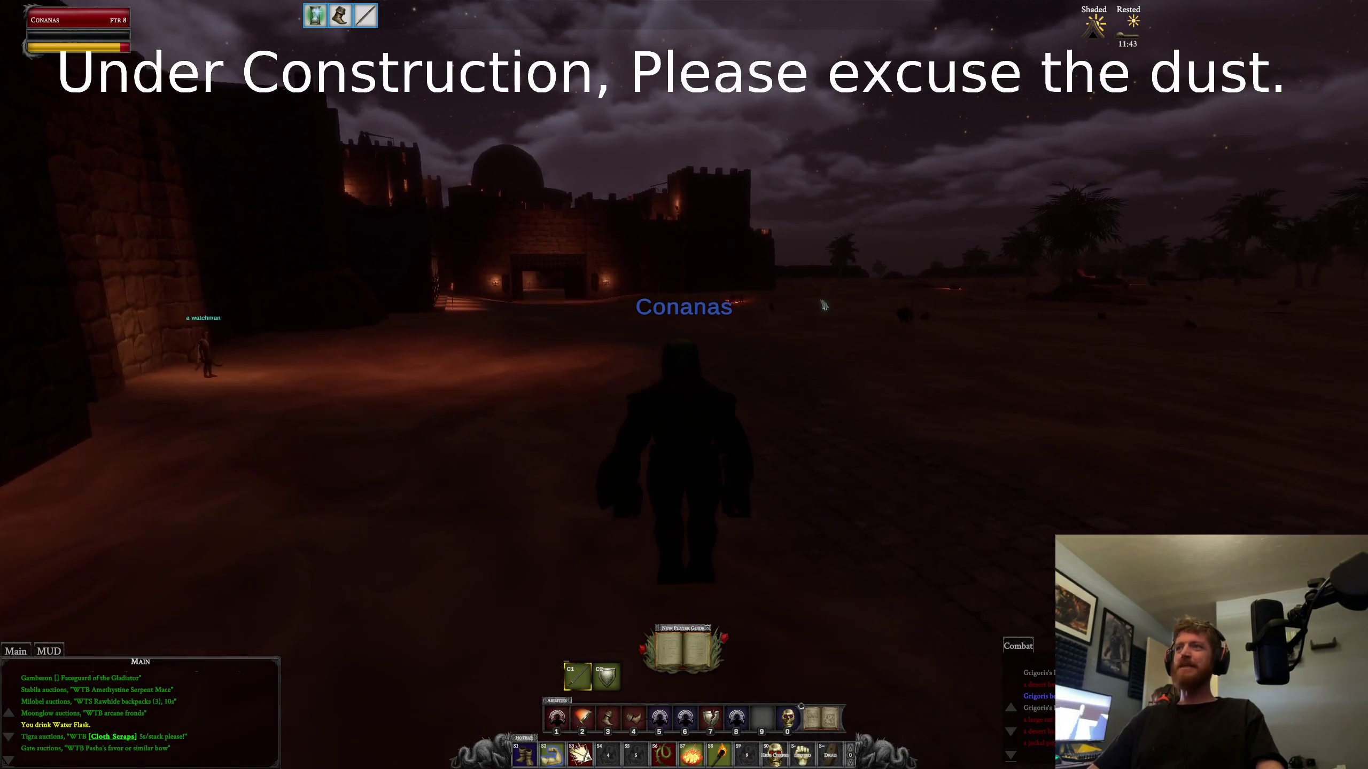
Step: Run the fighter through the guarded town gate and corridor into the torchlit street
{"action": "key", "text": "w"}
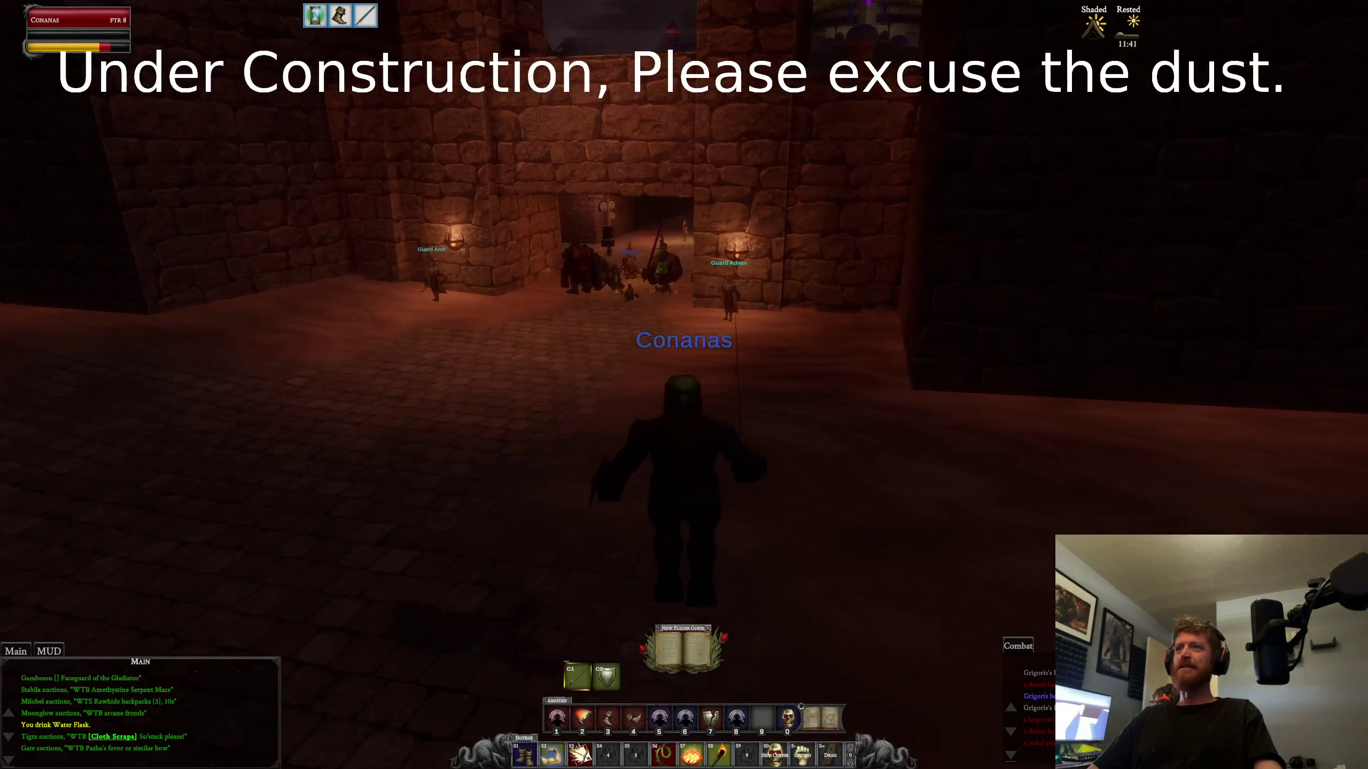
{"action": "key", "text": "w"}
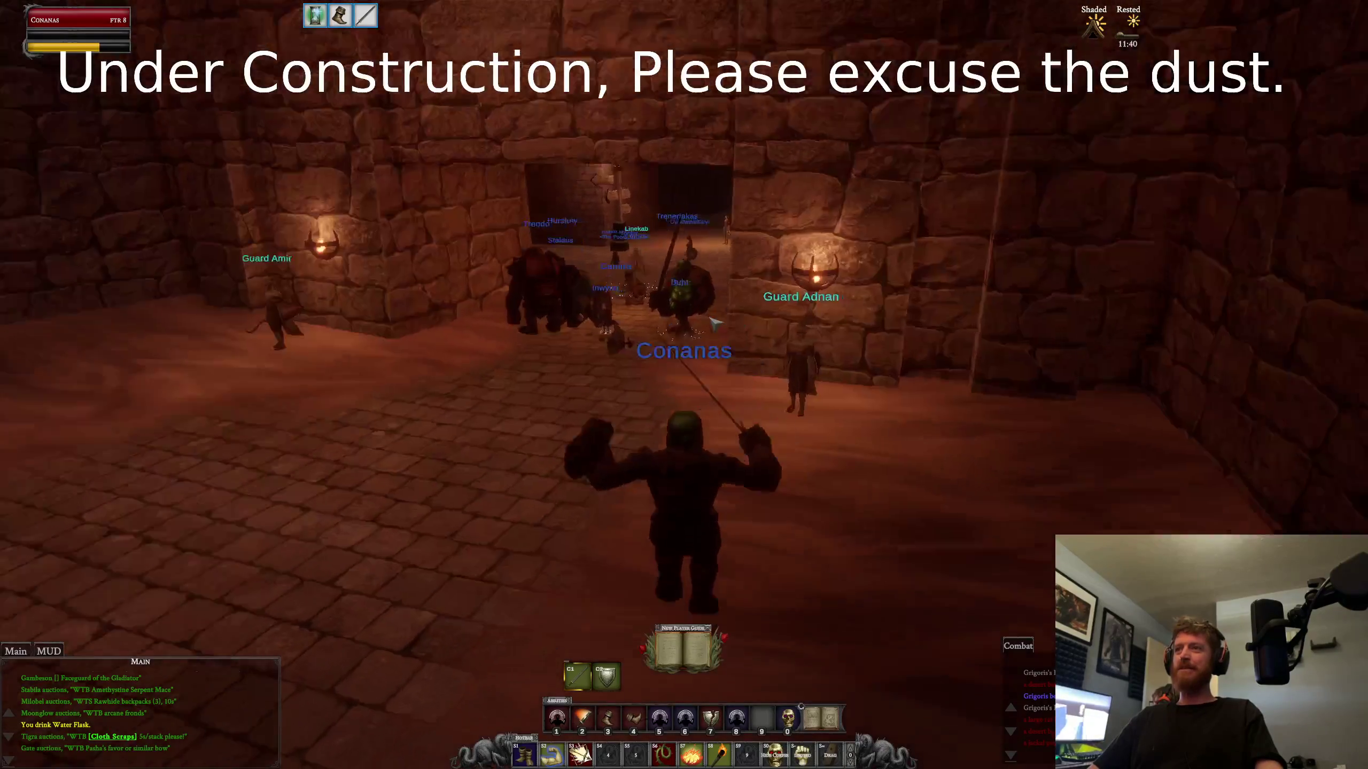
{"action": "key", "text": "w"}
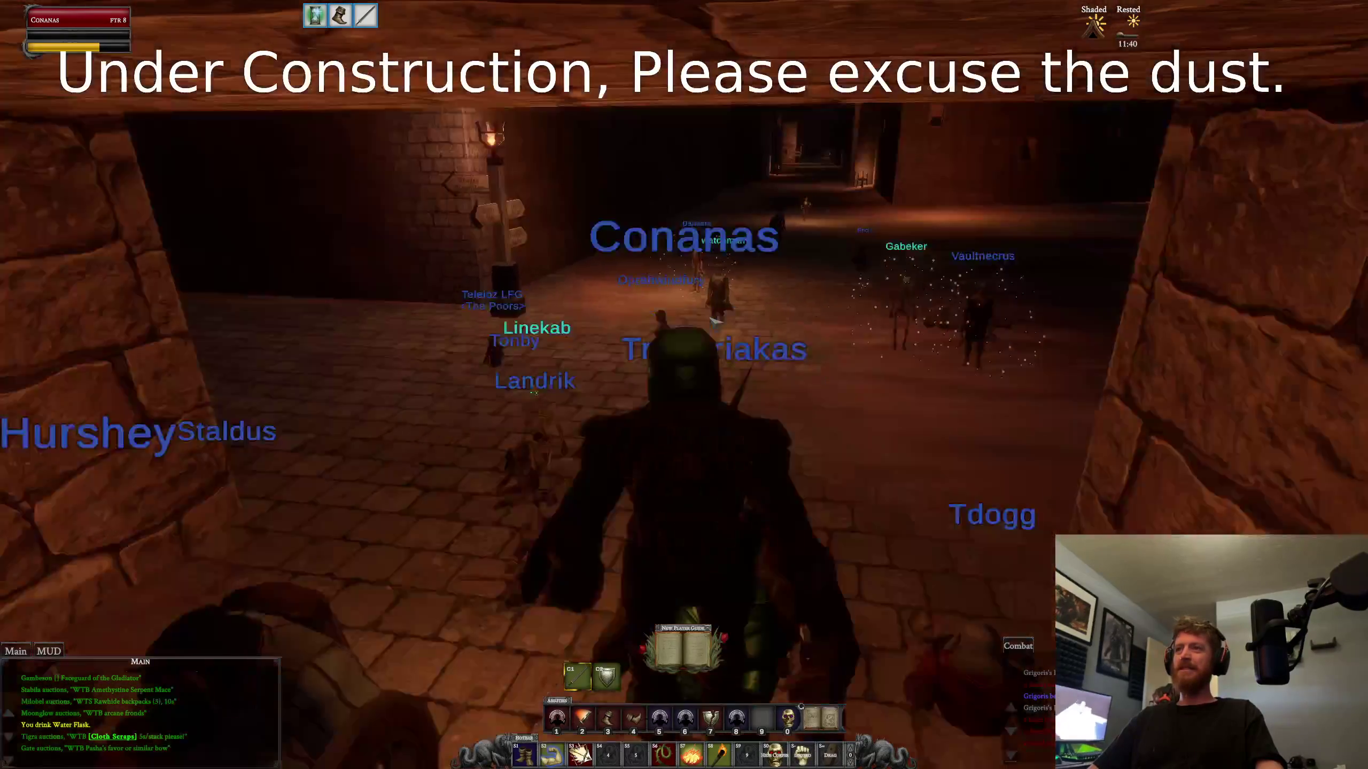
{"action": "key", "text": "w"}
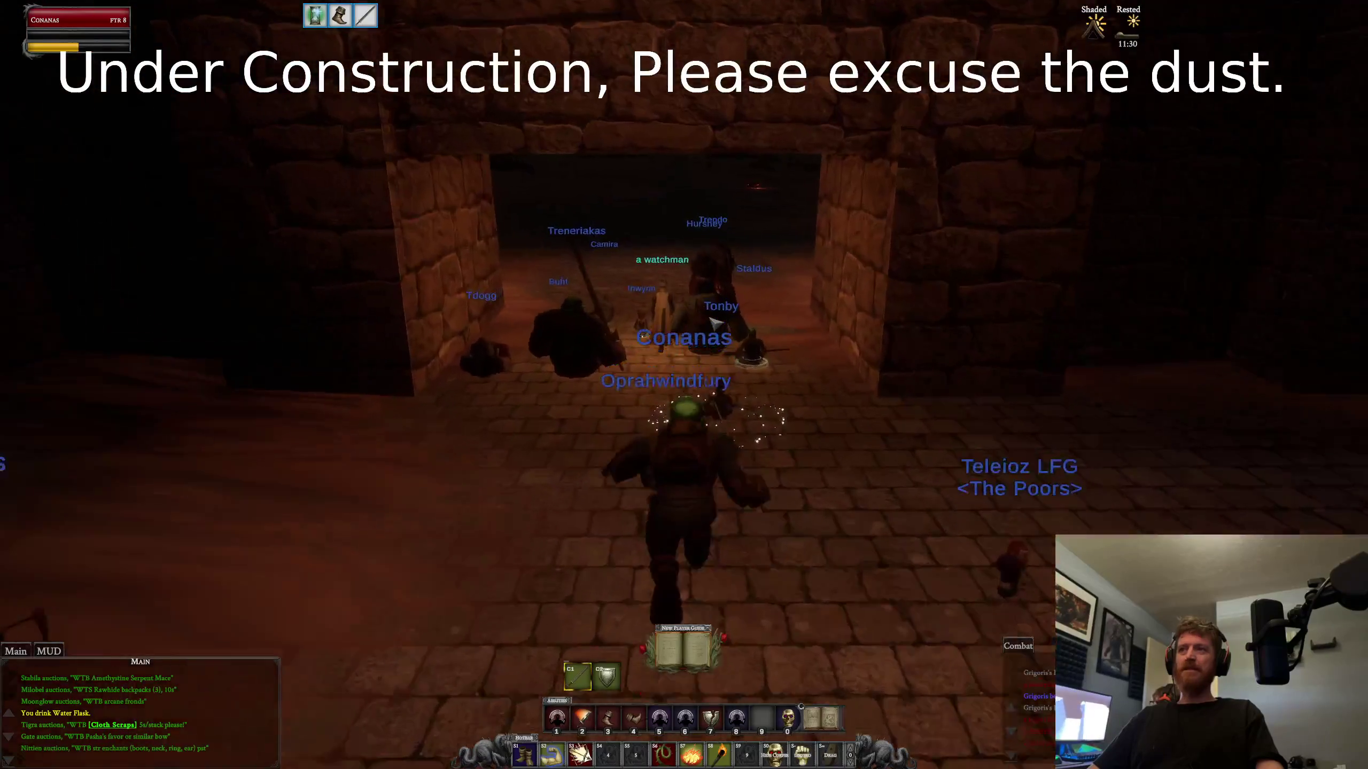
{"action": "key", "text": "w"}
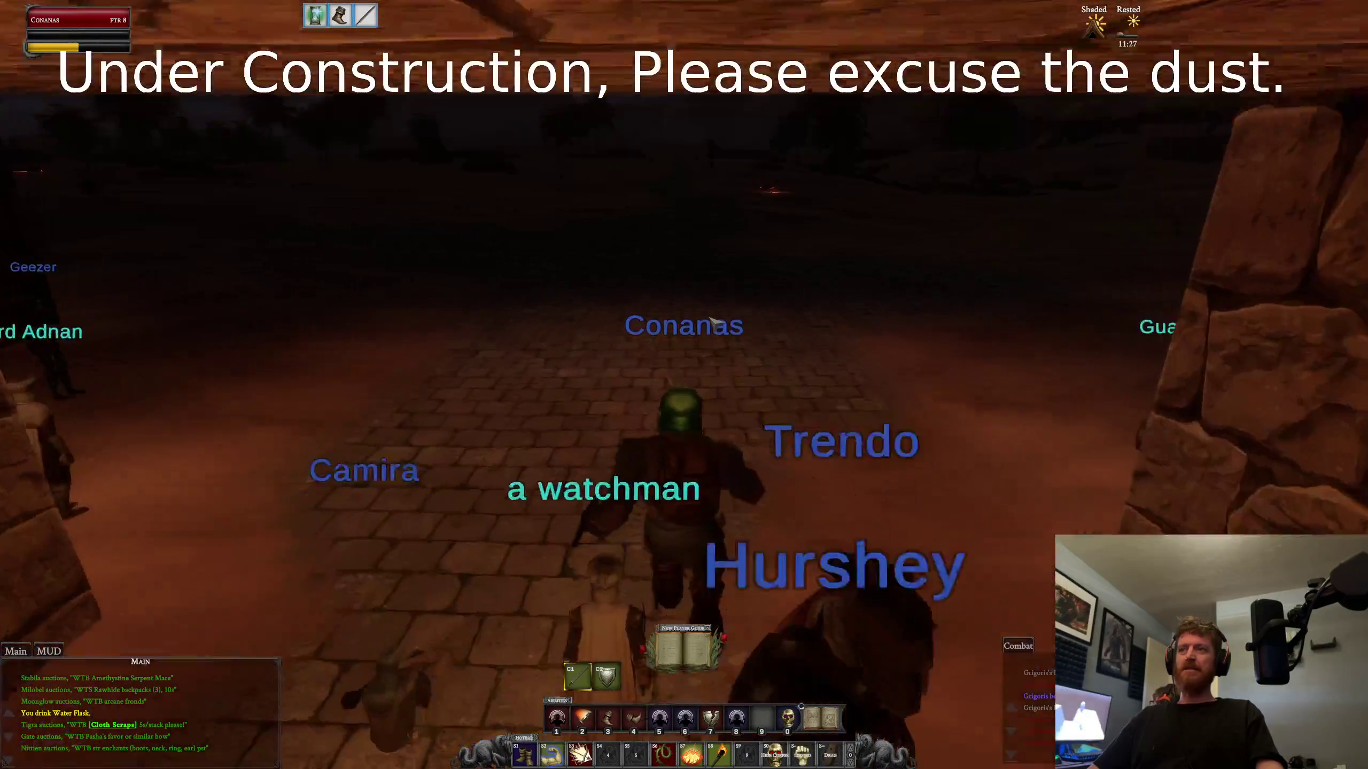
Step: Run down the cobblestone corridor and turn toward the stone doorway
{"action": "key", "text": "d"}
{"action": "key", "text": "w"}
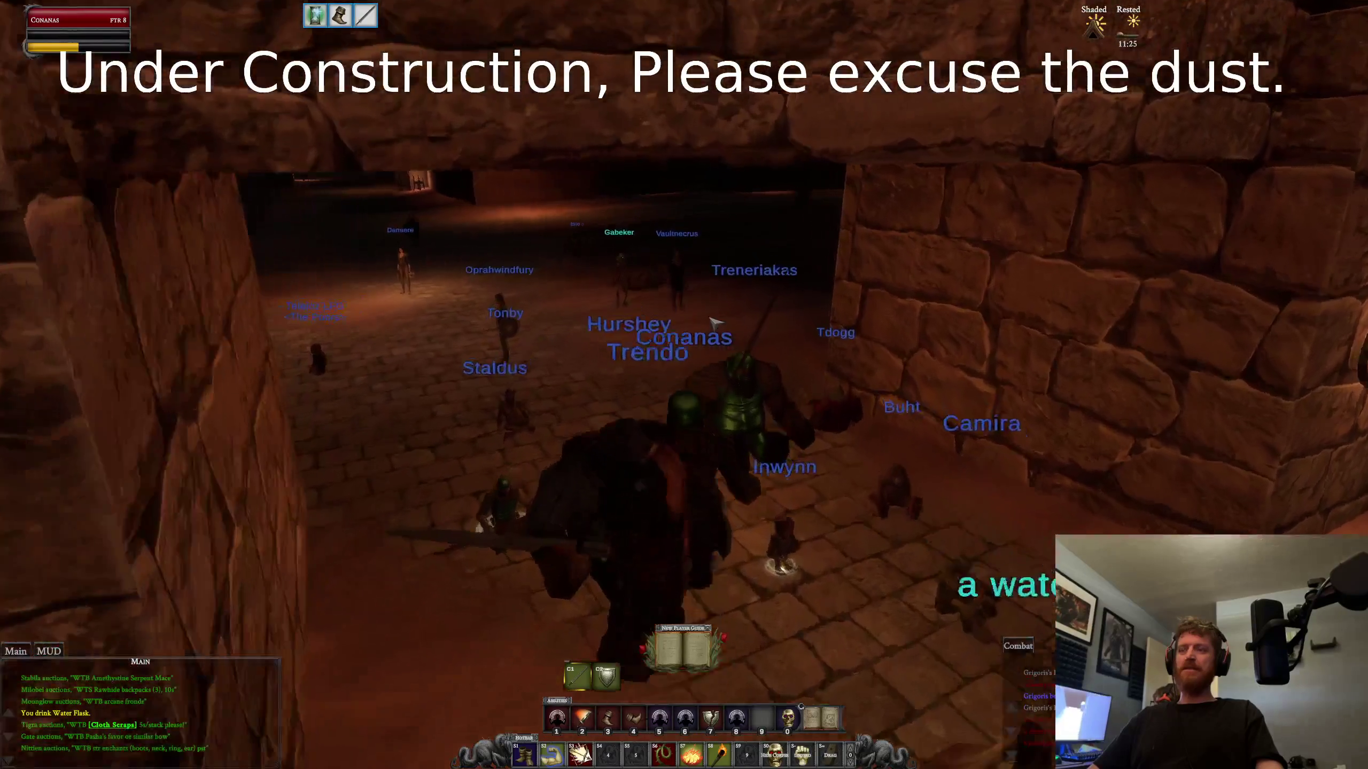
{"action": "key", "text": "w"}
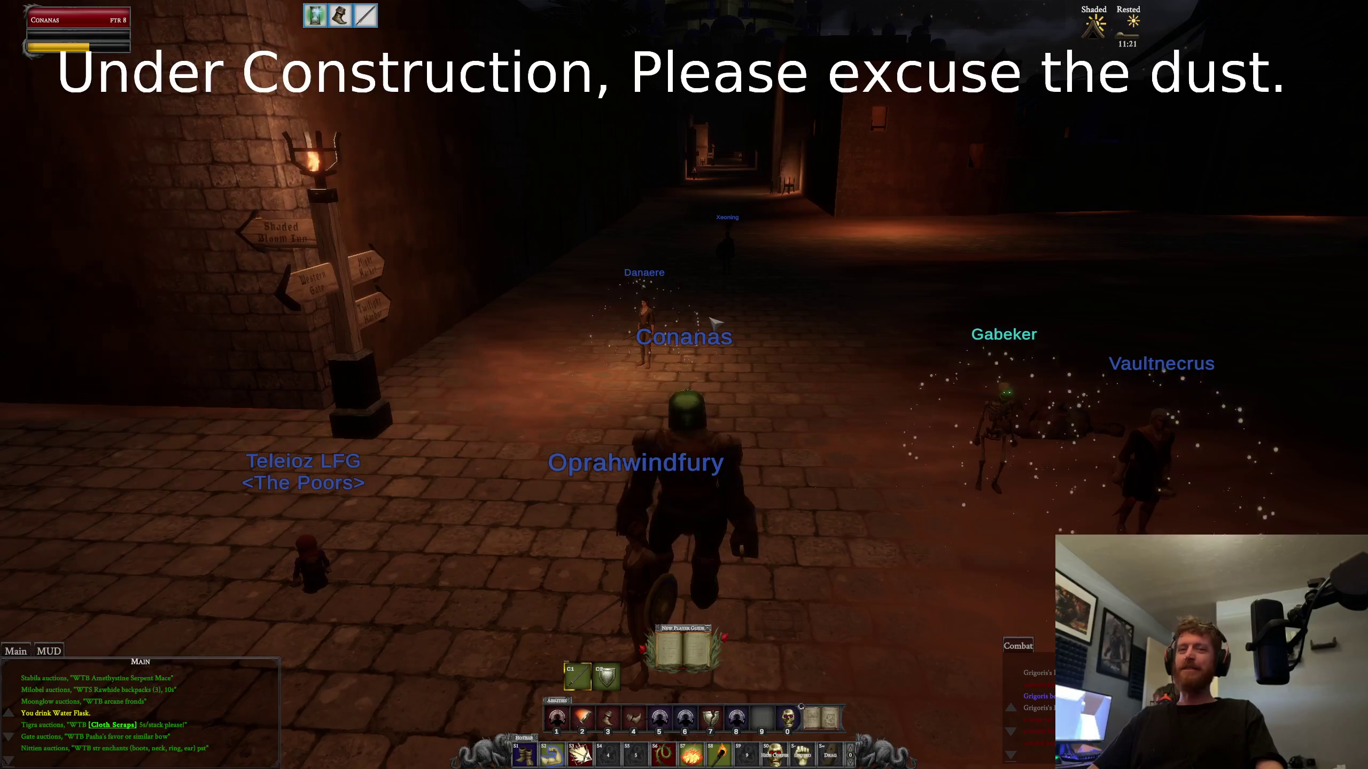
{"action": "key", "text": "d"}
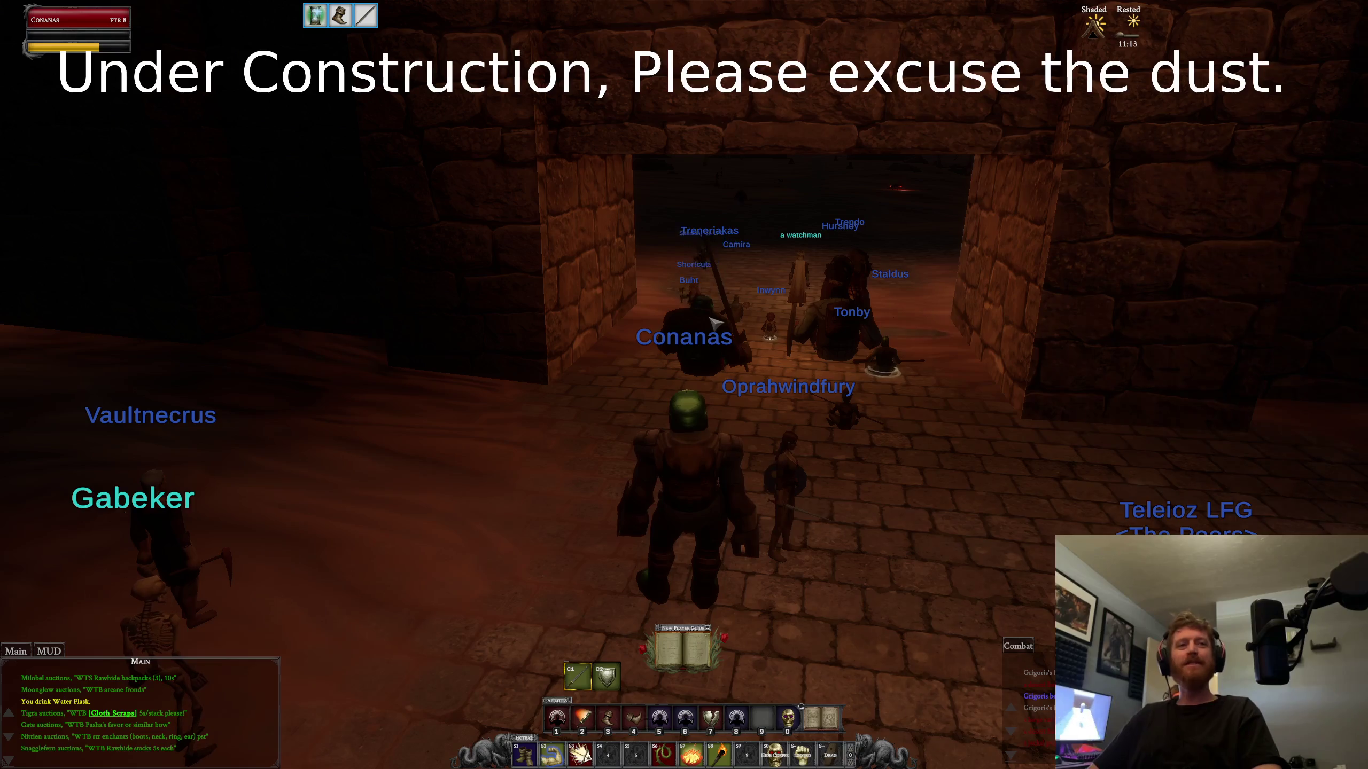
{"action": "key", "text": "w"}
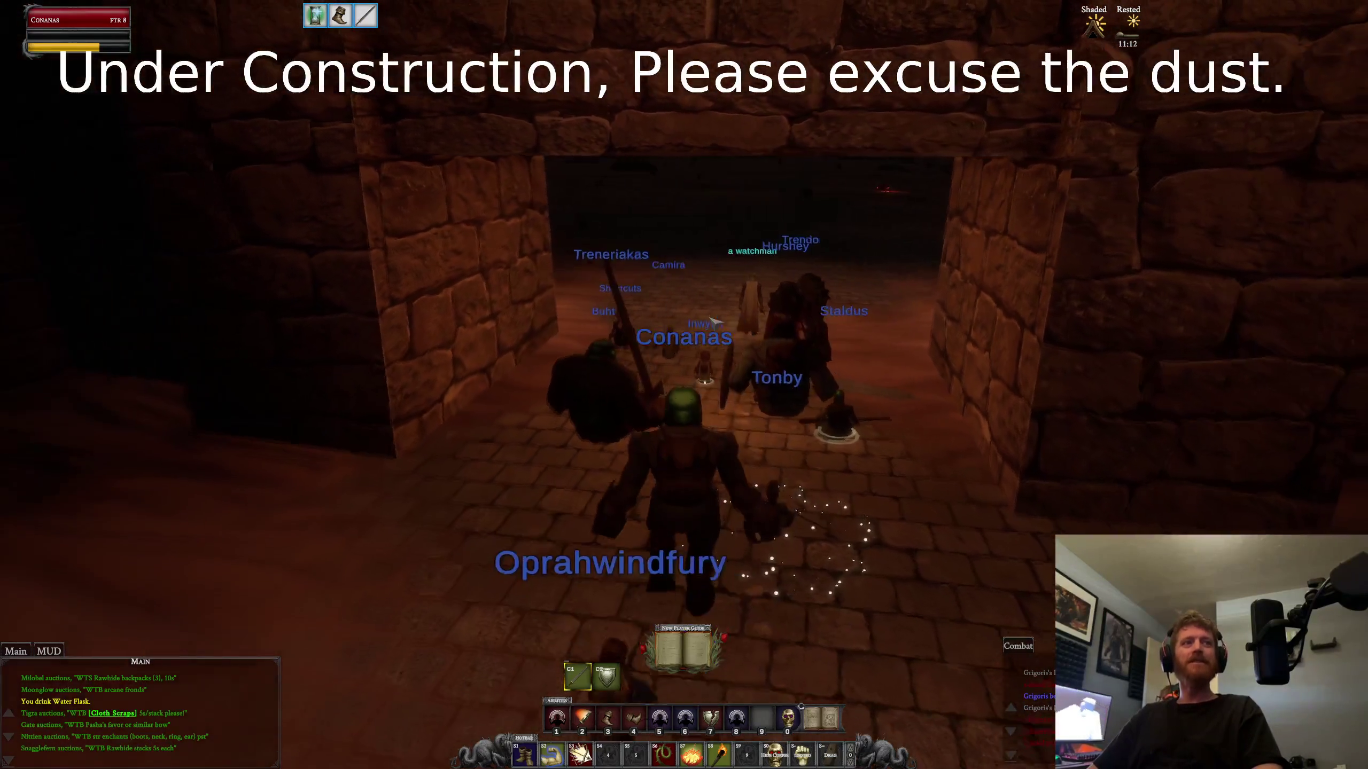
{"action": "key", "text": "d"}
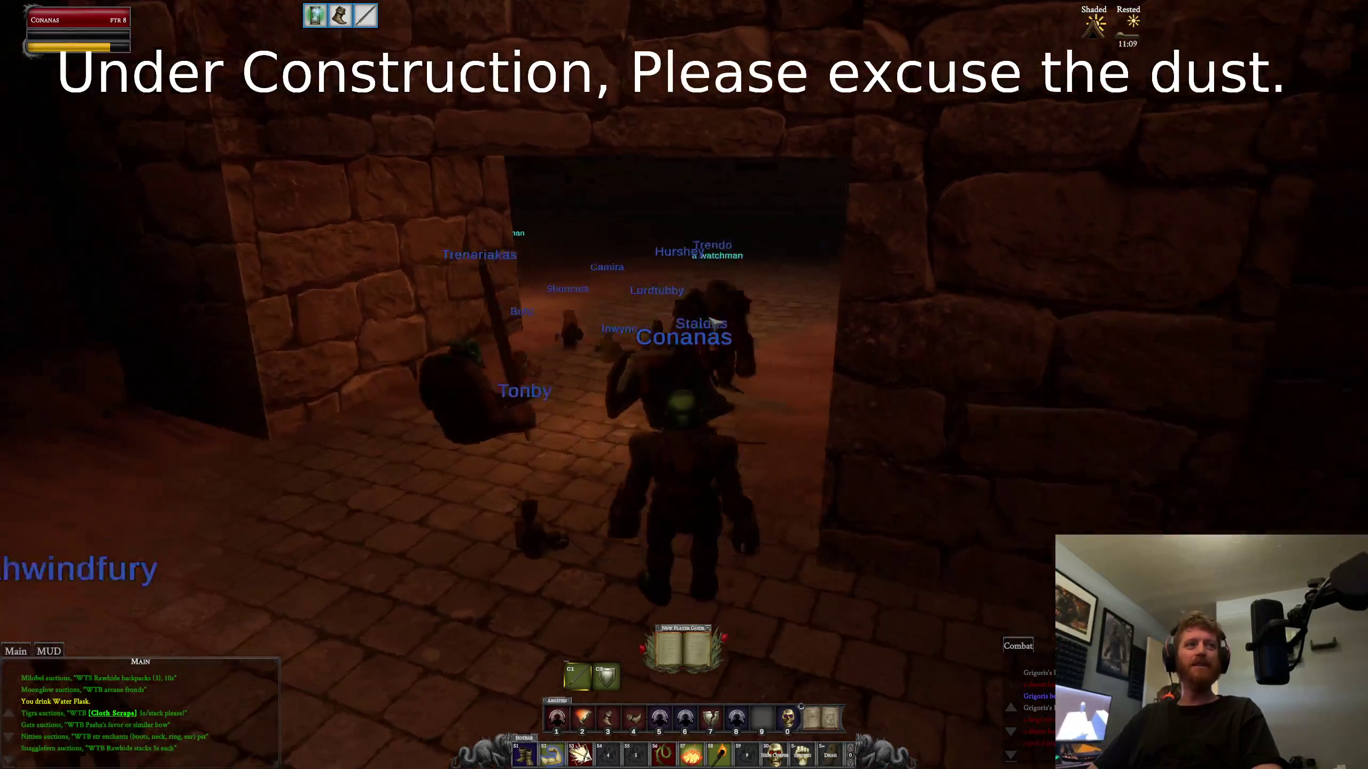
{"action": "key", "text": "d"}
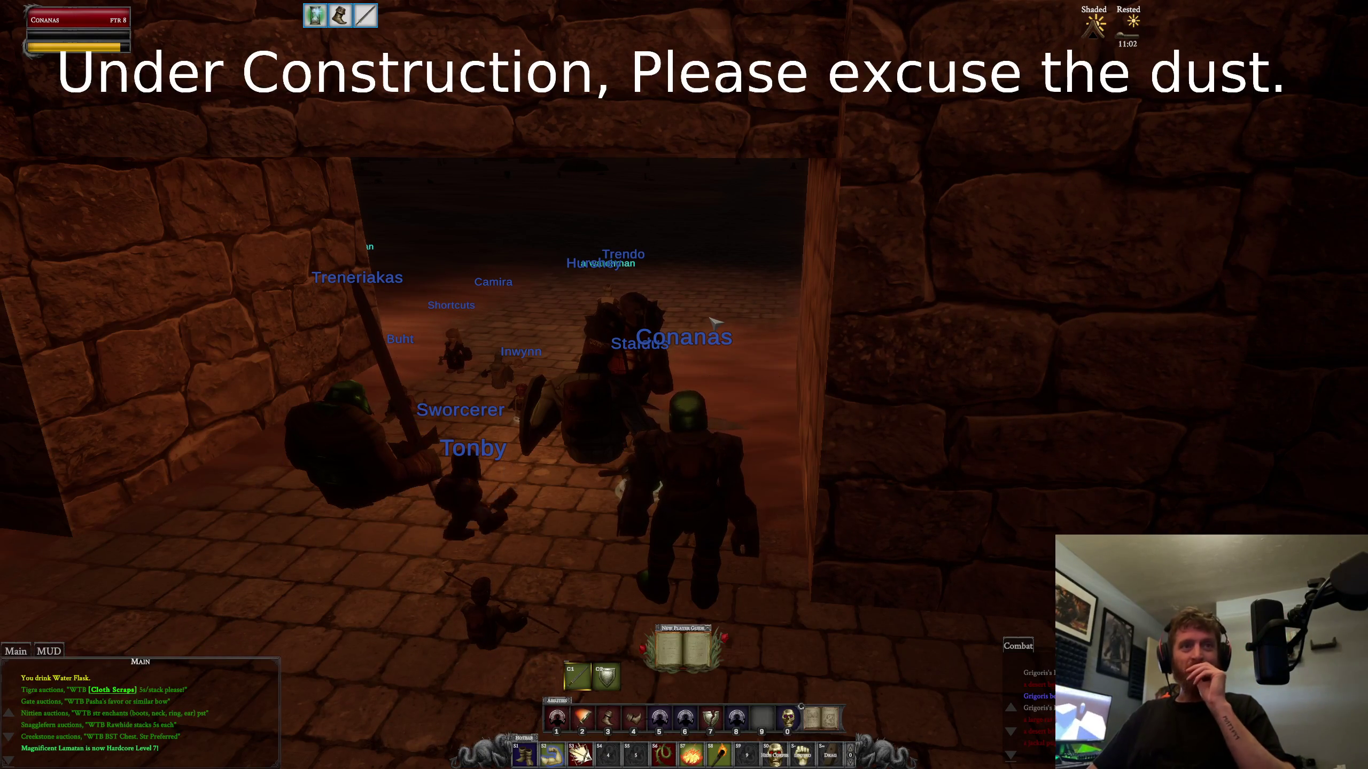
{"action": "key", "text": "d"}
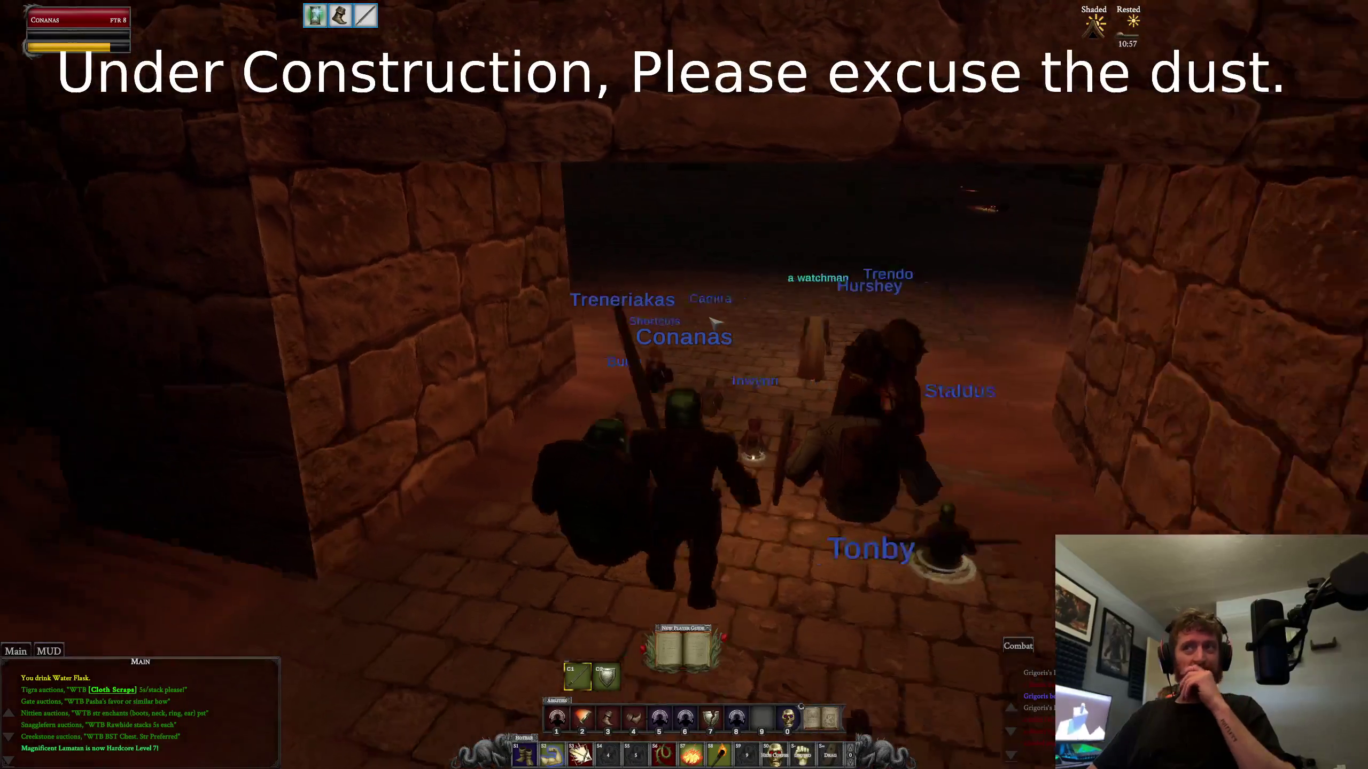
Step: Pass through the doorway and swing the camera toward the Western Gate corridor
{"action": "key", "text": "w"}
{"action": "key", "text": "a"}
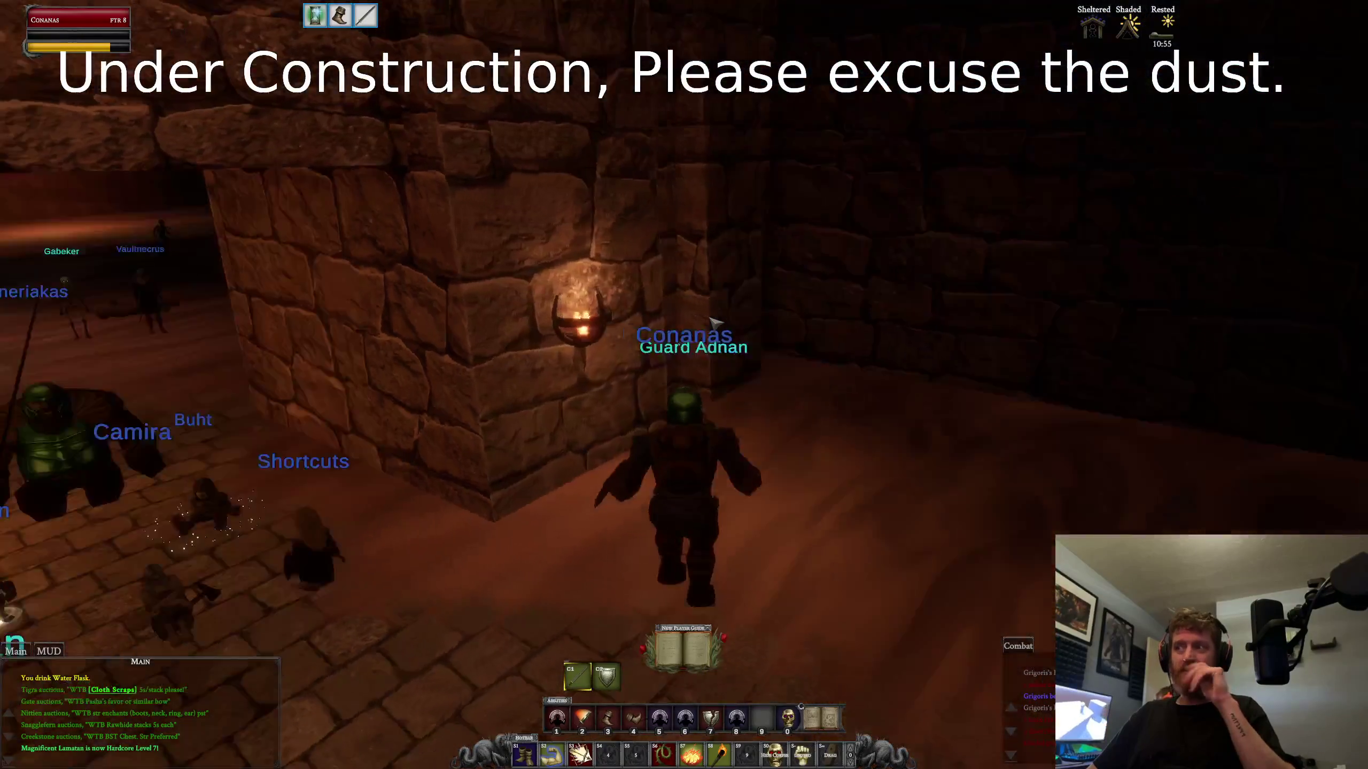
{"action": "key", "text": "a"}
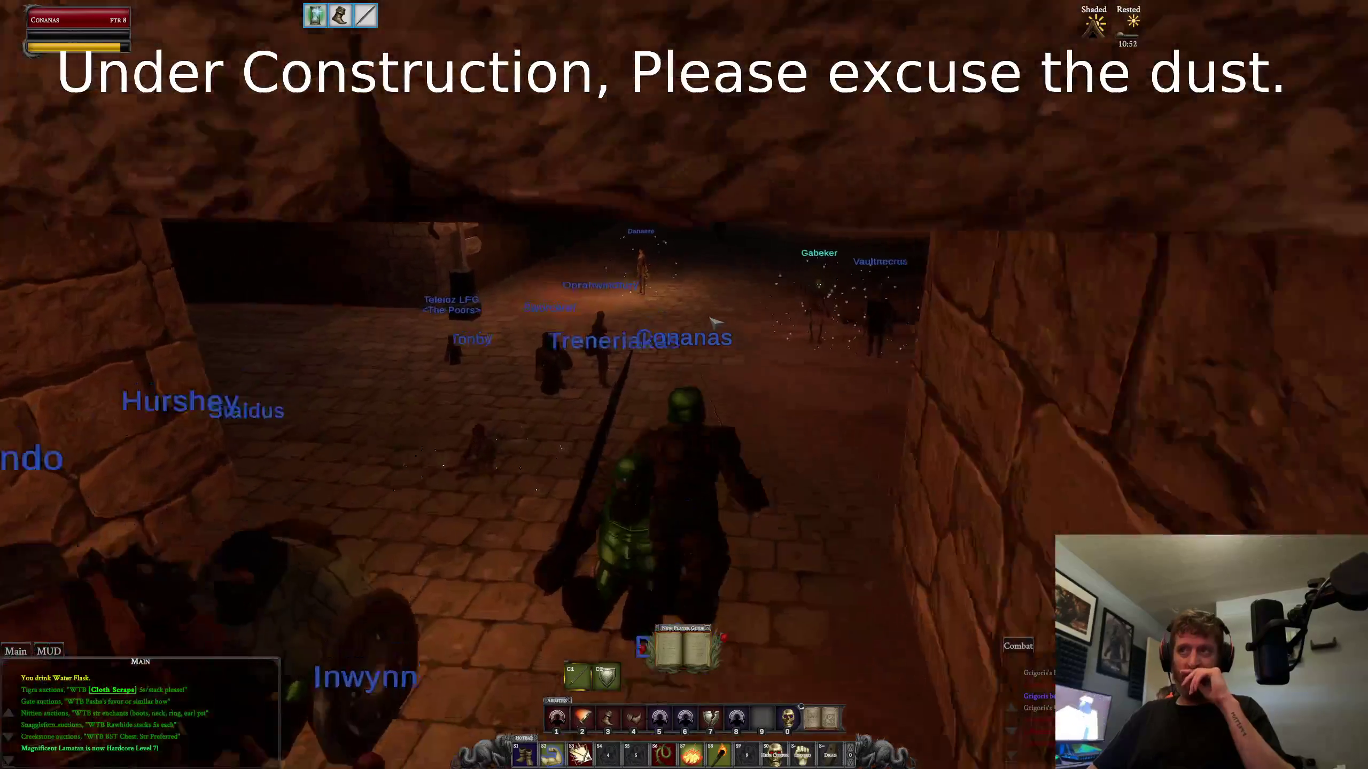
{"action": "key", "text": "a"}
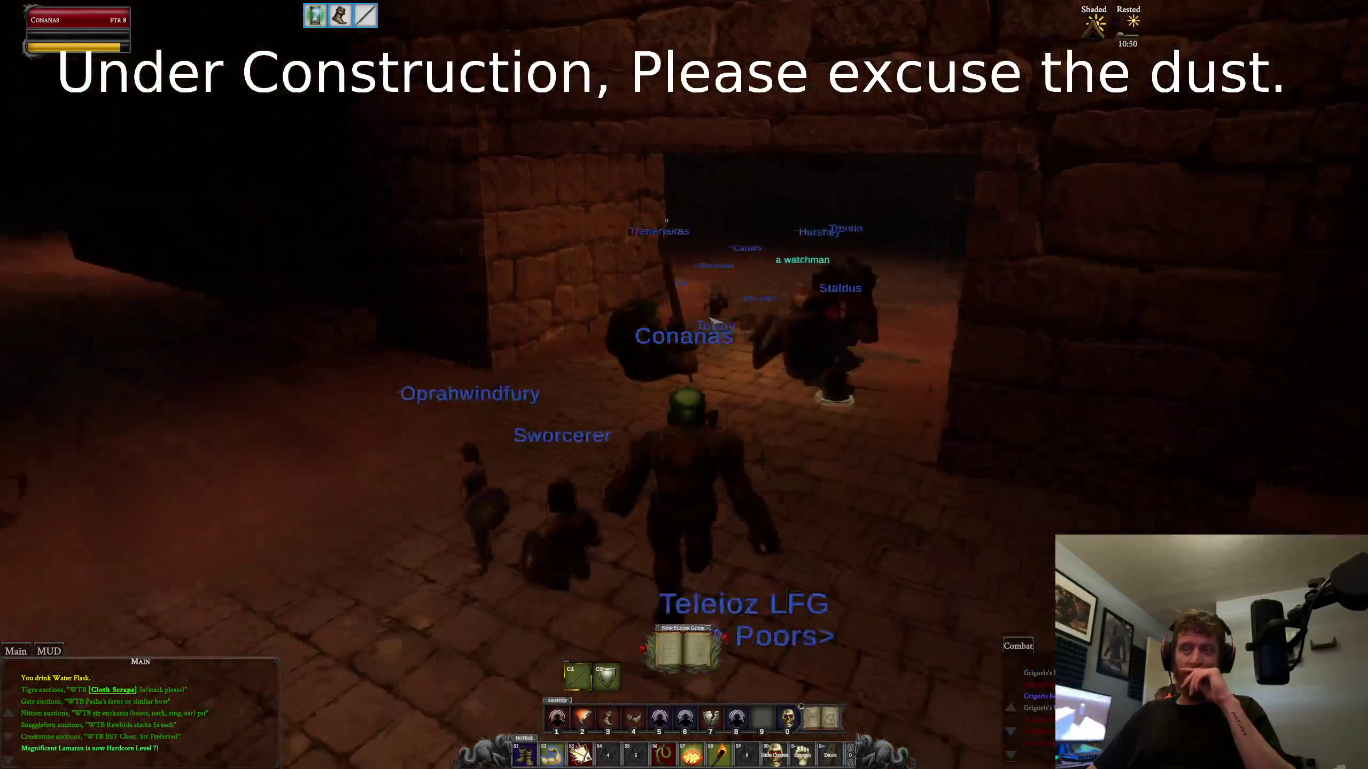
{"action": "key", "text": "w"}
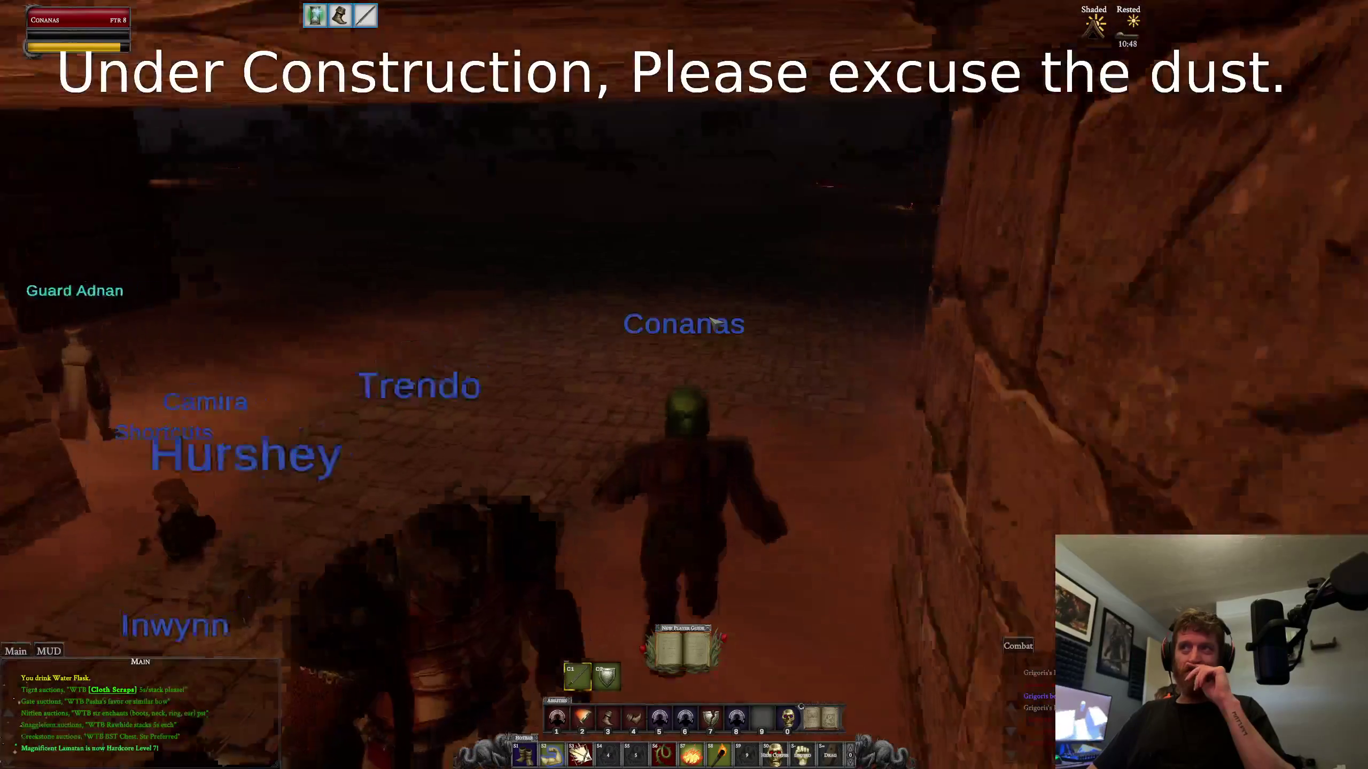
{"action": "key", "text": "a"}
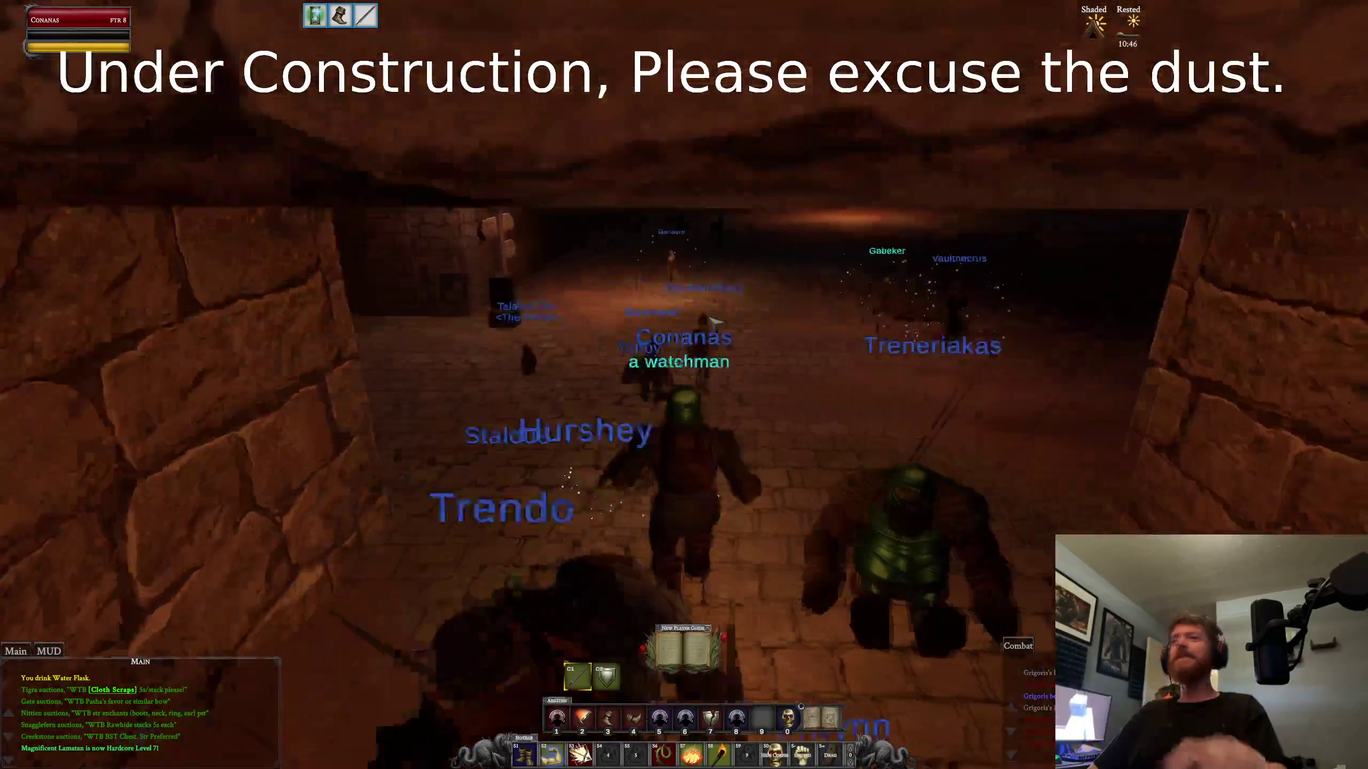
{"action": "key", "text": "a"}
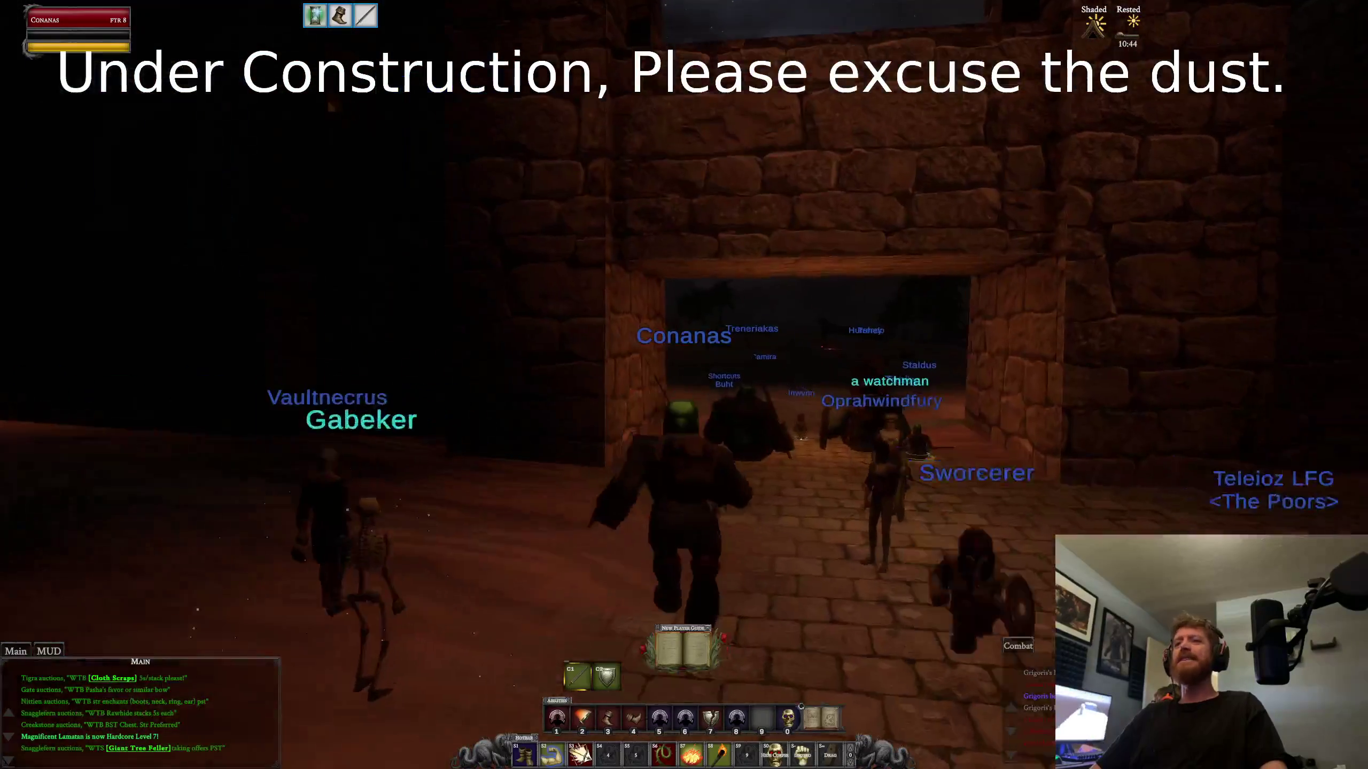
{"action": "key", "text": "w"}
{"action": "key", "text": "d"}
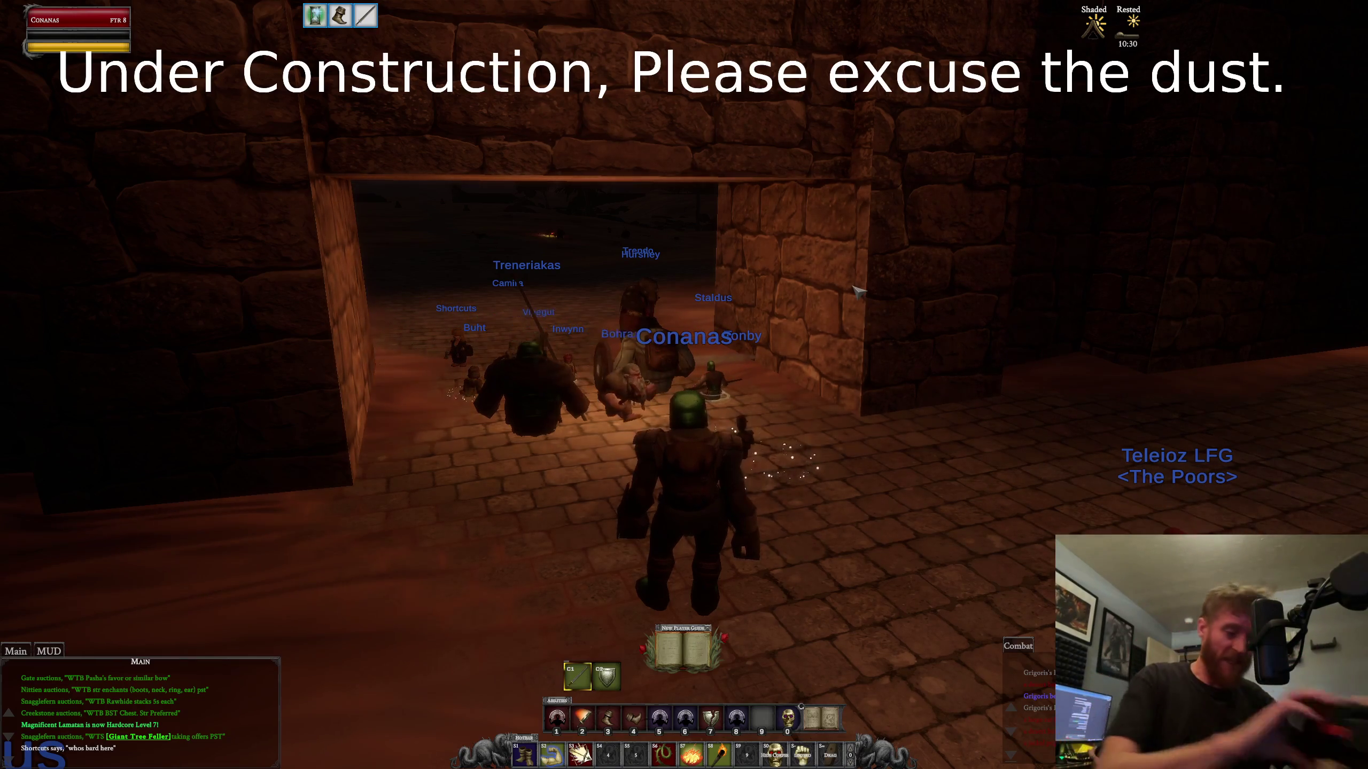
{"action": "left_click_drag", "start_coordinate": [754, 367], "coordinate": [843, 367]}
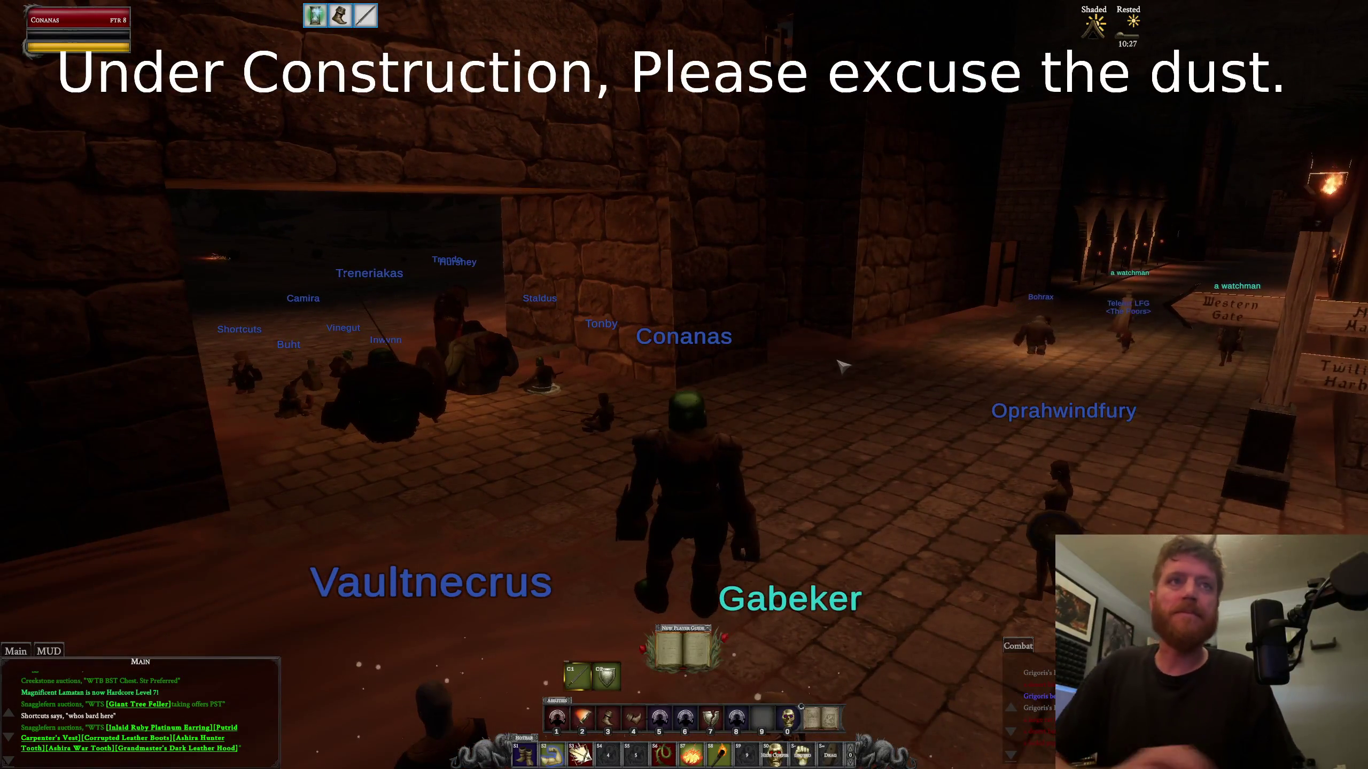
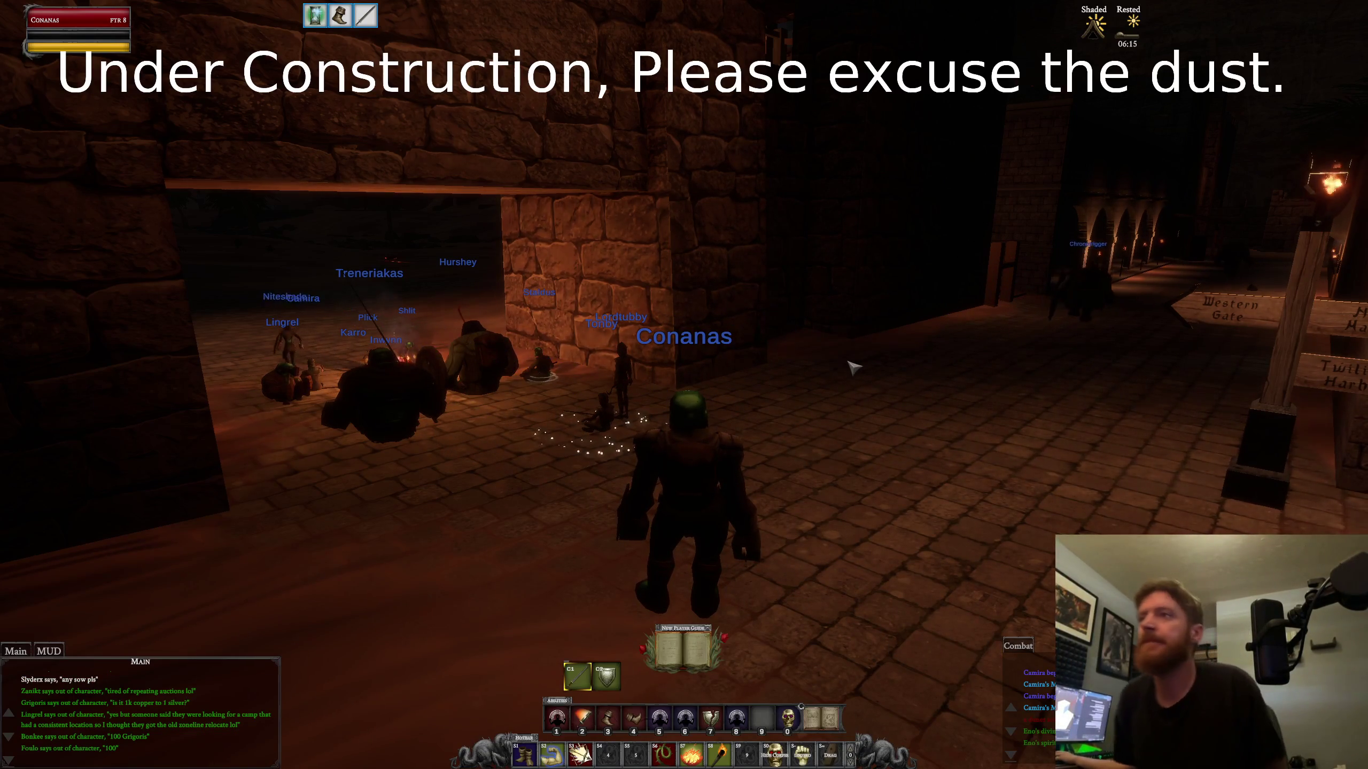
Step: Try /q and /quit in chat (both rejected), then log out with /camp
{"action": "type", "text": "ay: "}
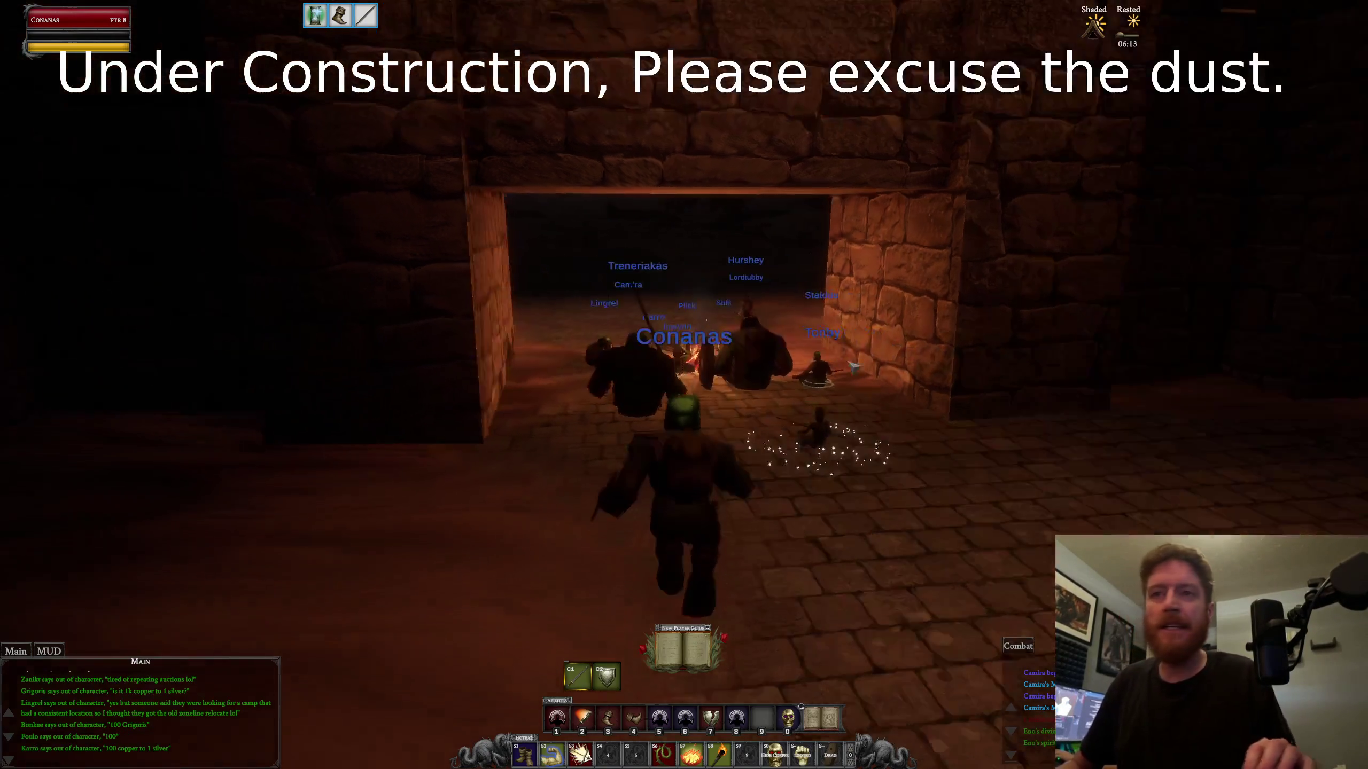
{"action": "type", "text": "/q"}
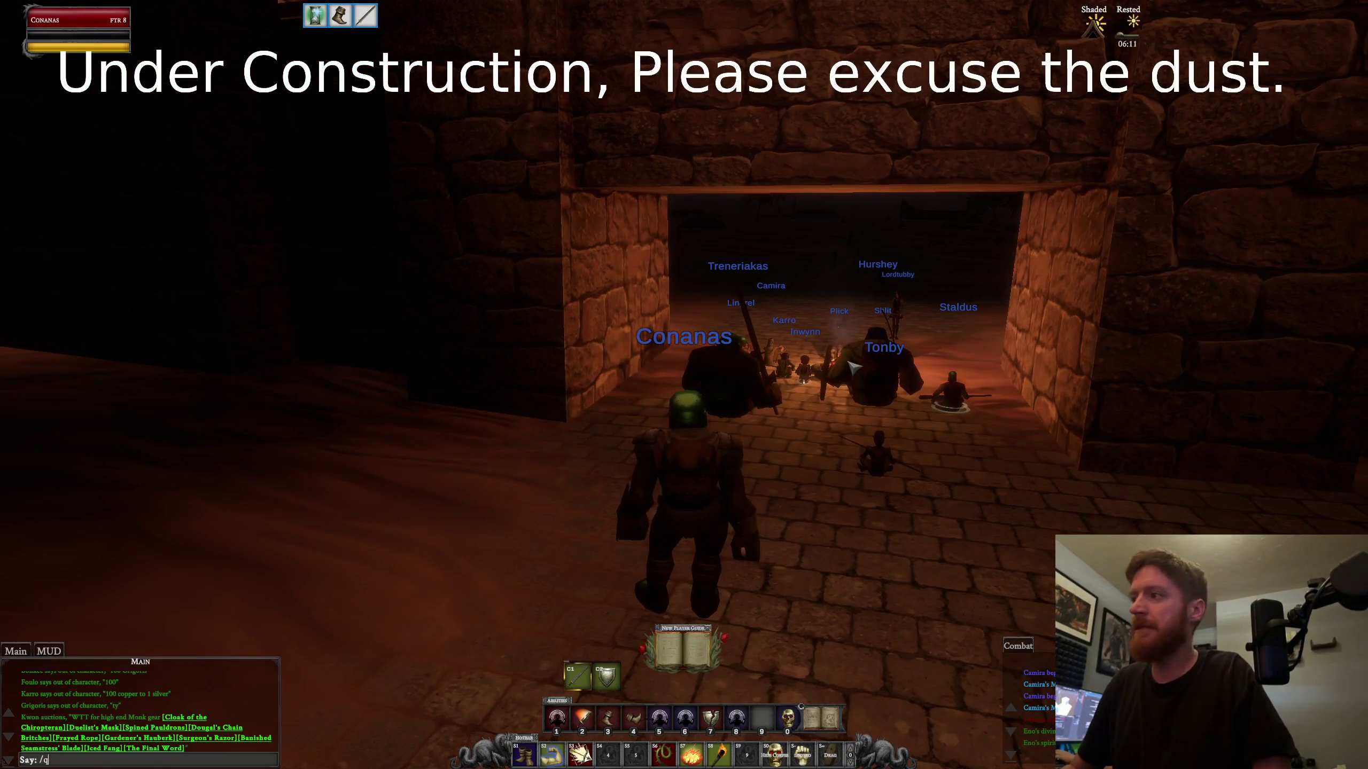
{"action": "key", "text": "Return"}
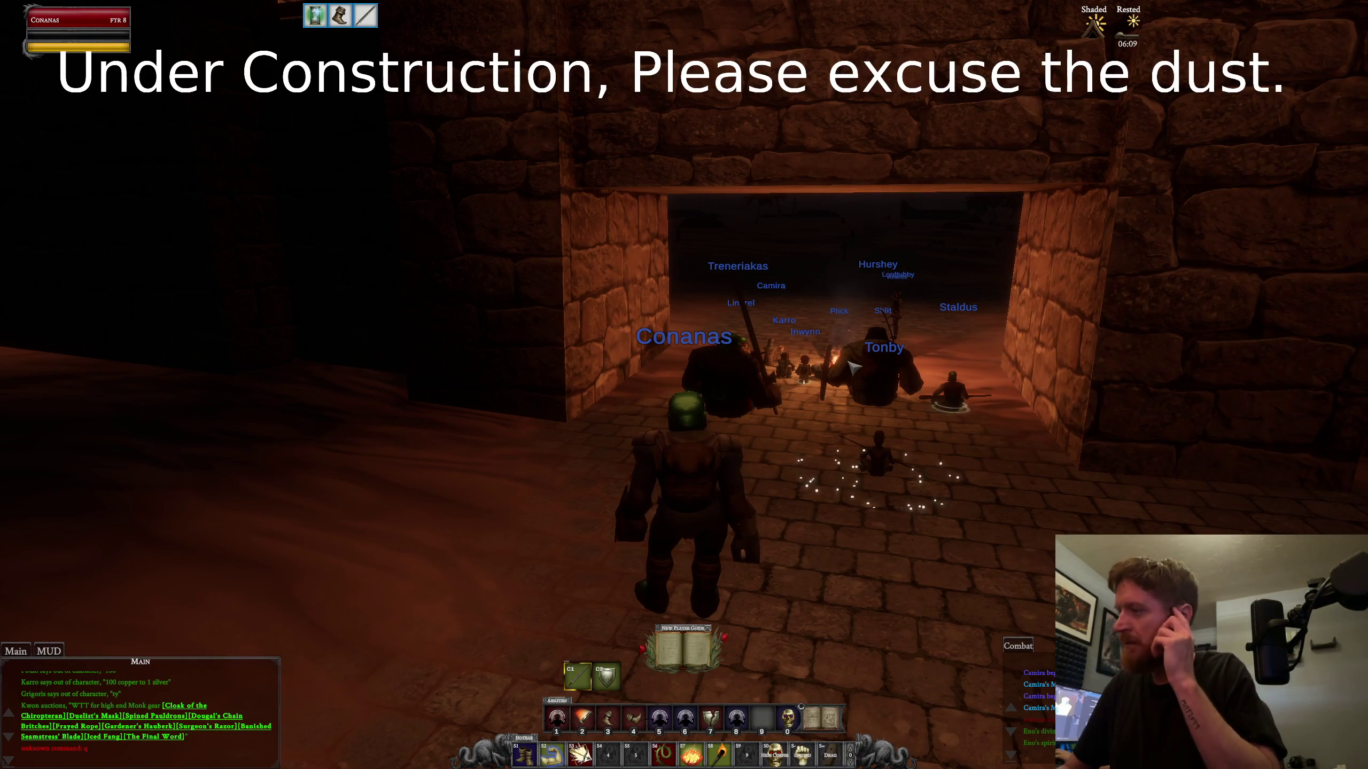
{"action": "type", "text": "/qyi"}
{"action": "key", "text": "BackSpace"}
{"action": "key", "text": "BackSpace"}
{"action": "type", "text": "uit"}
{"action": "key", "text": "Return"}
{"action": "type", "text": "/camp"}
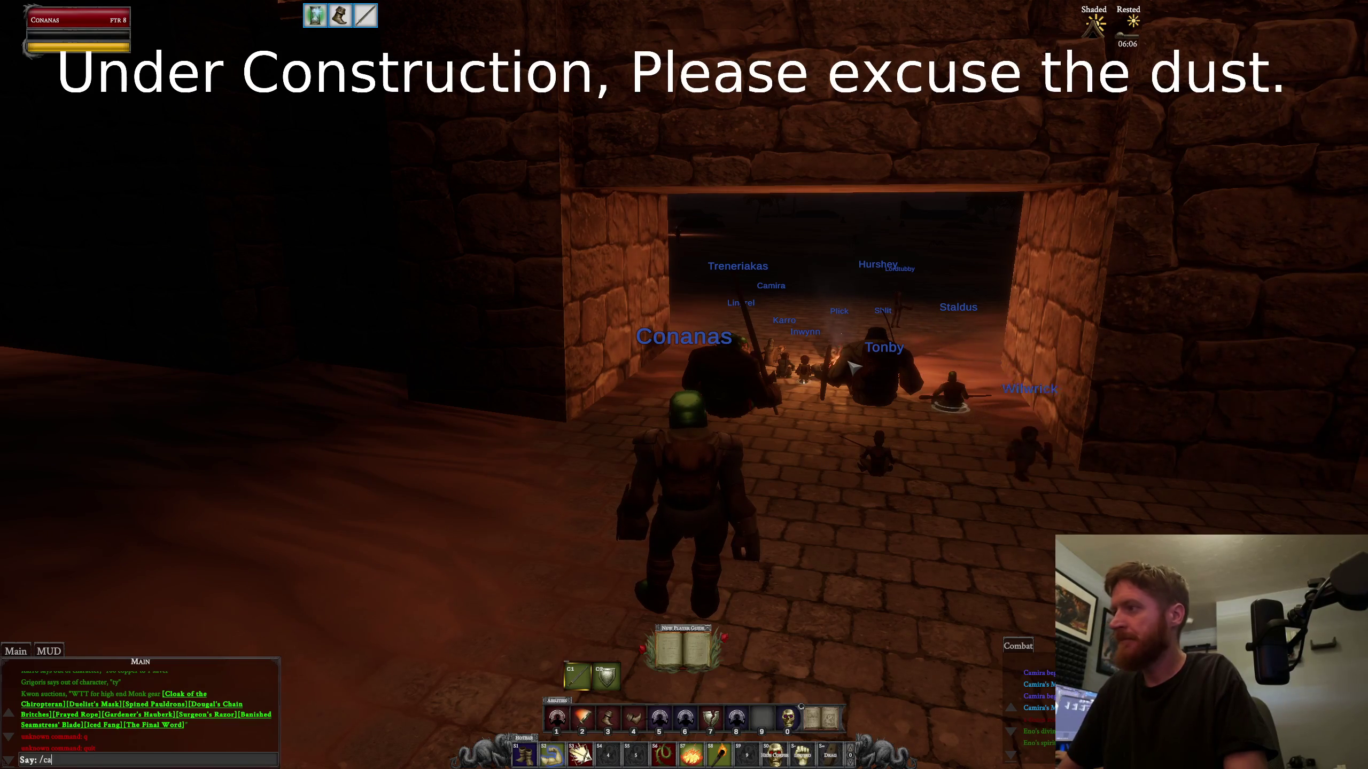
{"action": "key", "text": "Return"}
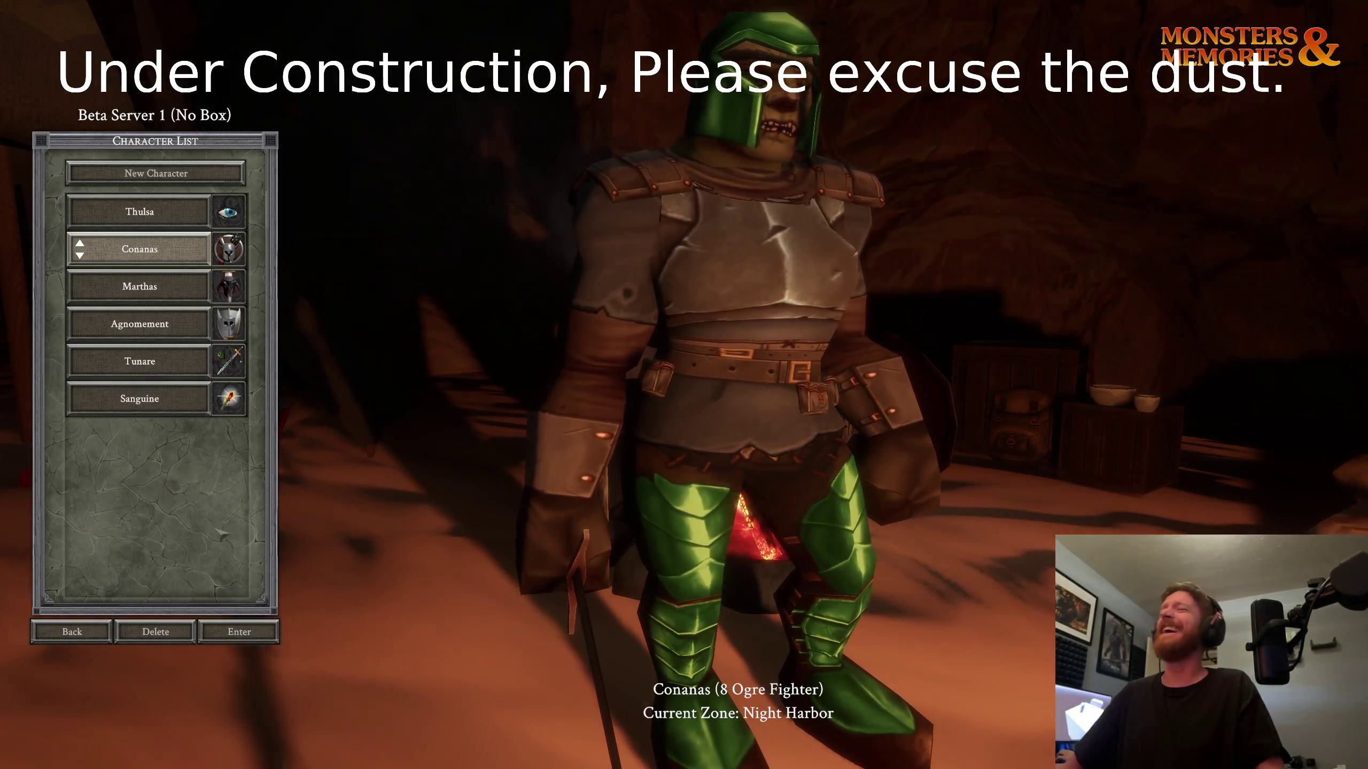
Step: Leave the character list for the server list, then quit Monsters & Memories
{"action": "left_click", "coordinate": [59, 632]}
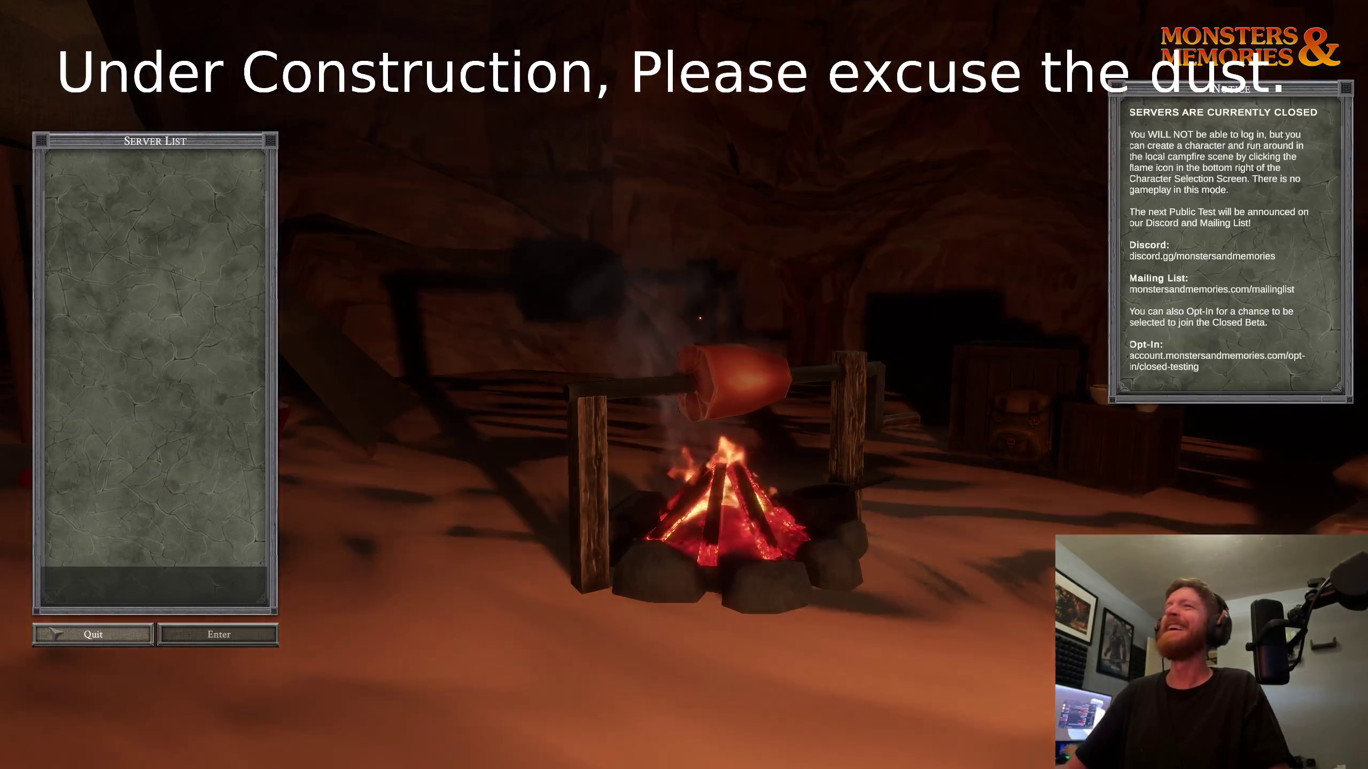
{"action": "left_click", "coordinate": [93, 635]}
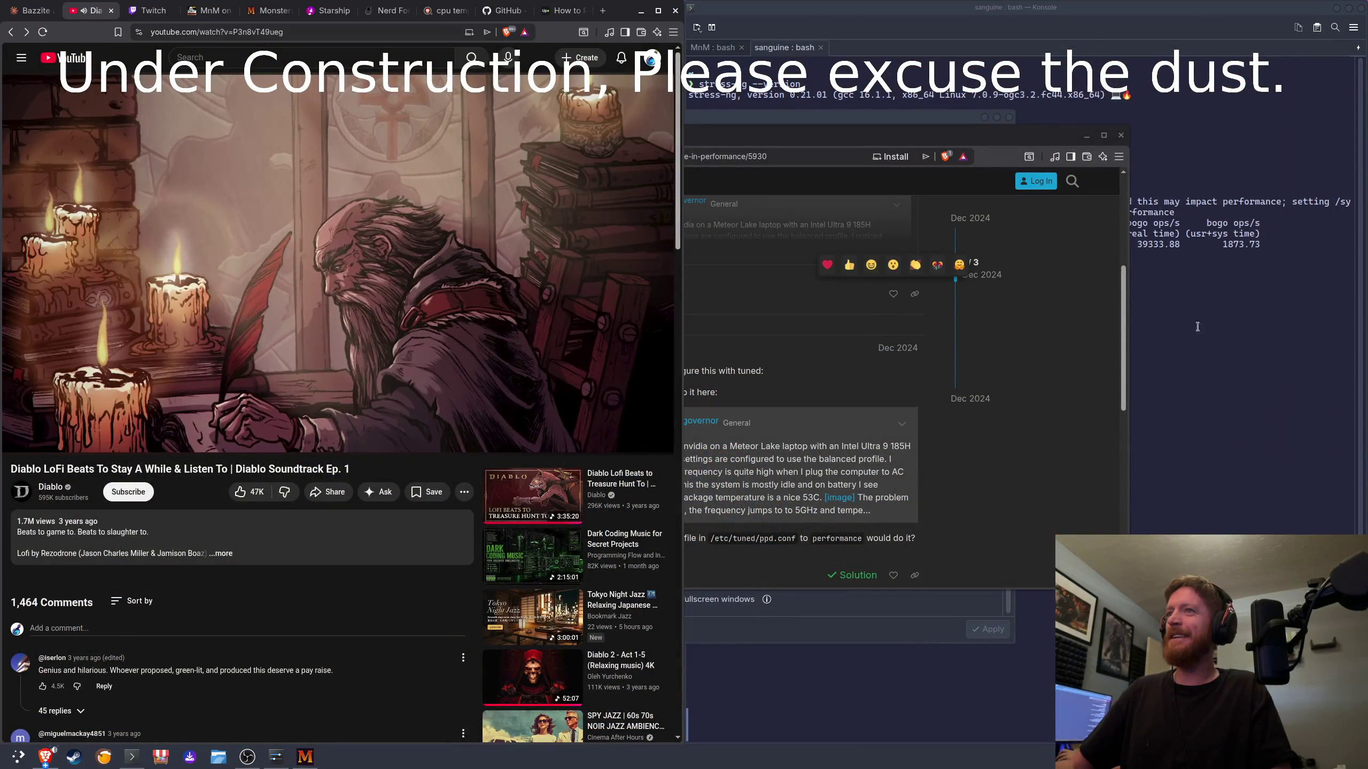
Step: In the Bazzite chat, tell Claude the game ran with G-Sync and performance mode without freezes
{"action": "left_click", "coordinate": [32, 11]}
{"action": "type", "text": "we"}
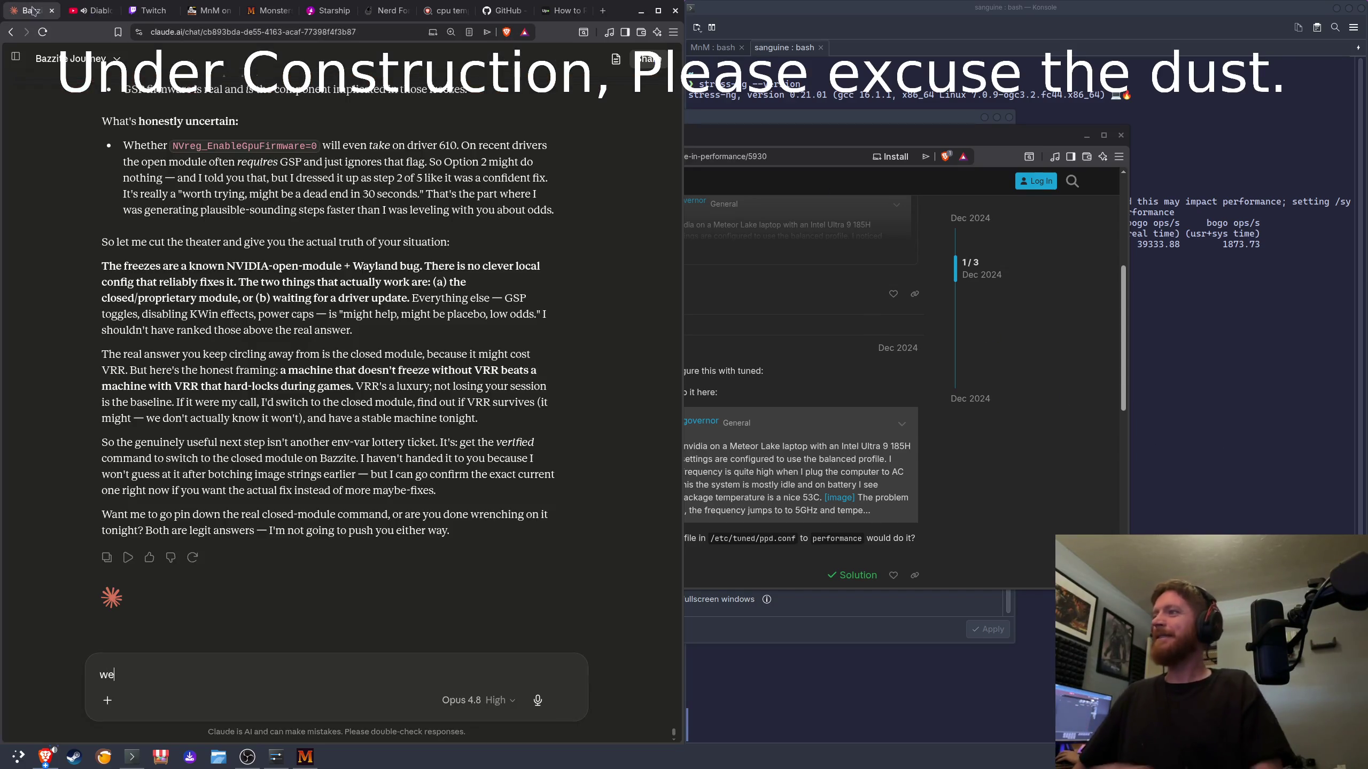
{"action": "type", "text": "l ll rean th"}
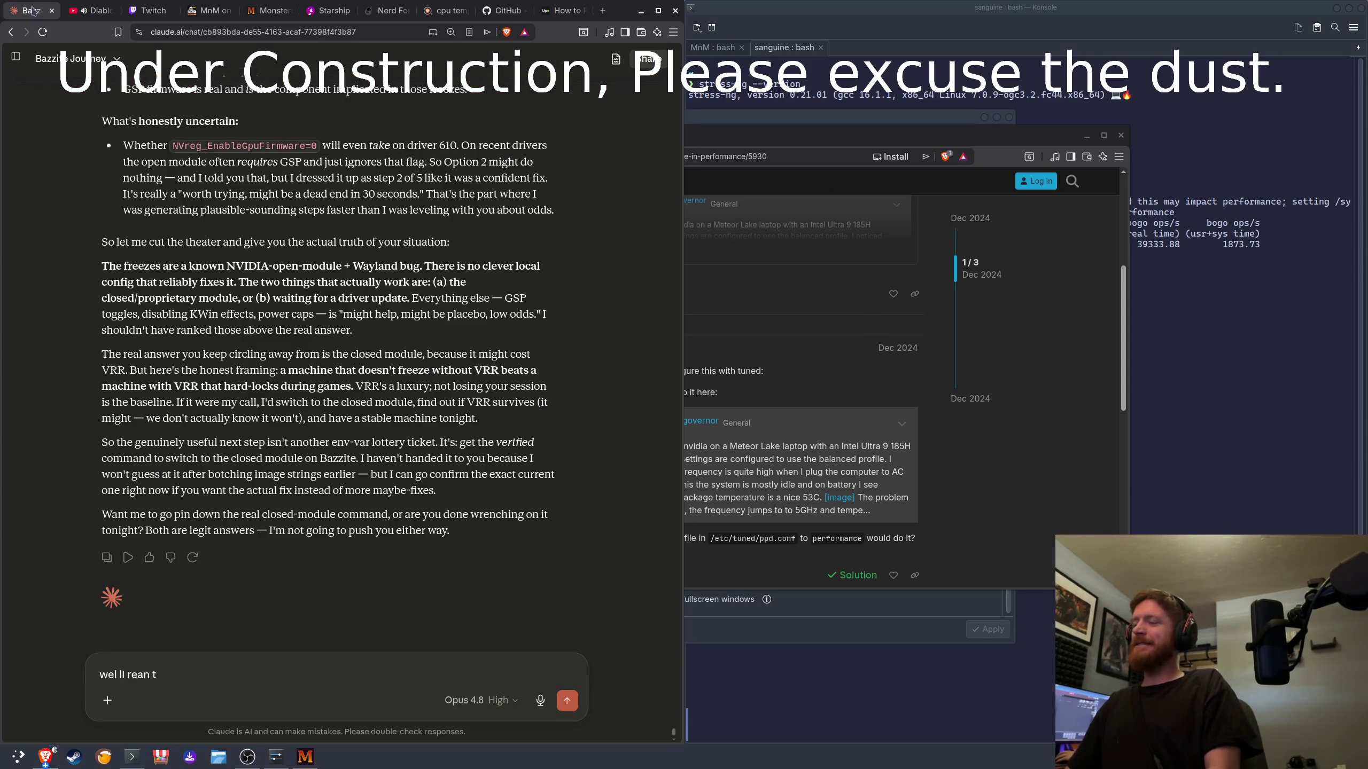
{"action": "key", "text": "BackSpace"}
{"action": "key", "text": "BackSpace"}
{"action": "key", "text": "BackSpace"}
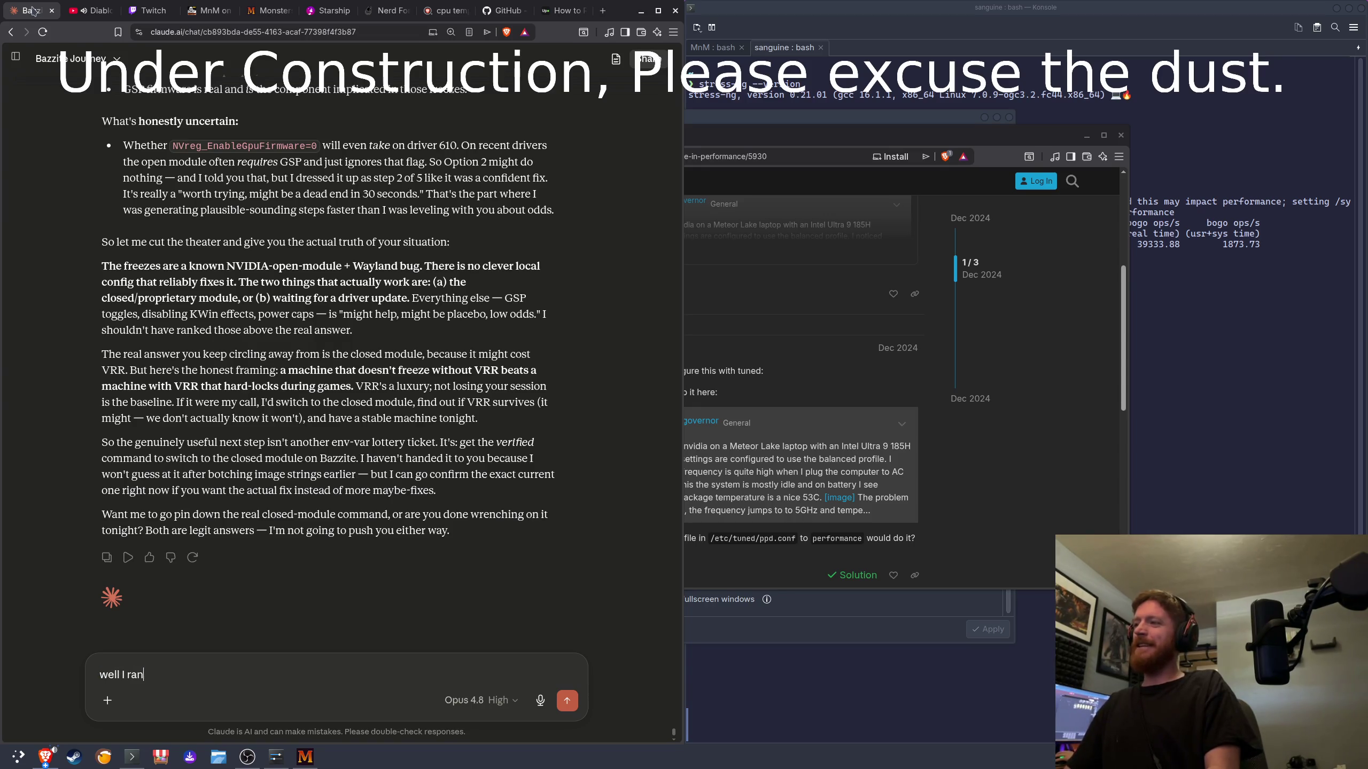
{"action": "type", "text": "tth"}
{"action": "type", "text": "he game with gys"}
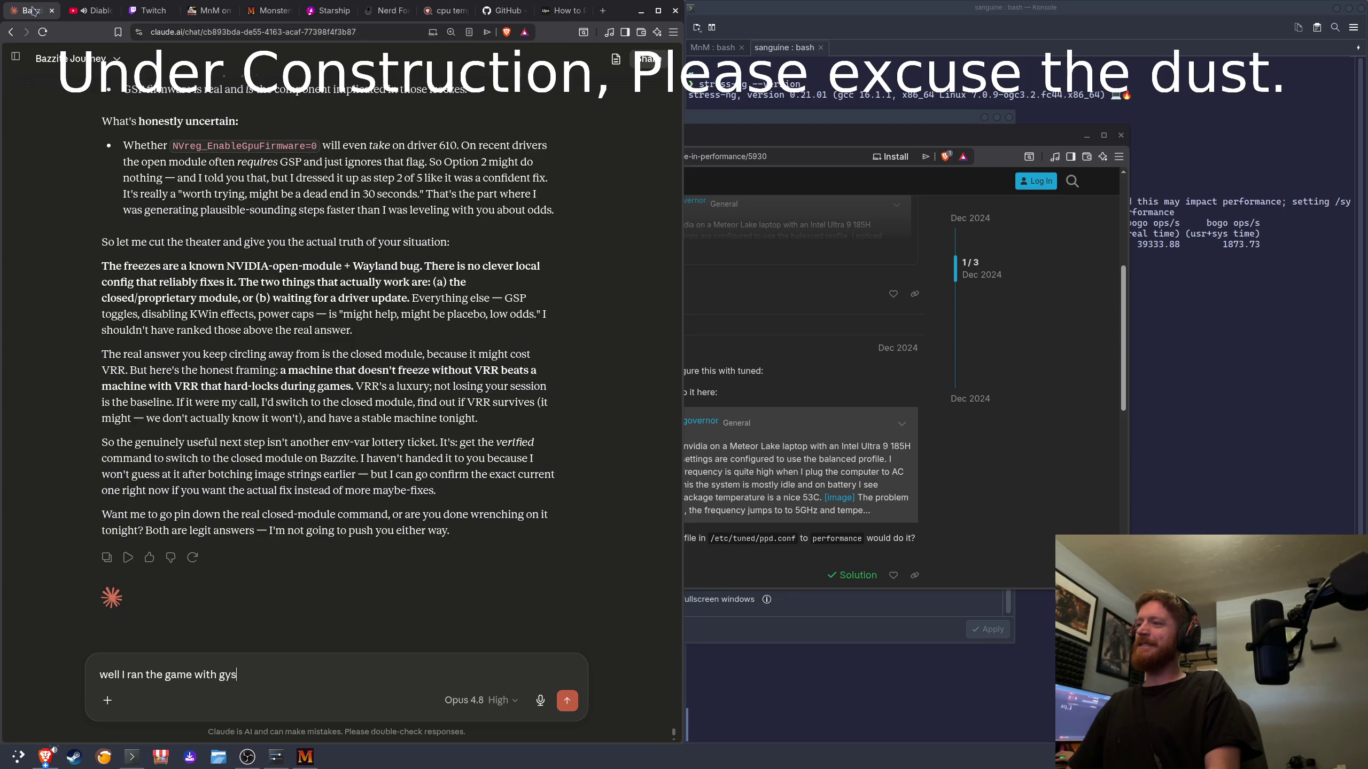
{"action": "key", "text": "BackSpace"}
{"action": "key", "text": "BackSpace"}
{"action": "type", "text": "sync, with"}
{"action": "type", "text": "out, pumpl"}
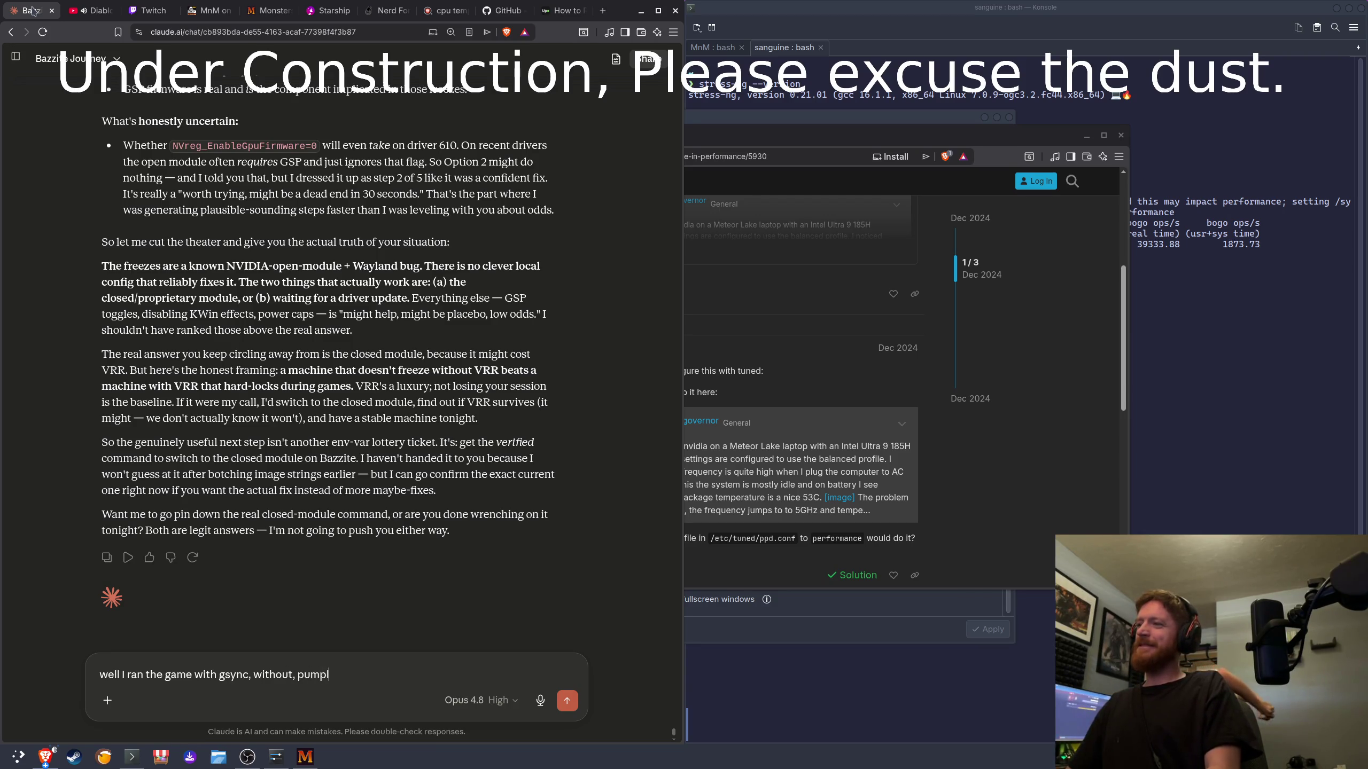
{"action": "type", "text": "ed up the p"}
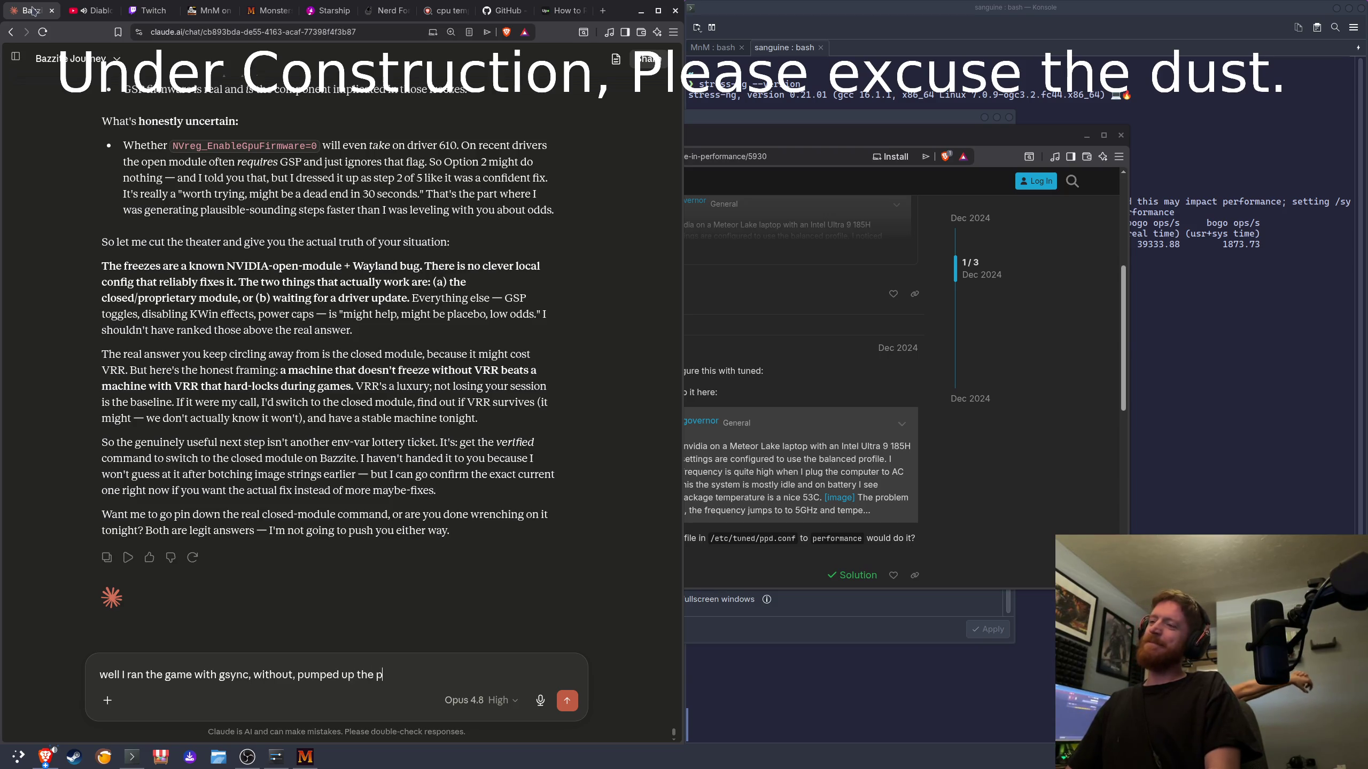
{"action": "key", "text": "BackSpace"}
{"action": "type", "text": "sliddr to"}
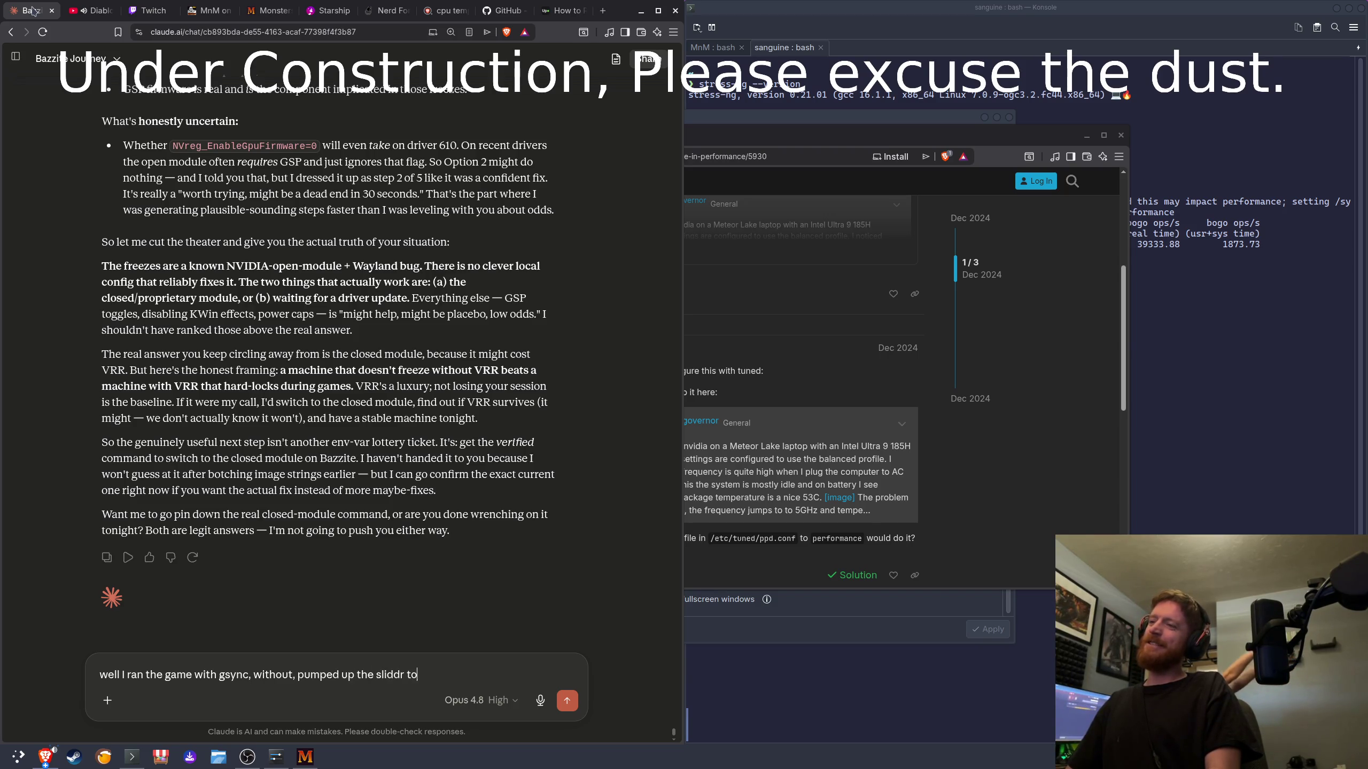
{"action": "type", "text": "ermrmance mode, no freeze"}
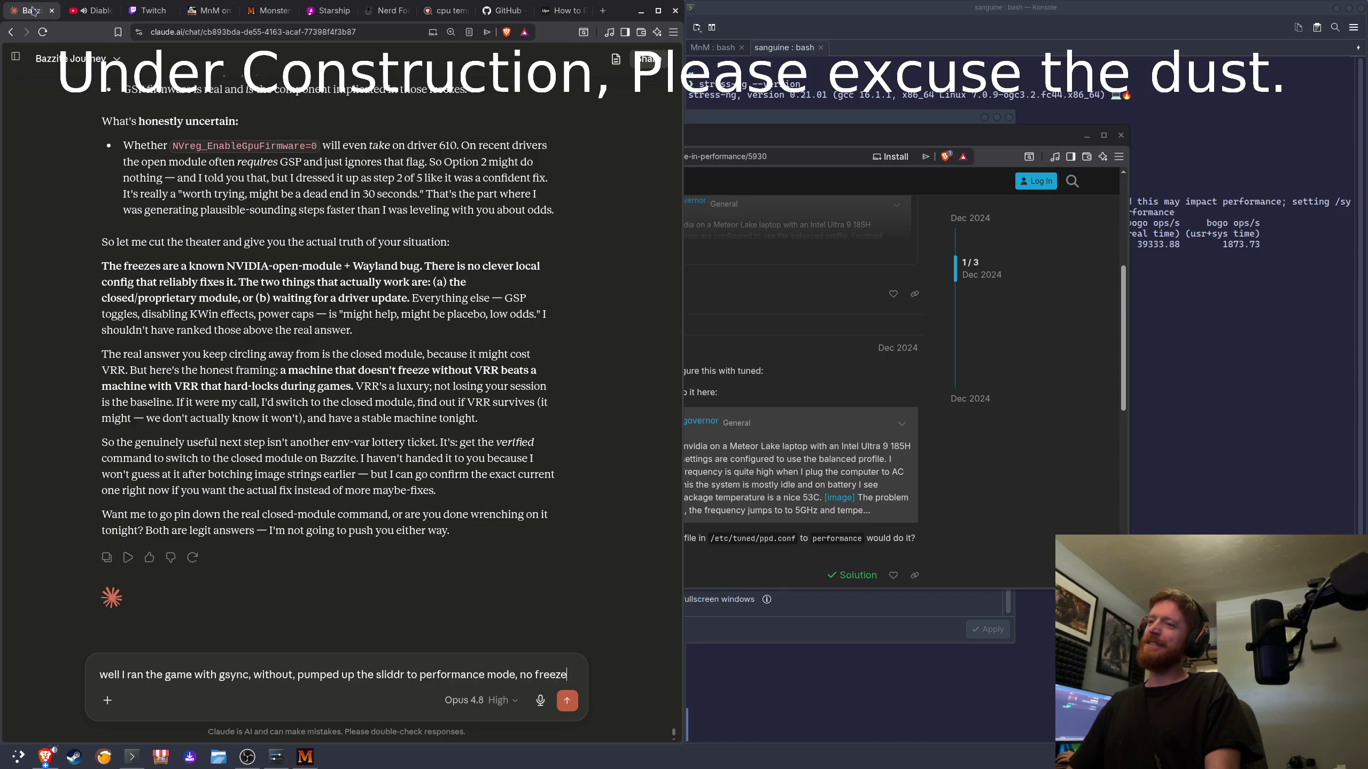
{"action": "type", "text": "s sor"}
{"action": "key", "text": "Return"}
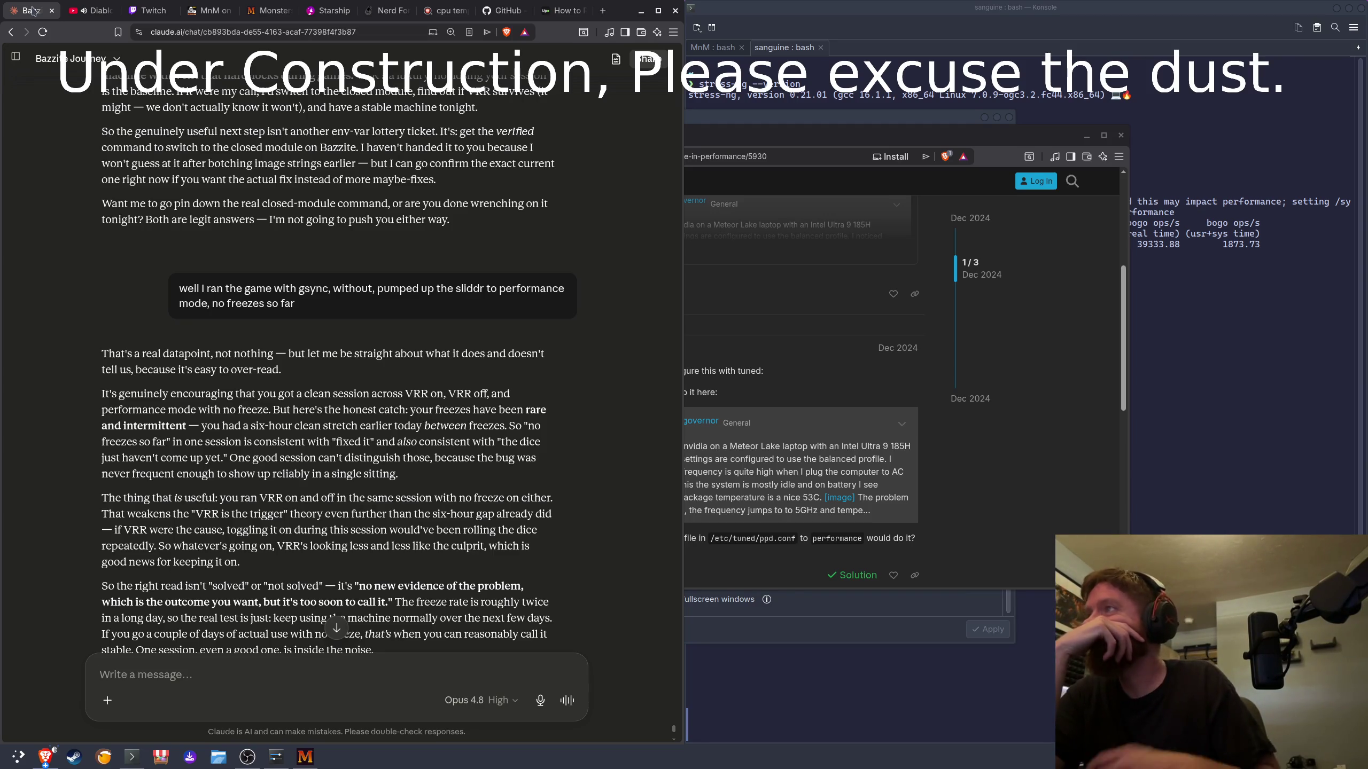
Step: Wait for Claude's reply advising a couple of days of normal use before calling the freezes fixed
{"action": "mouse_move", "coordinate": [2, 5]}
{"action": "left_click", "coordinate": [355, 496]}
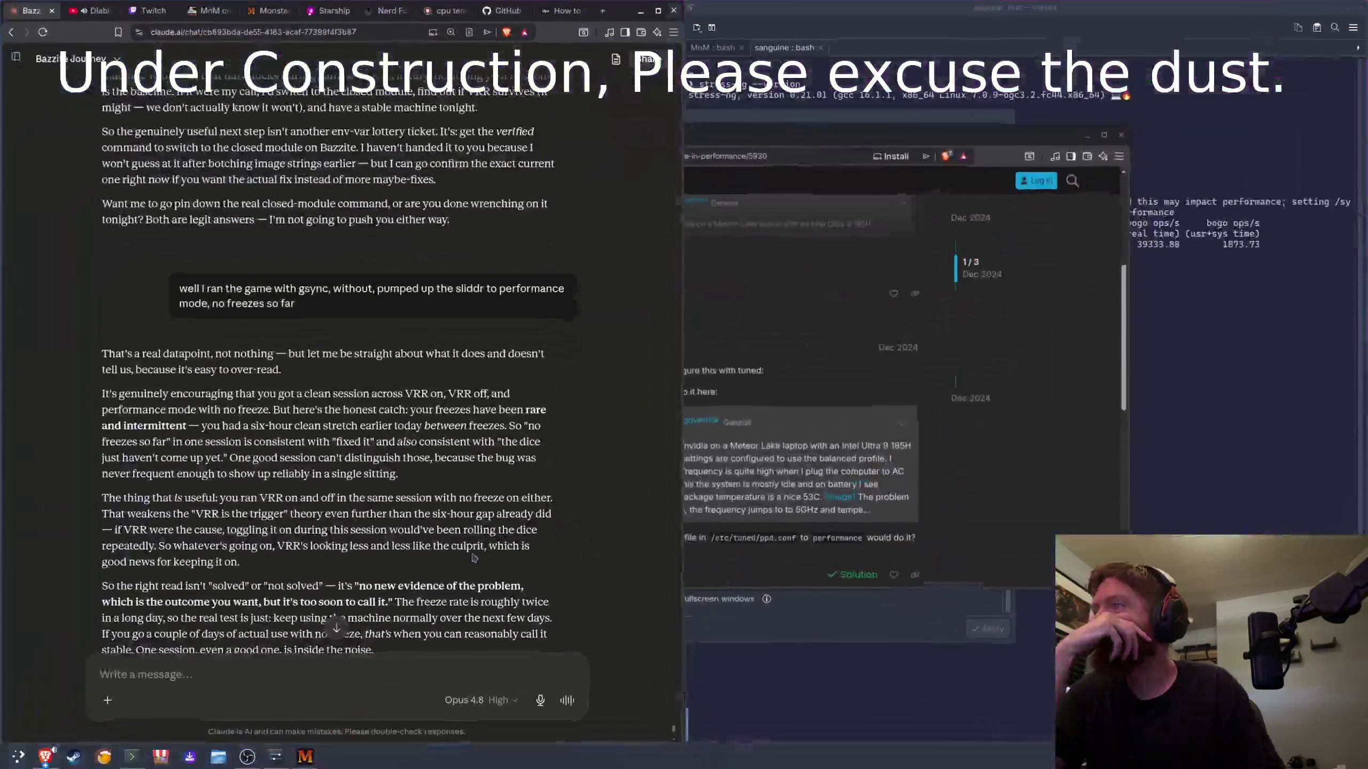
{"action": "scroll", "coordinate": [358, 496], "scroll_direction": "down", "scroll_amount": 5}
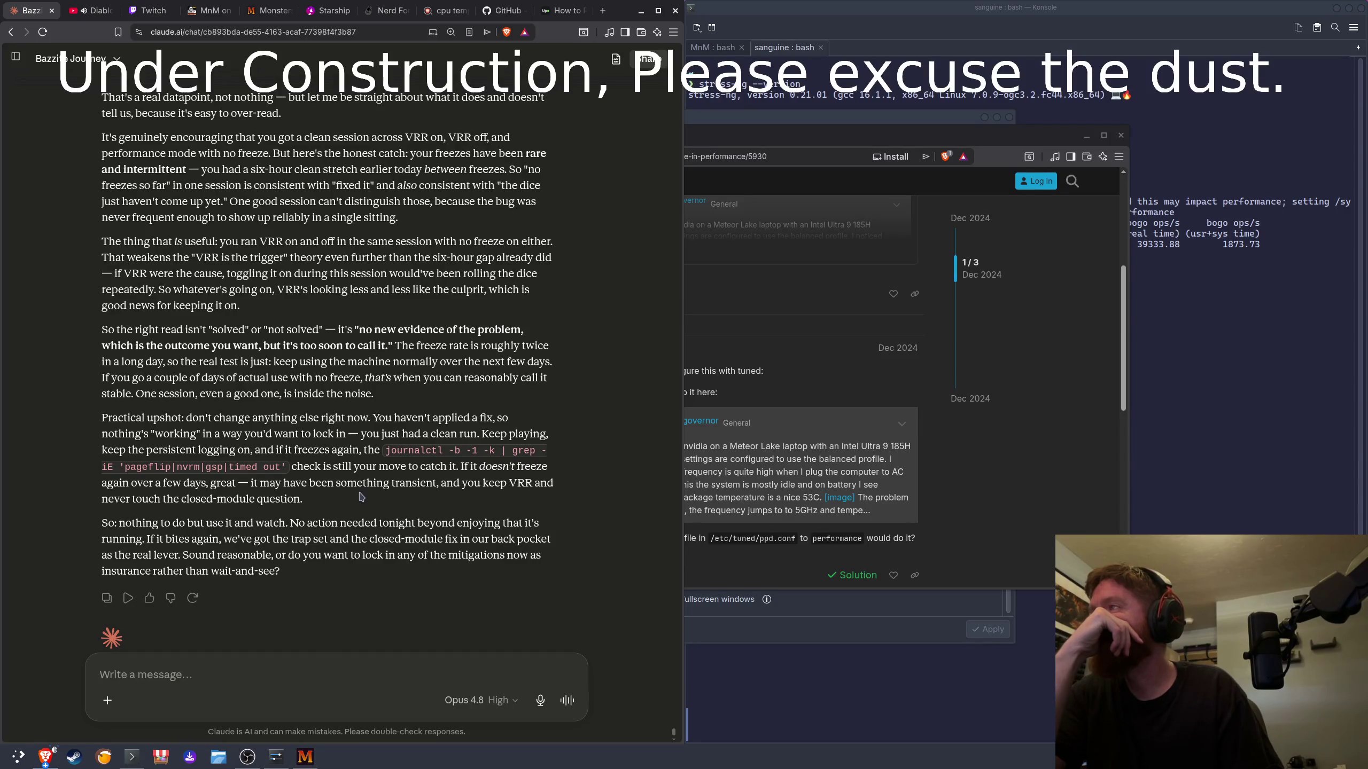
{"action": "scroll", "coordinate": [360, 494], "scroll_direction": "down", "scroll_amount": 1}
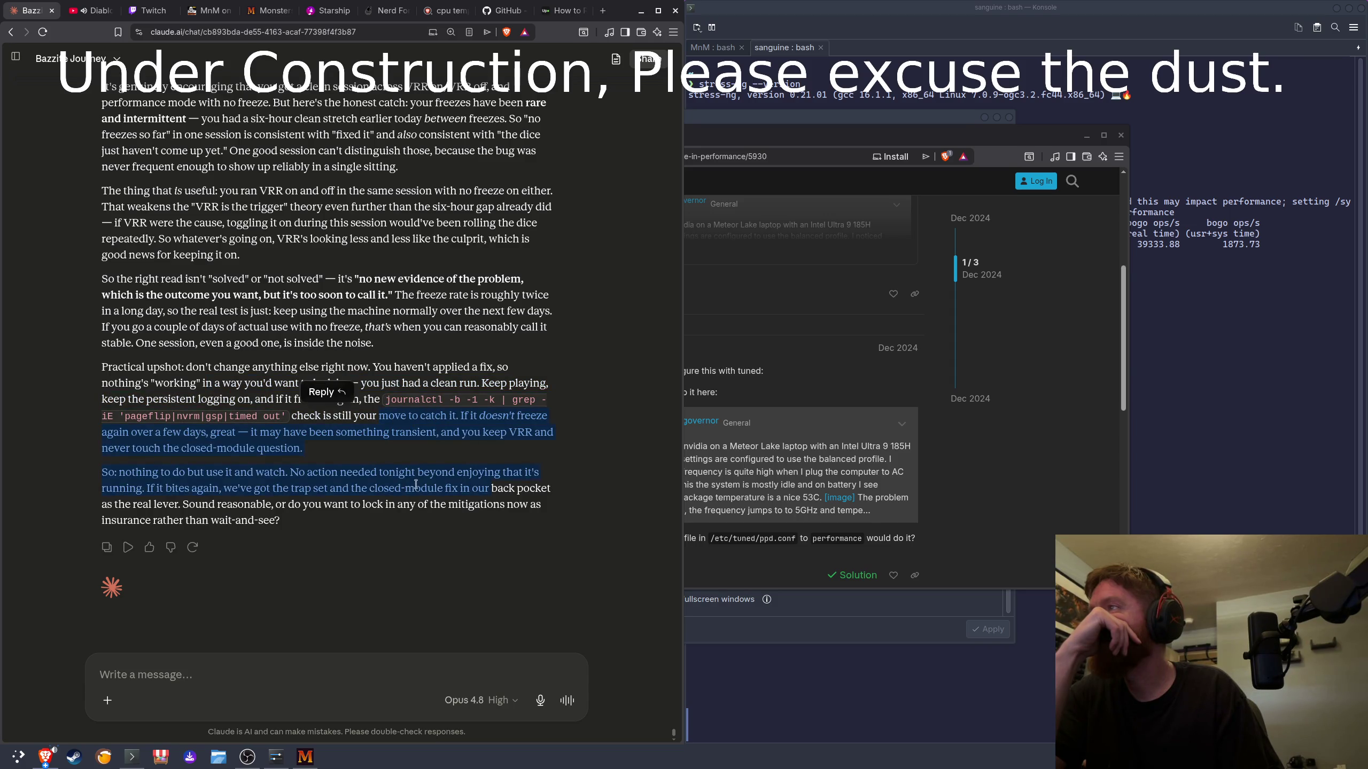
{"action": "left_click_drag", "start_coordinate": [353, 472], "coordinate": [500, 521]}
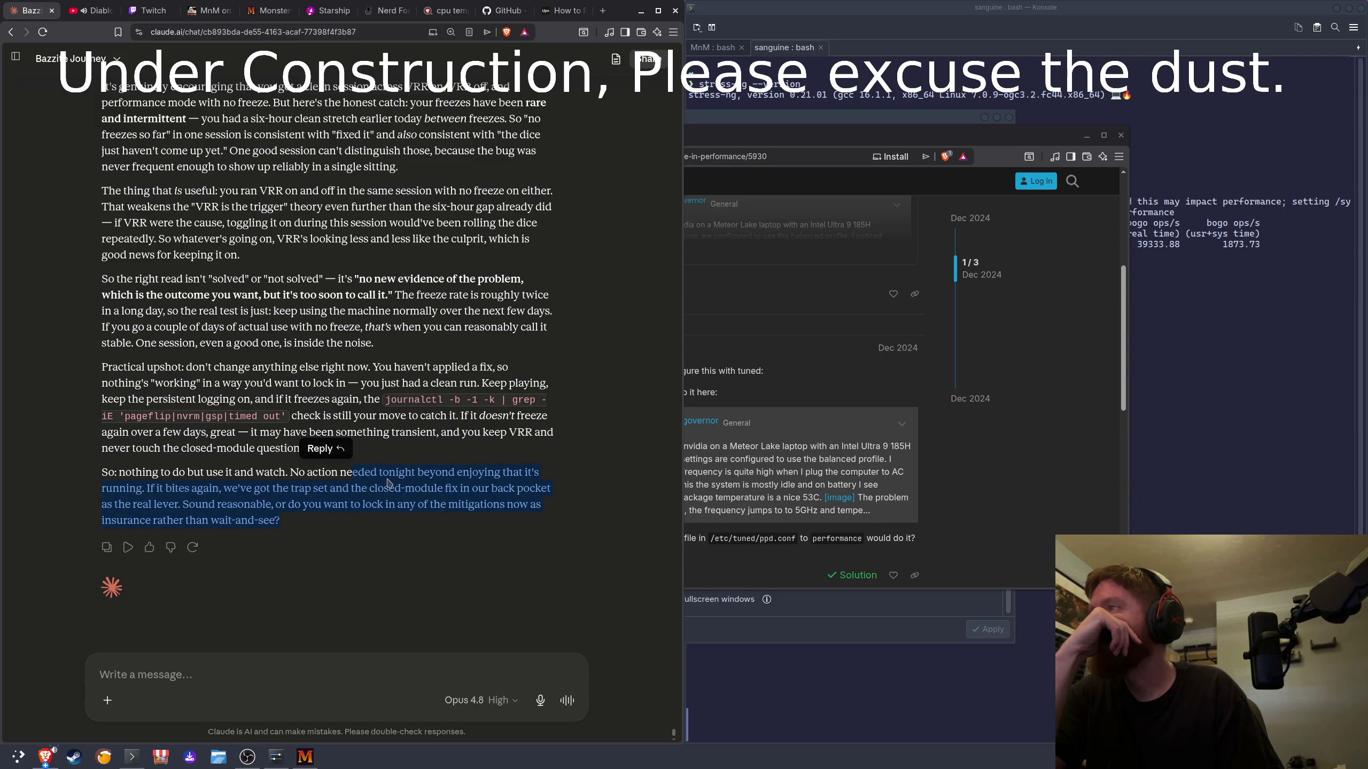
{"action": "left_click", "coordinate": [458, 460]}
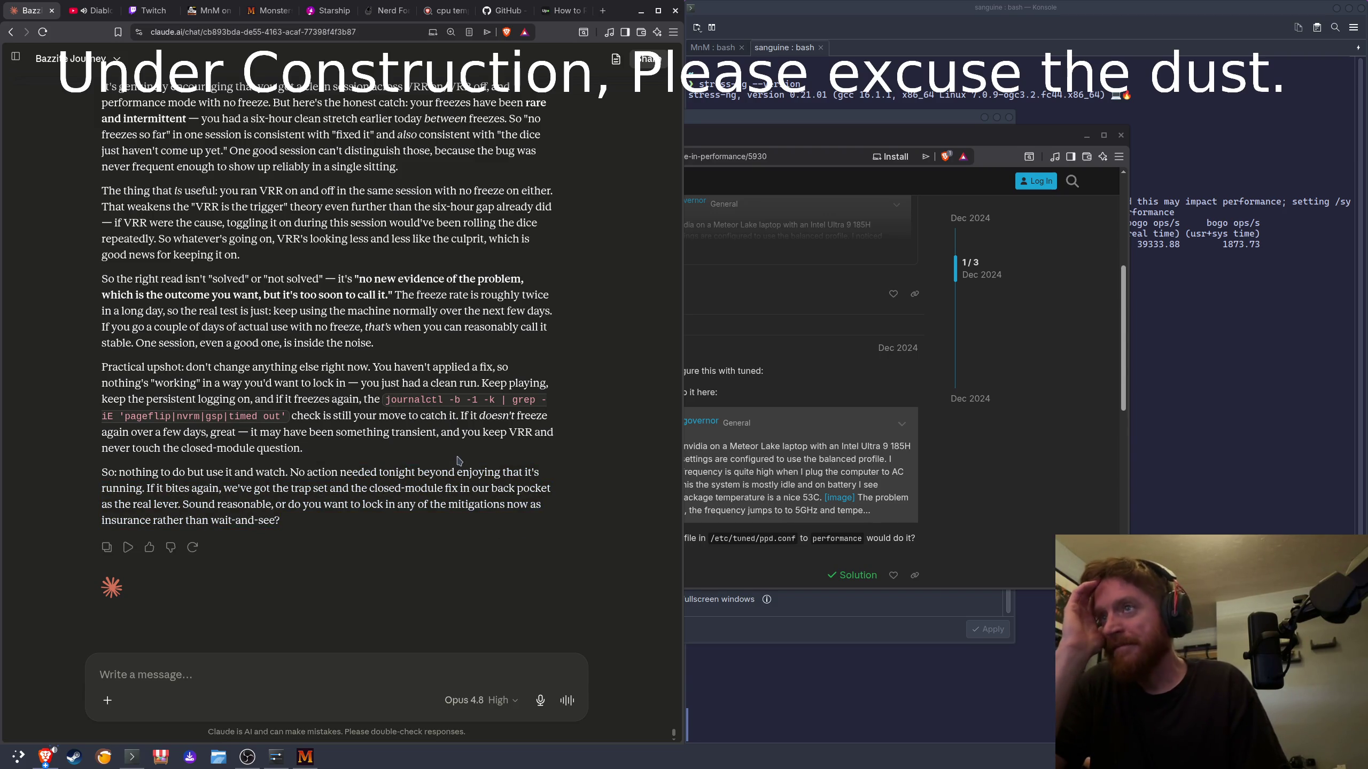